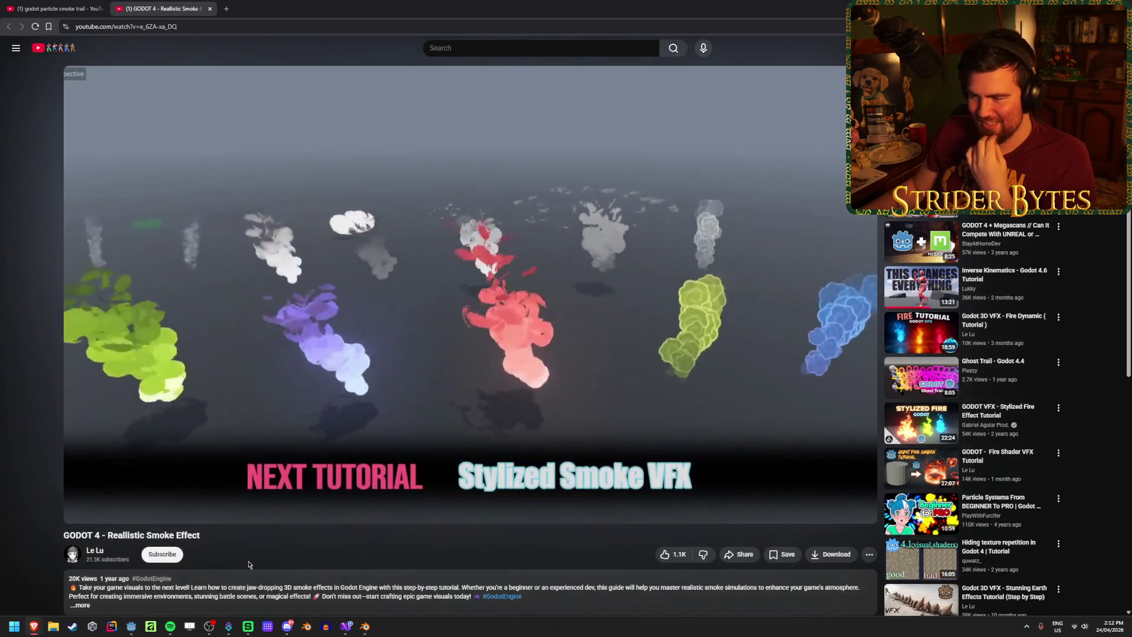
# Scroll through the 'godot particle smoke trail' results for smoke trail tutorials, then return to the top
pyautogui.hotkey('ctrl', 'shift', 'Tab')
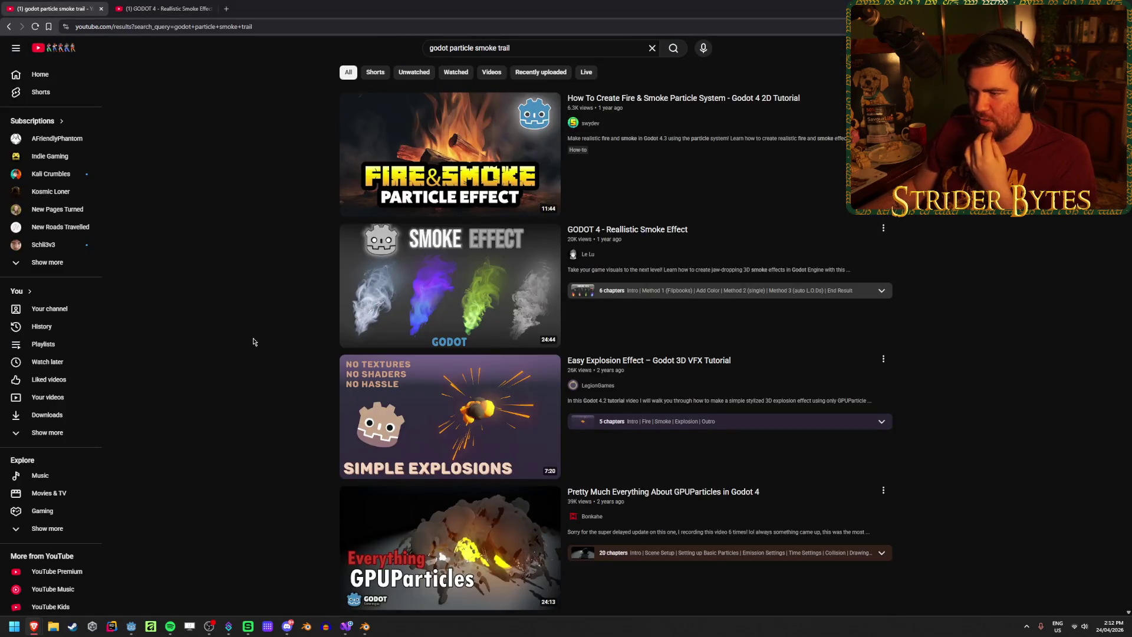
pyautogui.scroll(-10, 254, 342)
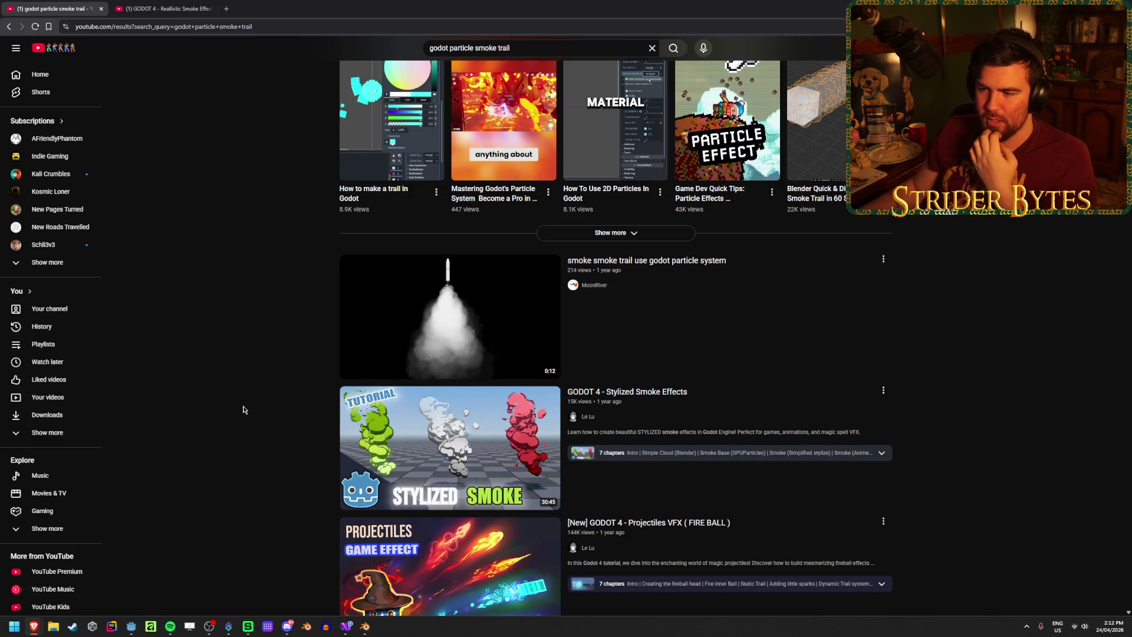
pyautogui.scroll(-3, 243, 408)
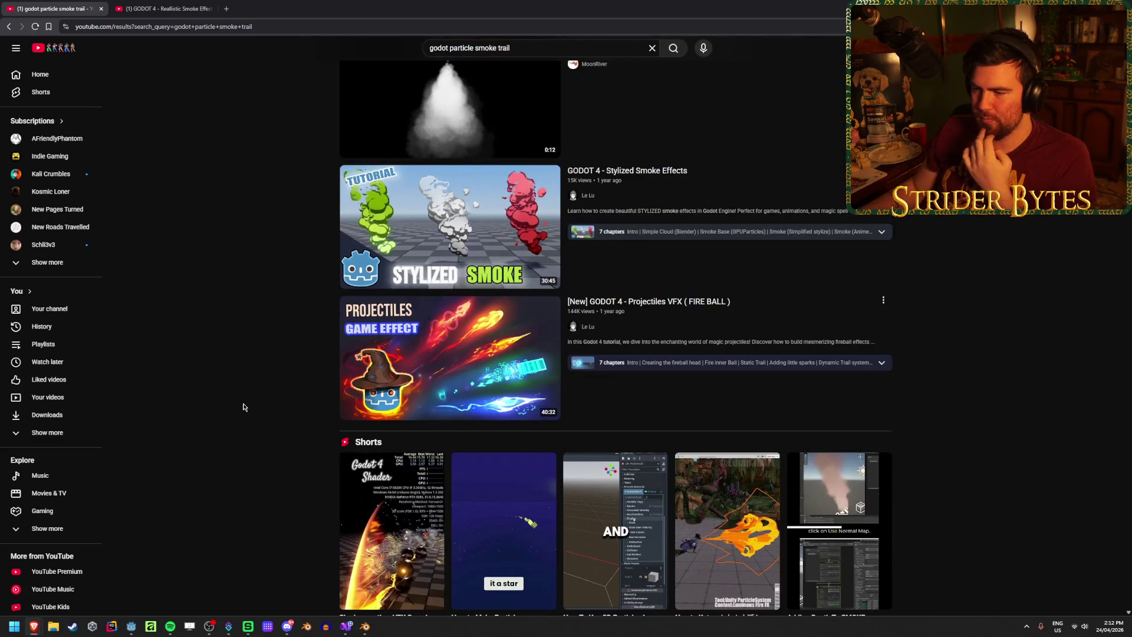
pyautogui.moveTo(543, 374)
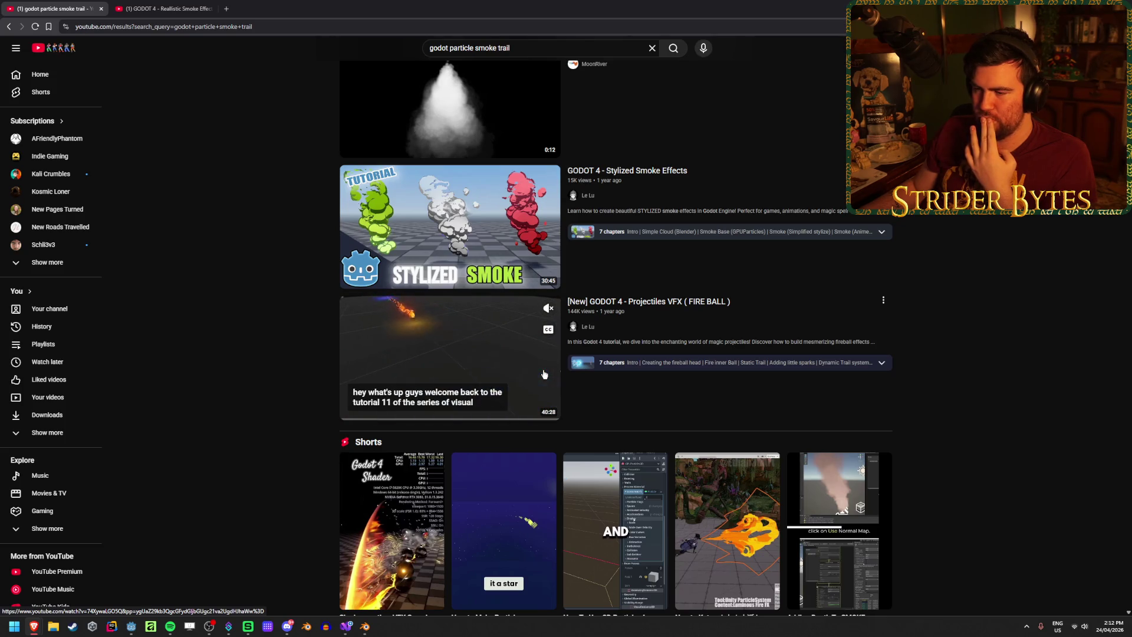
pyautogui.scroll(-9, 253, 419)
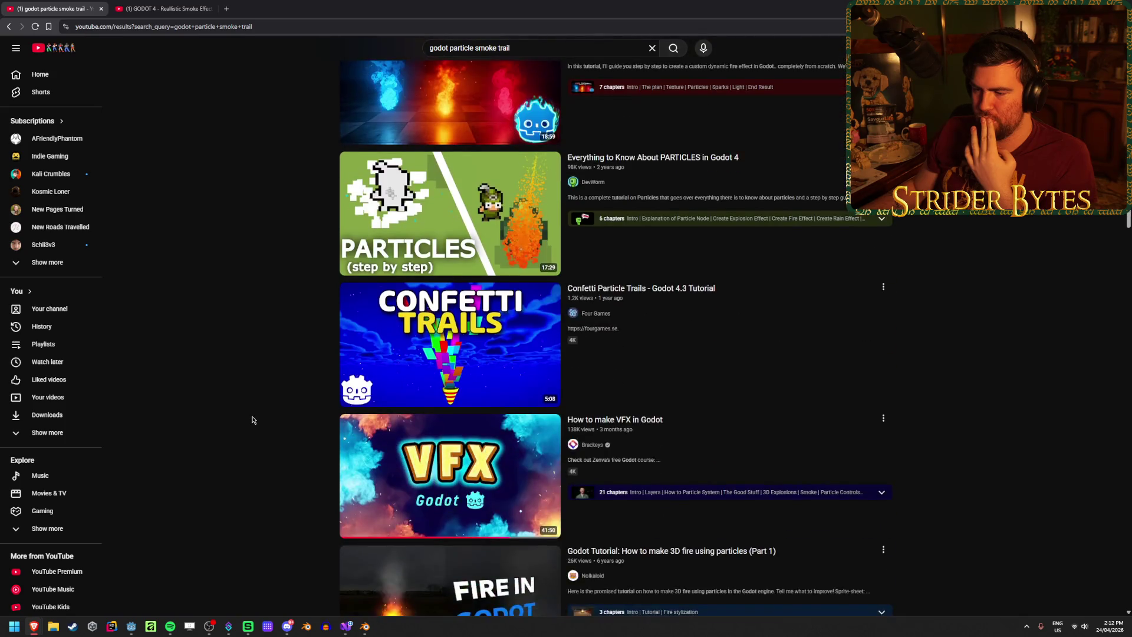
pyautogui.scroll(-9, 252, 419)
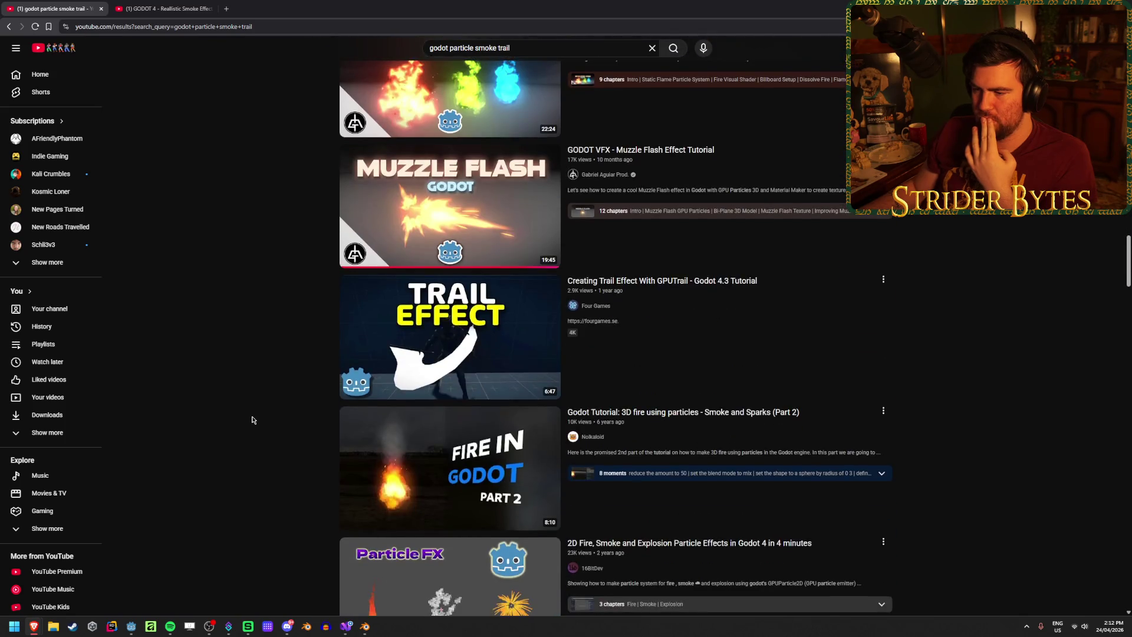
pyautogui.scroll(-4, 252, 419)
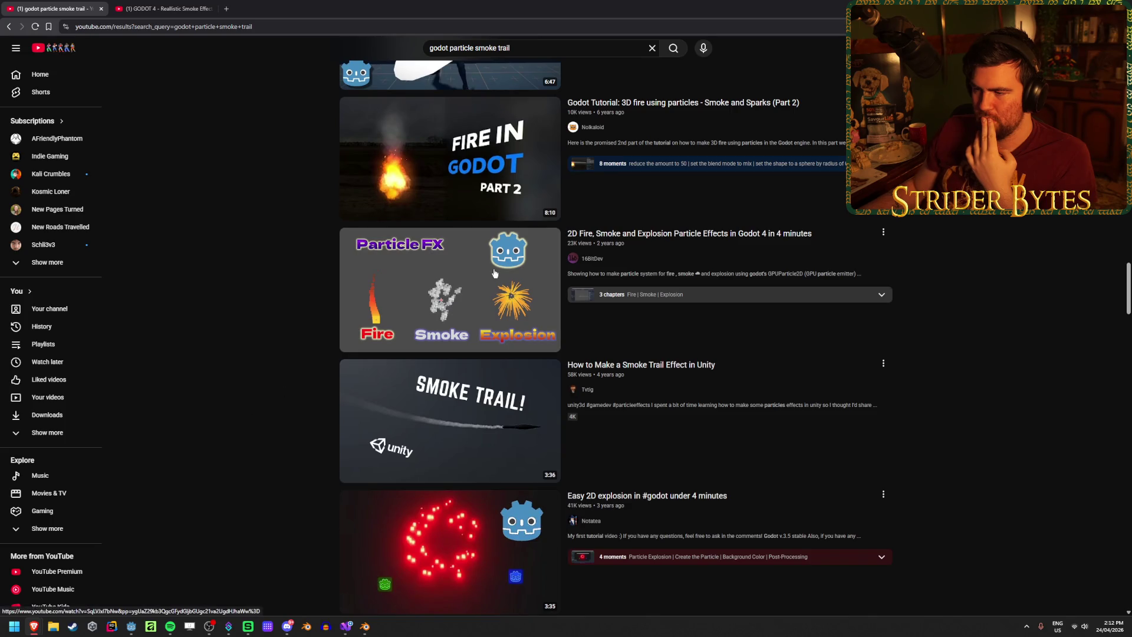
pyautogui.moveTo(495, 273)
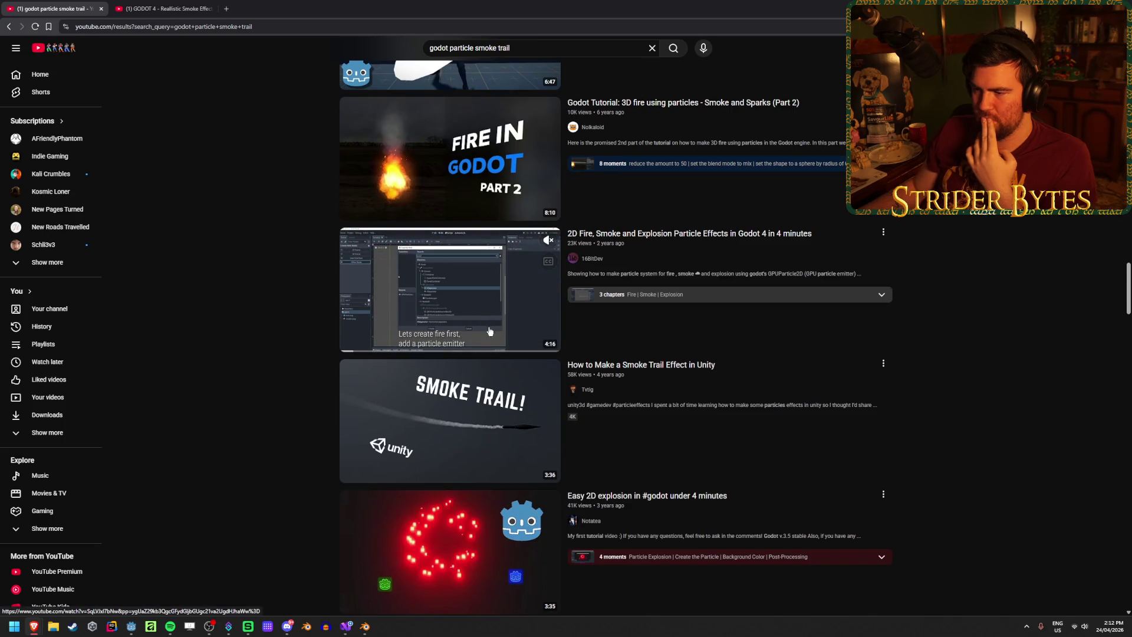
pyautogui.scroll(-5, 221, 319)
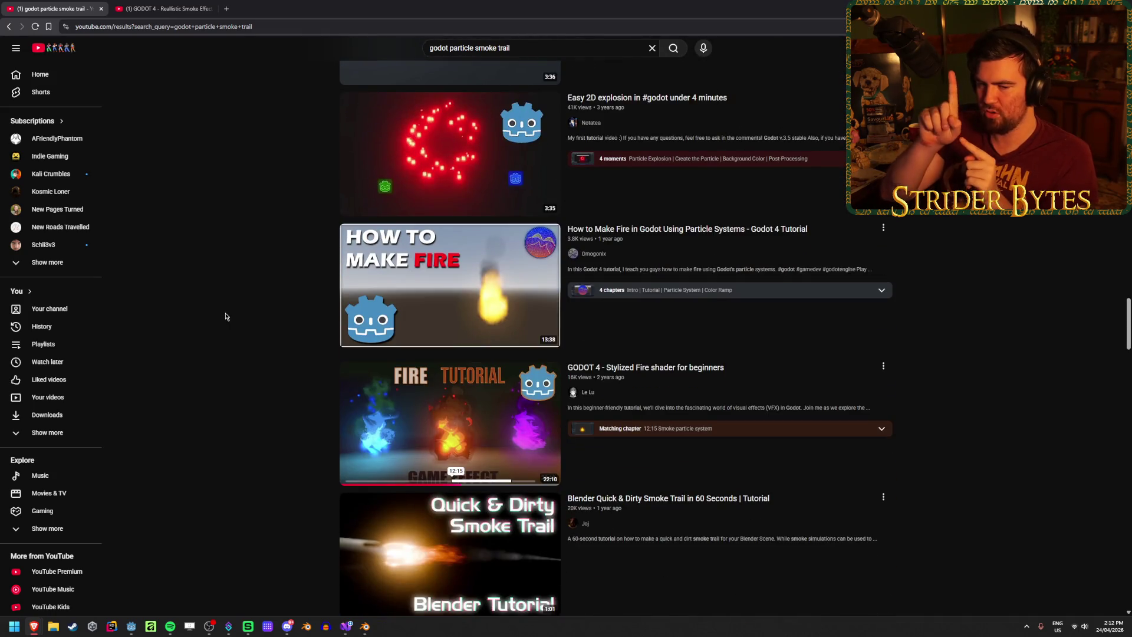
pyautogui.scroll(-8, 208, 295)
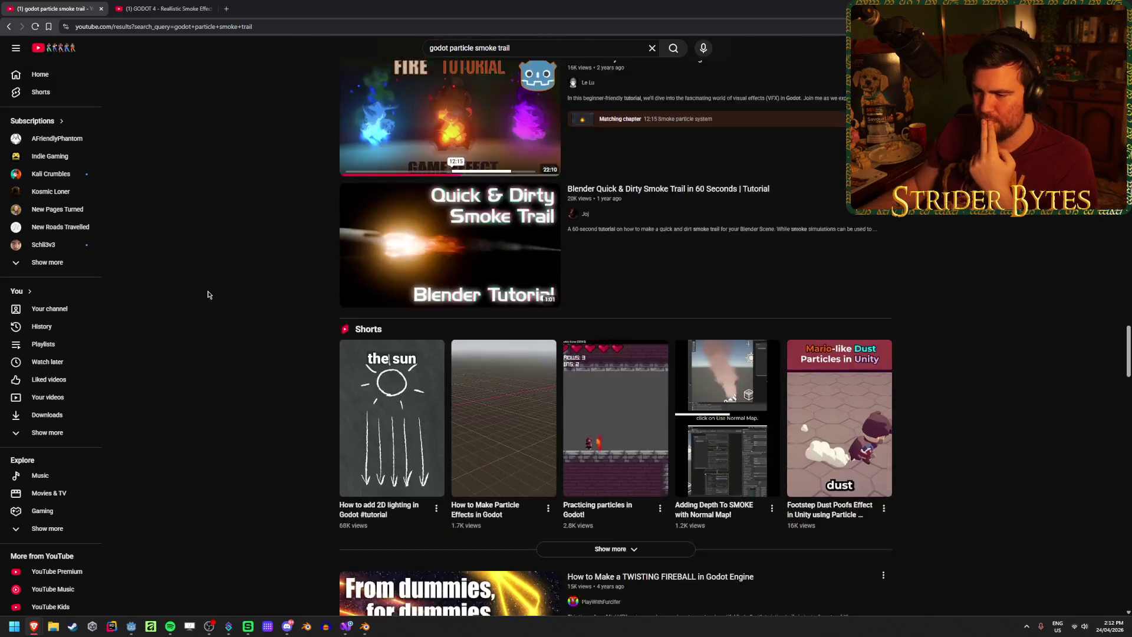
pyautogui.scroll(-10, 208, 295)
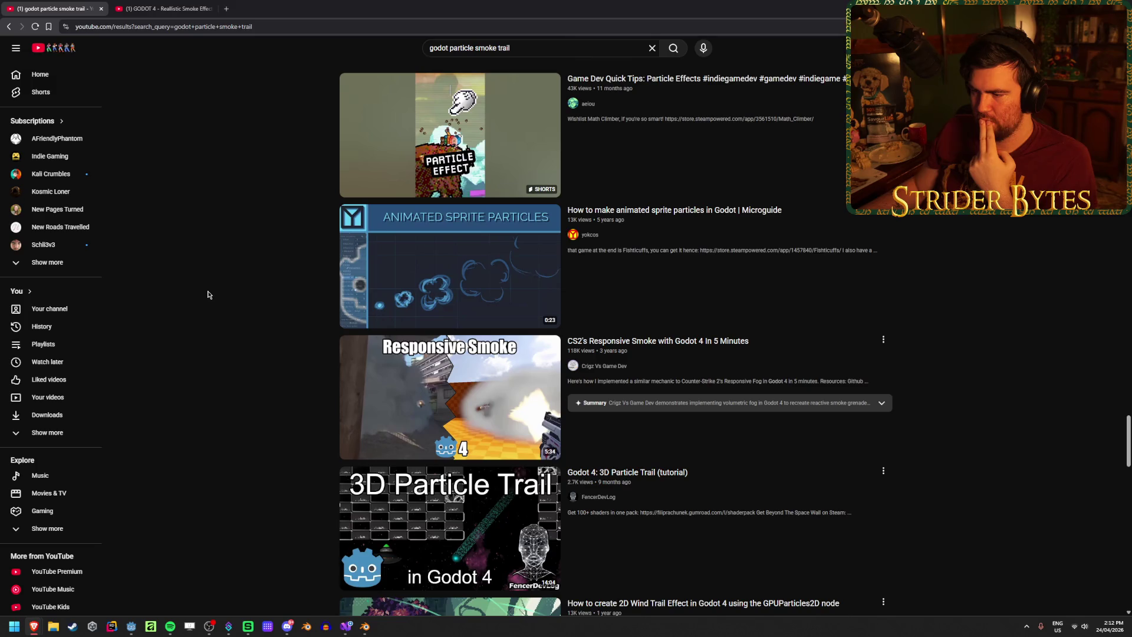
pyautogui.scroll(-1, 207, 294)
pyautogui.scroll(-10, 208, 295)
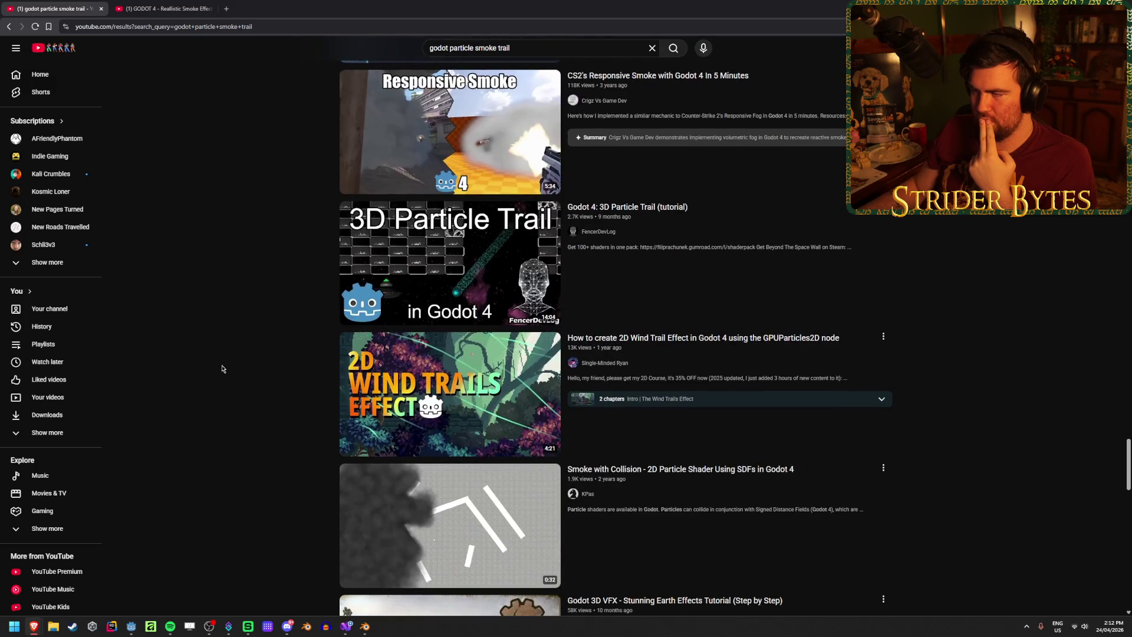
pyautogui.press('Home')
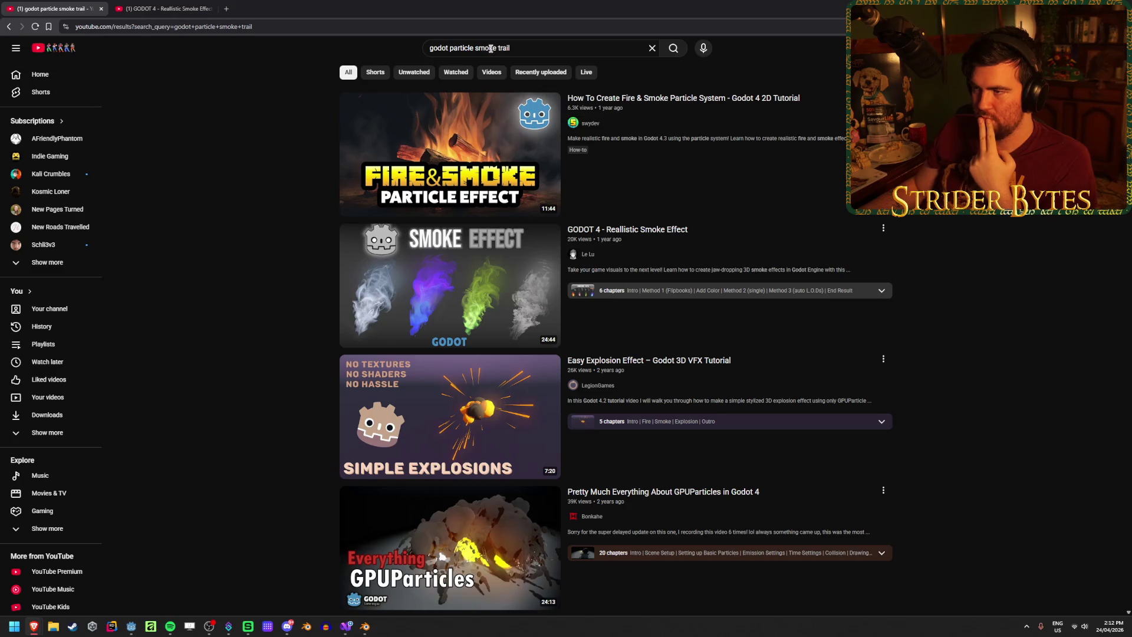
# Search YouTube for 'godot particle gun barrel smoke'
pyautogui.write('un barre ')
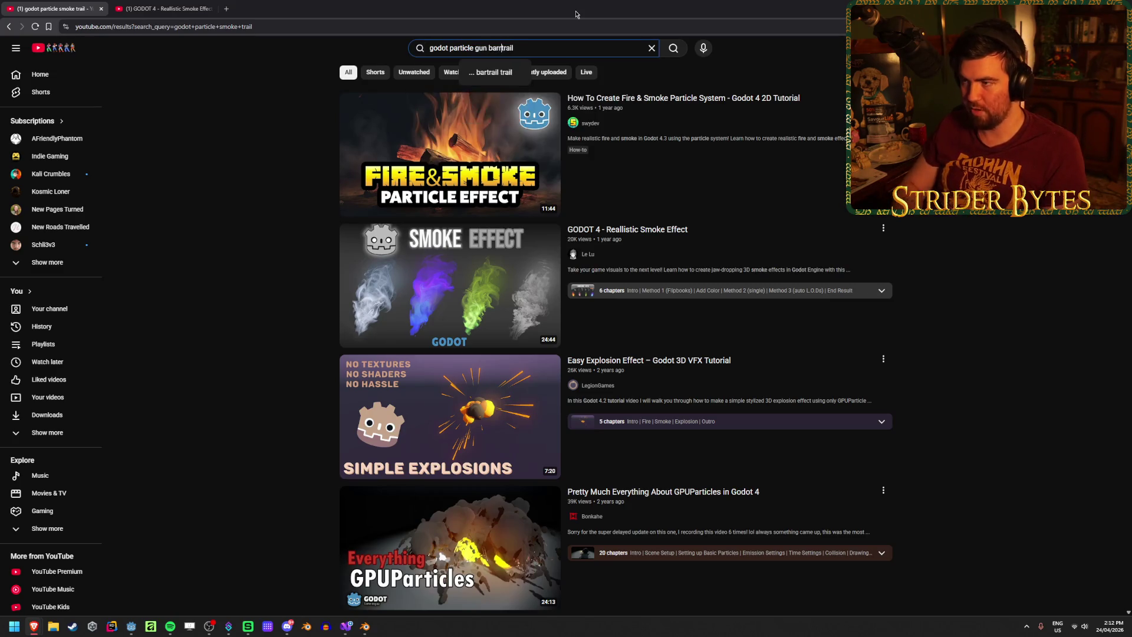
pyautogui.write('l')
pyautogui.press('Return')
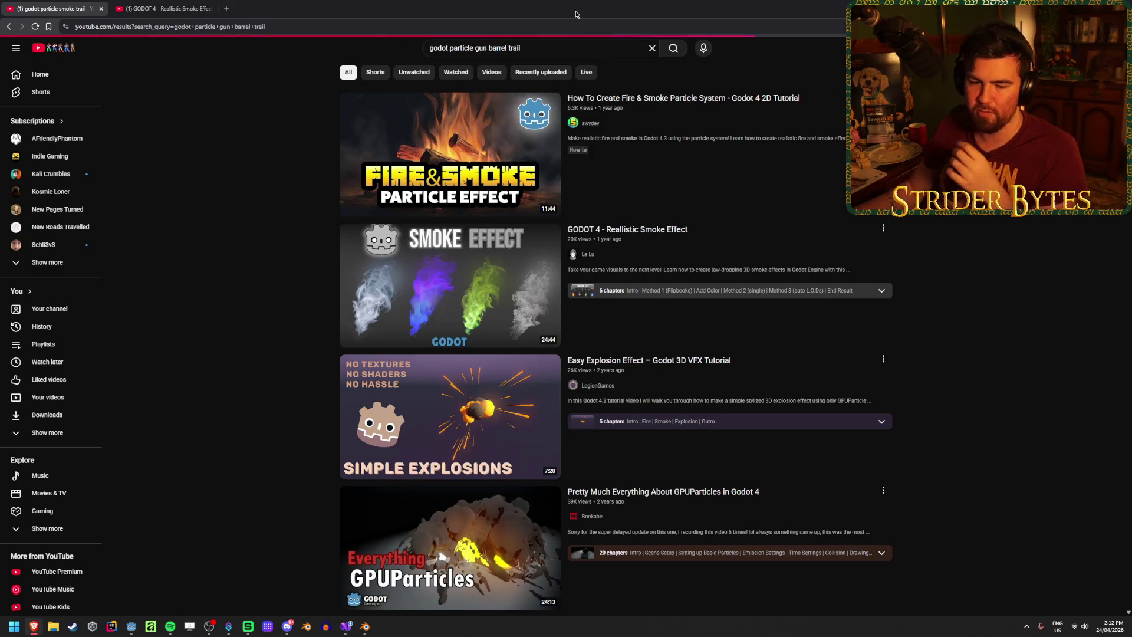
pyautogui.click(535, 46)
pyautogui.hotkey('ctrl', 'BackSpace')
pyautogui.write('smoke')
pyautogui.press('Return')
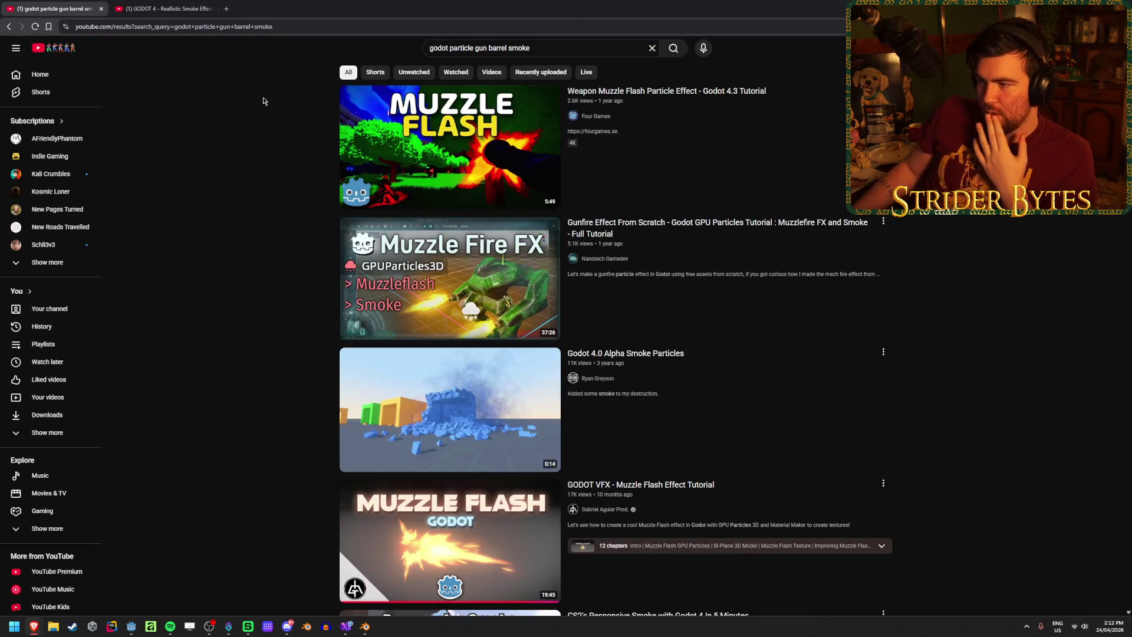
# Open the Weapon Muzzle Flash and GODOT VFX Muzzle Flash videos in new tabs and skim the chapters
pyautogui.middleClick(392, 141)
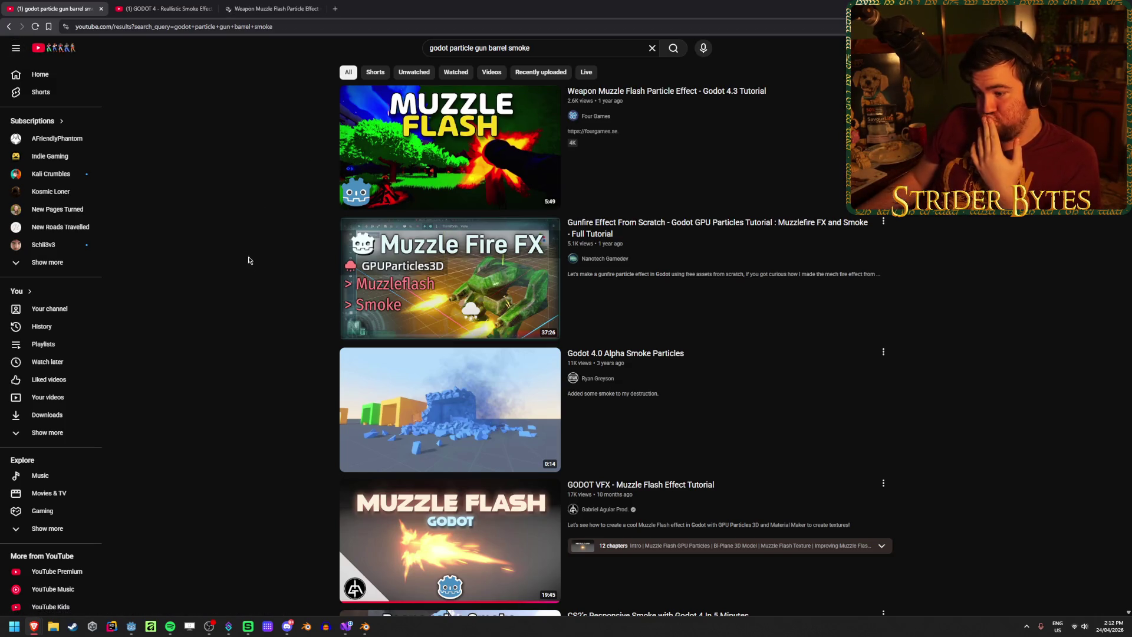
pyautogui.middleClick(354, 590)
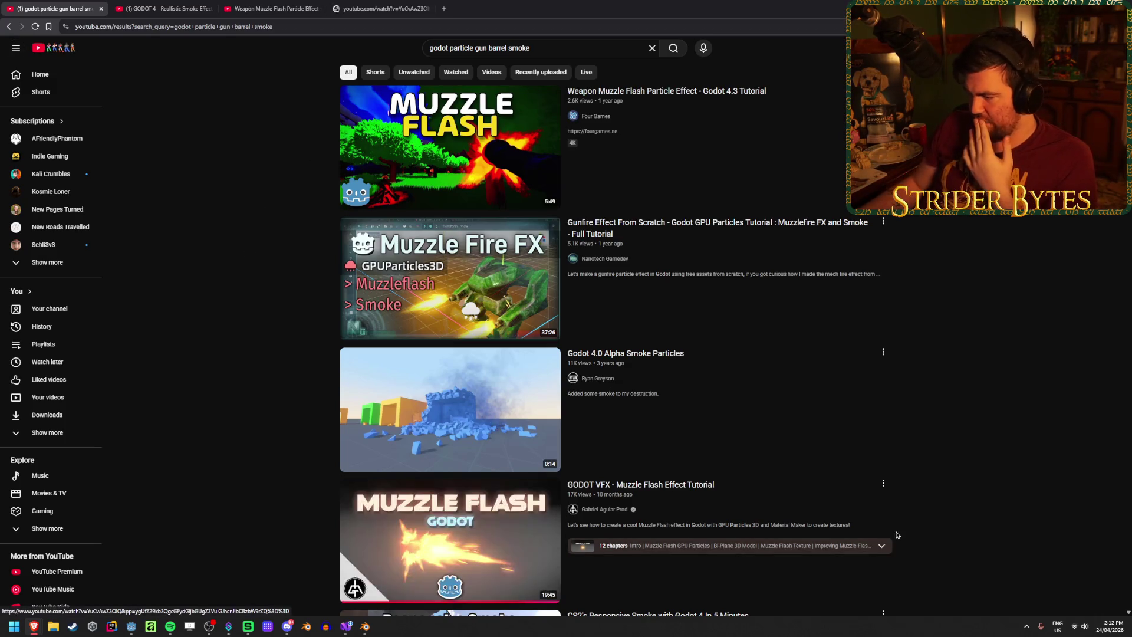
pyautogui.click(881, 545)
pyautogui.scroll(-1, 900, 503)
pyautogui.click(891, 532)
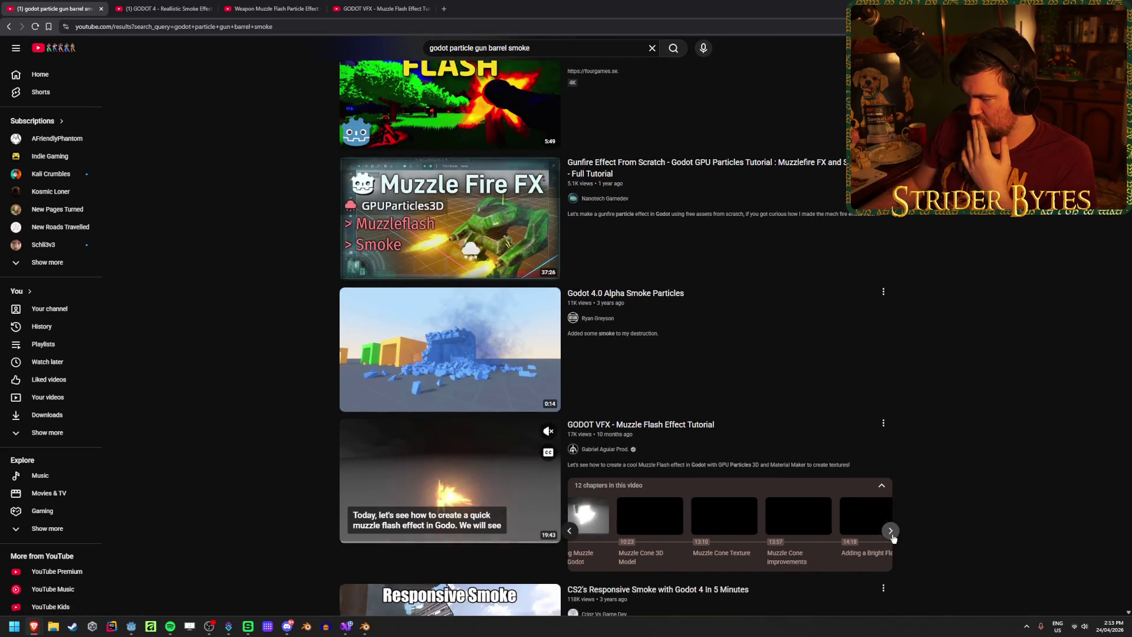
pyautogui.click(891, 532)
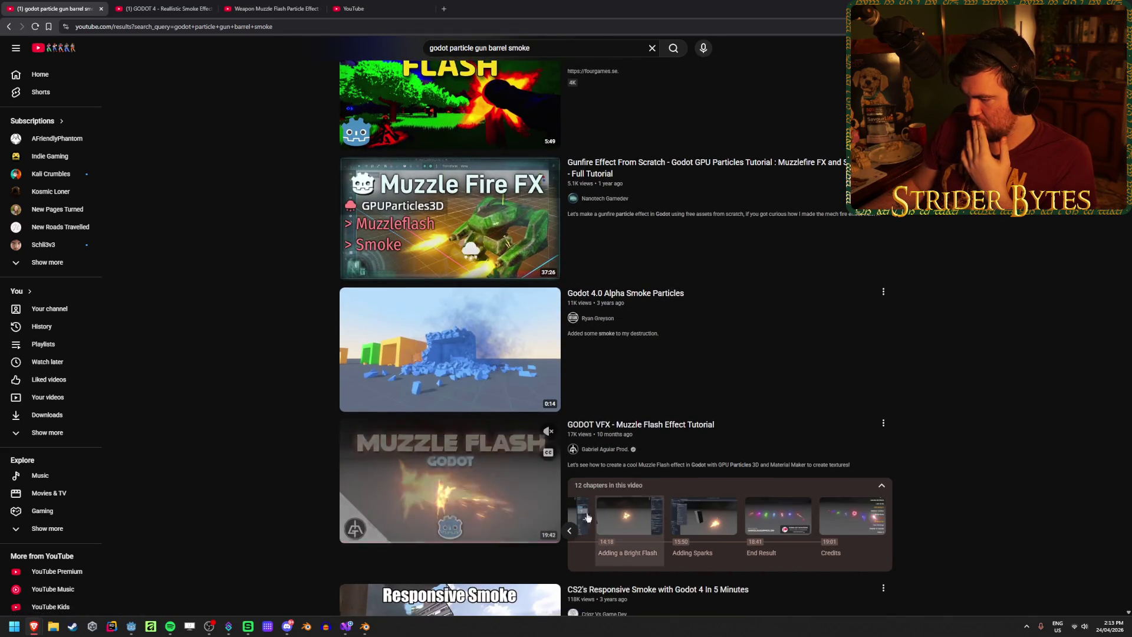
pyautogui.scroll(-2, 192, 346)
pyautogui.scroll(-12, 205, 345)
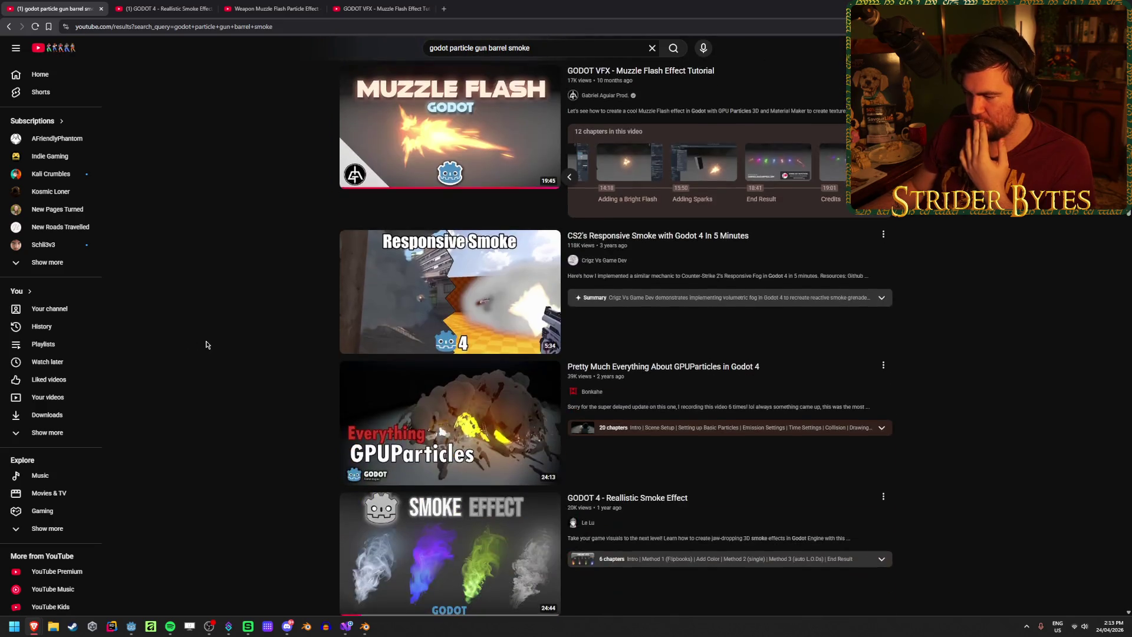
pyautogui.scroll(-3, 203, 407)
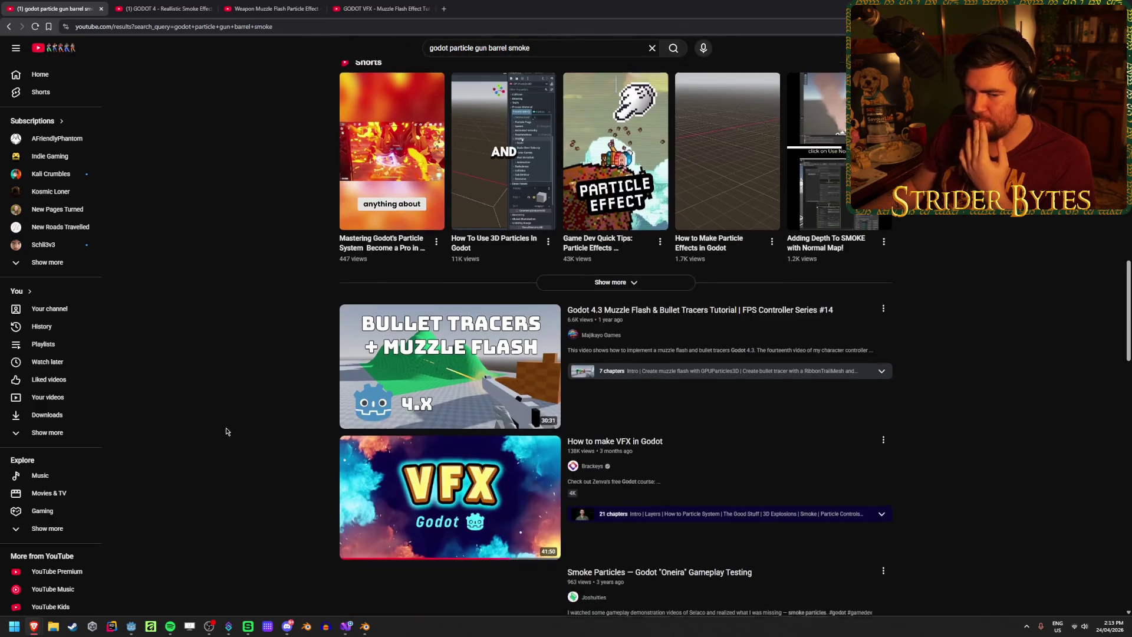
pyautogui.scroll(9, 221, 430)
pyautogui.scroll(10, 221, 443)
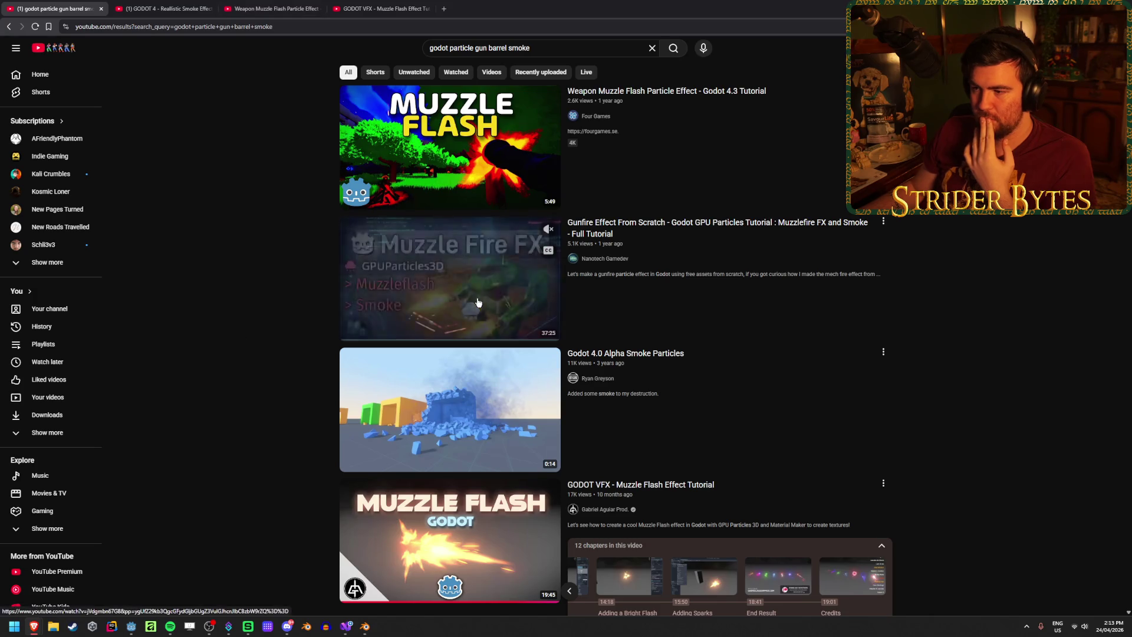
pyautogui.click(162, 7)
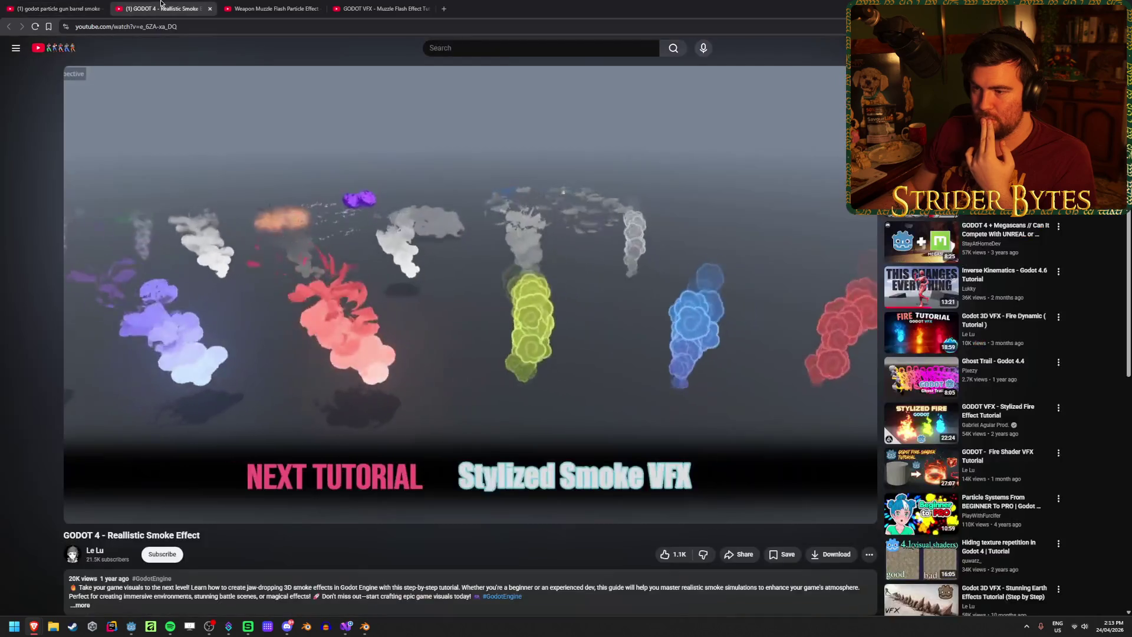
# Close the Realistic Smoke and Weapon Muzzle Flash tabs, back to the gun barrel smoke results
pyautogui.hotkey('ctrl', 'w')
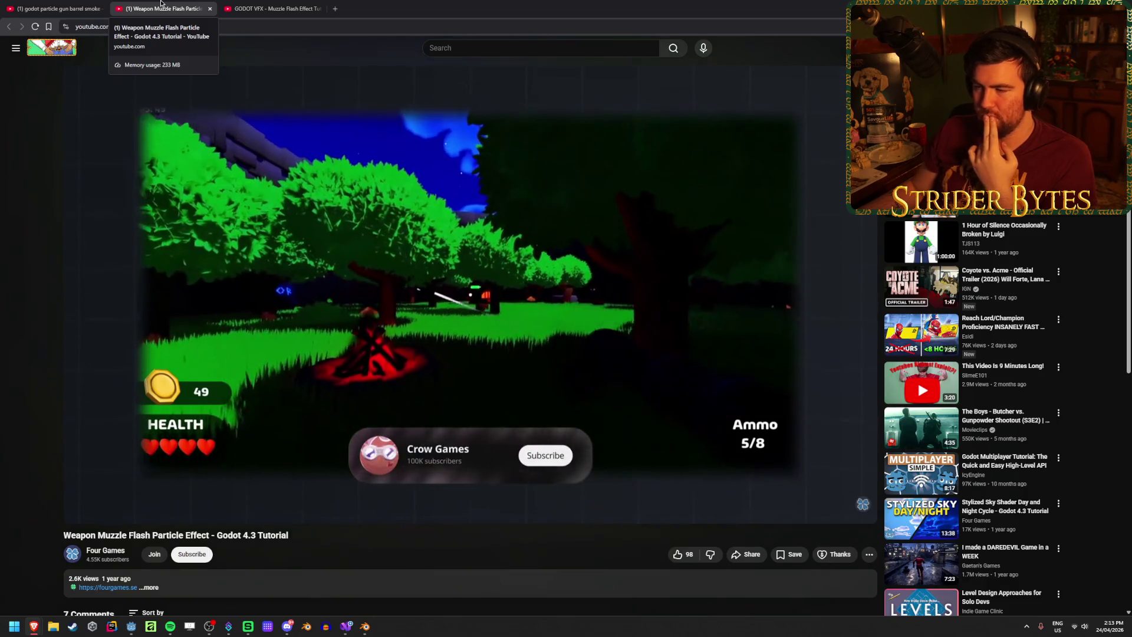
pyautogui.hotkey('ctrl', 'w')
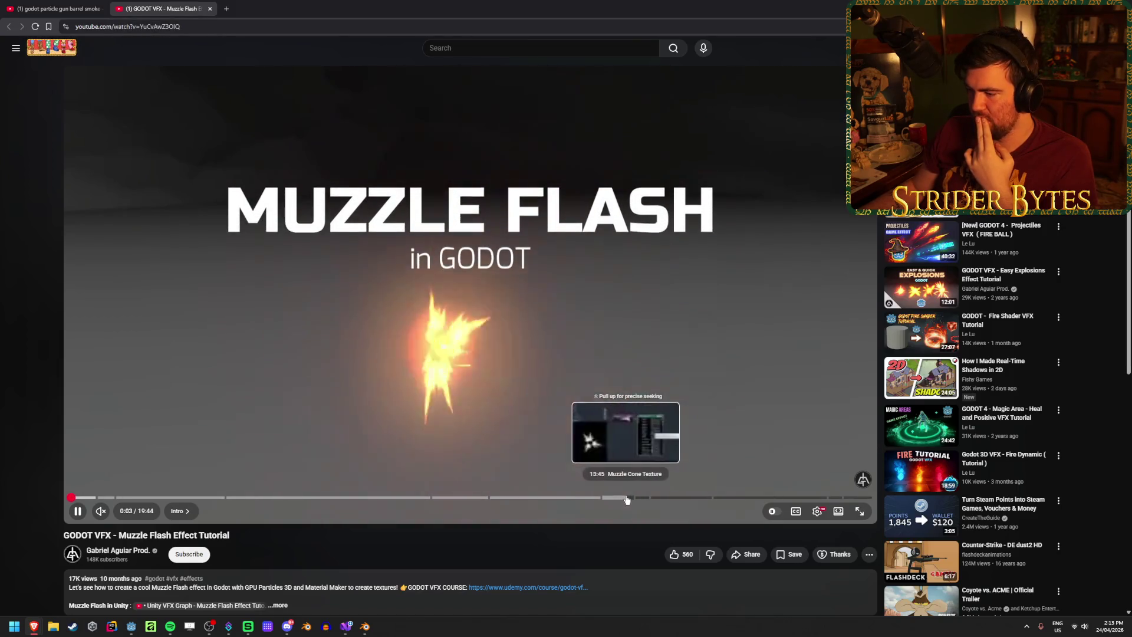
pyautogui.hotkey('ctrl', 'shift', 'Tab')
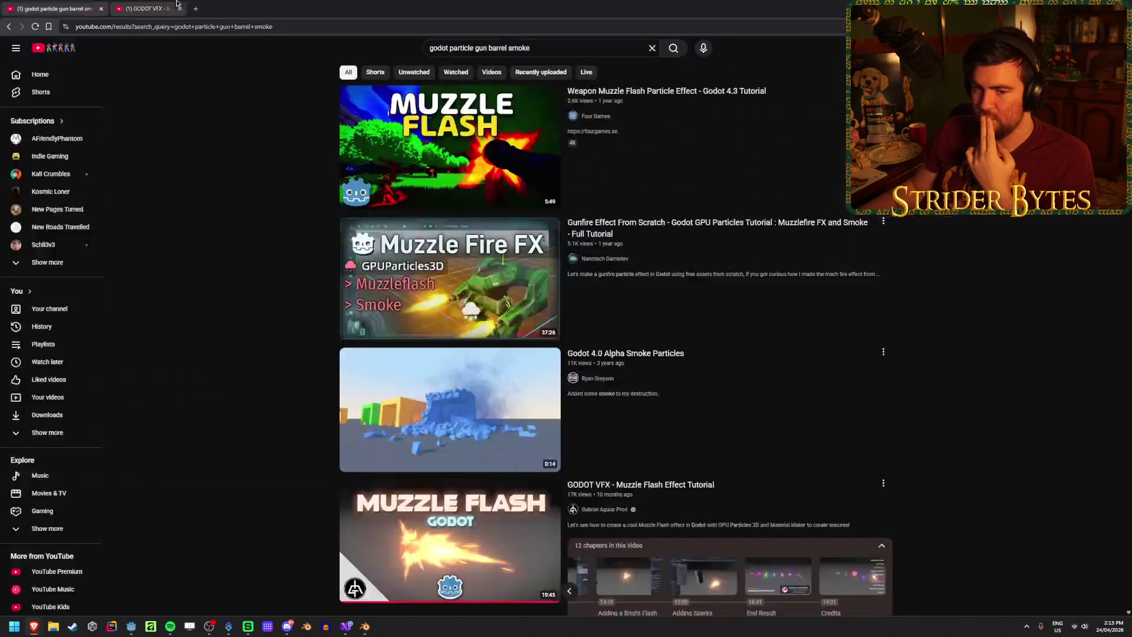
pyautogui.scroll(-6, 246, 293)
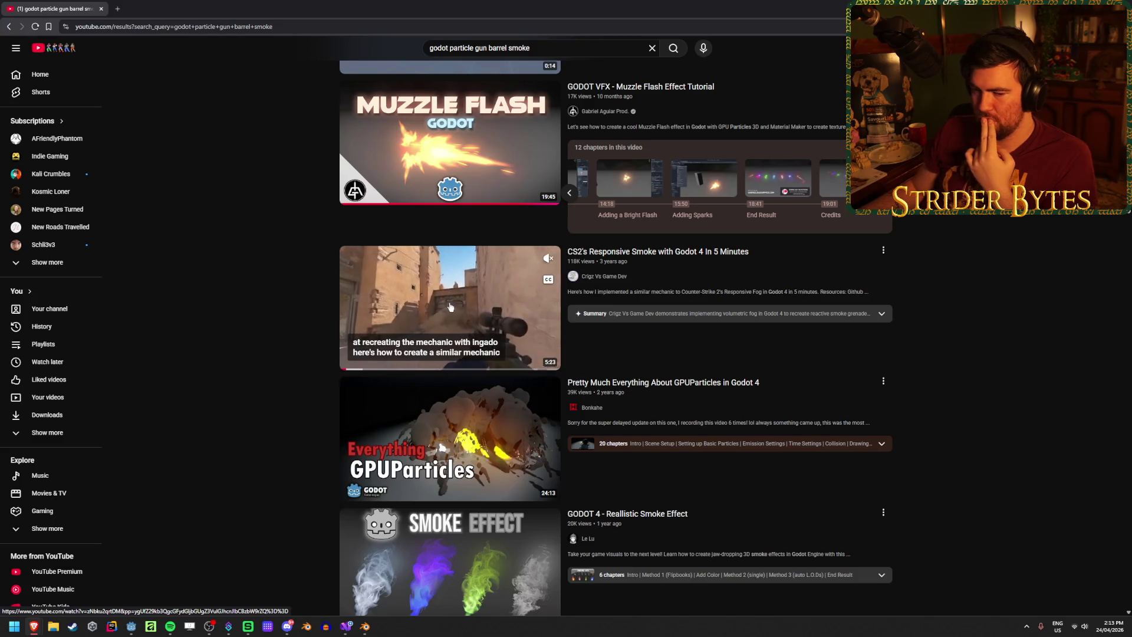
# Page forward and back through the GPUParticles video's chapter list
pyautogui.scroll(-1, 283, 318)
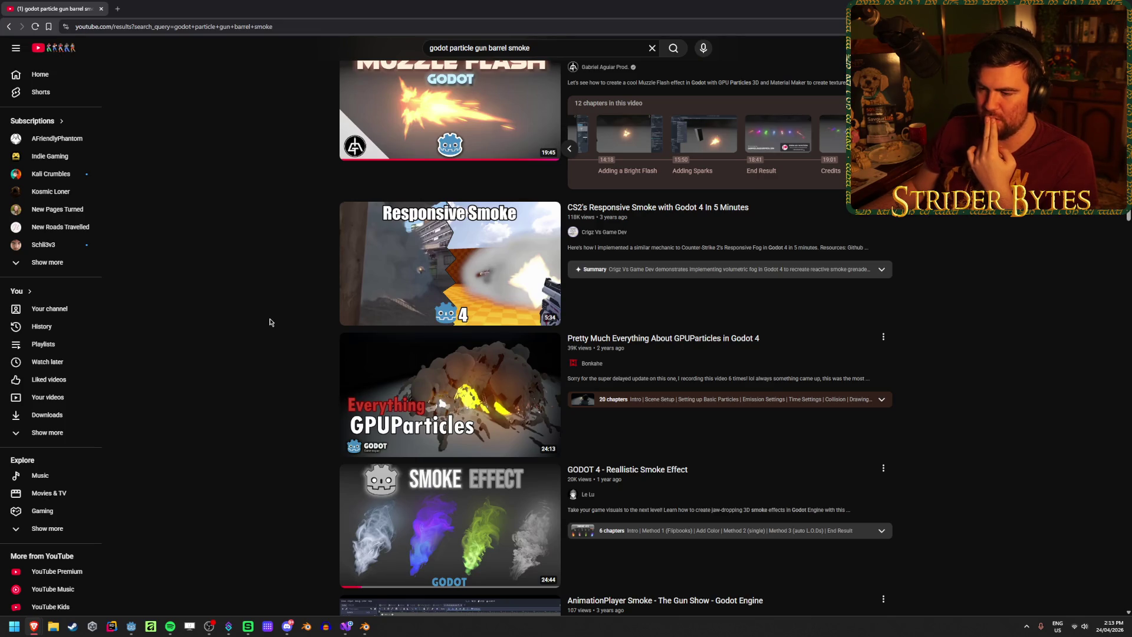
pyautogui.scroll(-1, 270, 322)
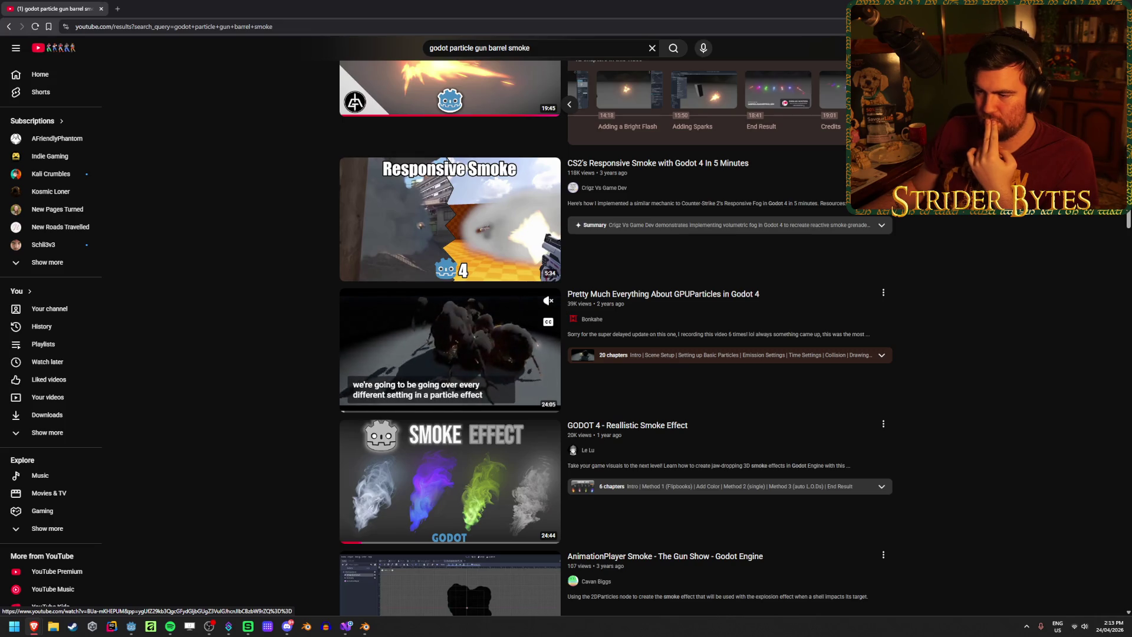
pyautogui.click(881, 355)
pyautogui.click(891, 401)
pyautogui.click(890, 401)
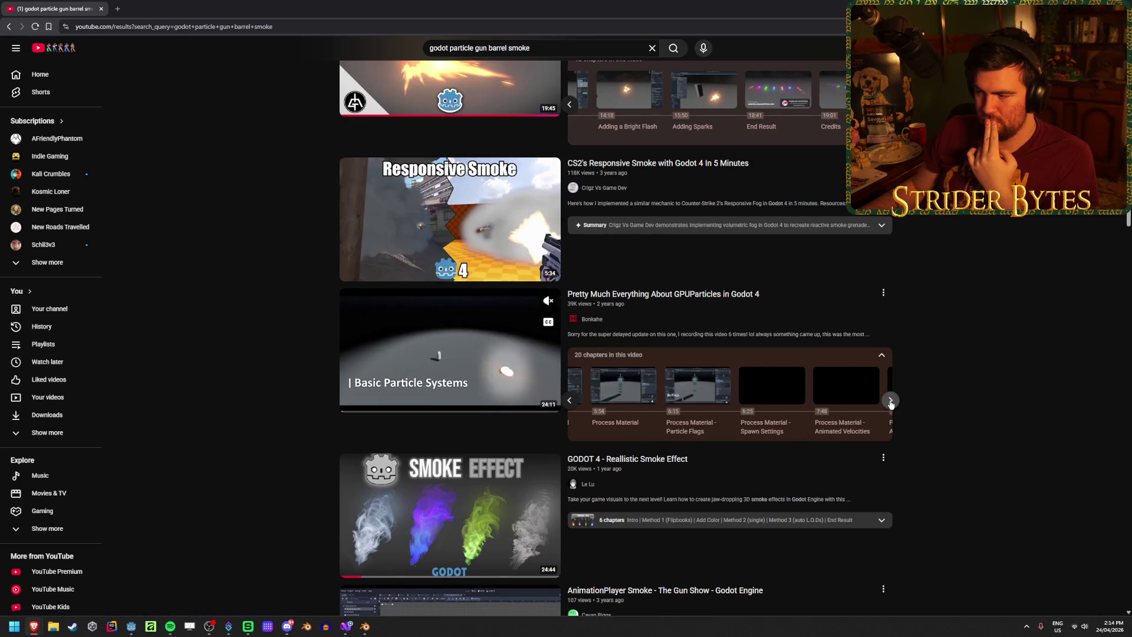
pyautogui.click(890, 401)
pyautogui.click(891, 401)
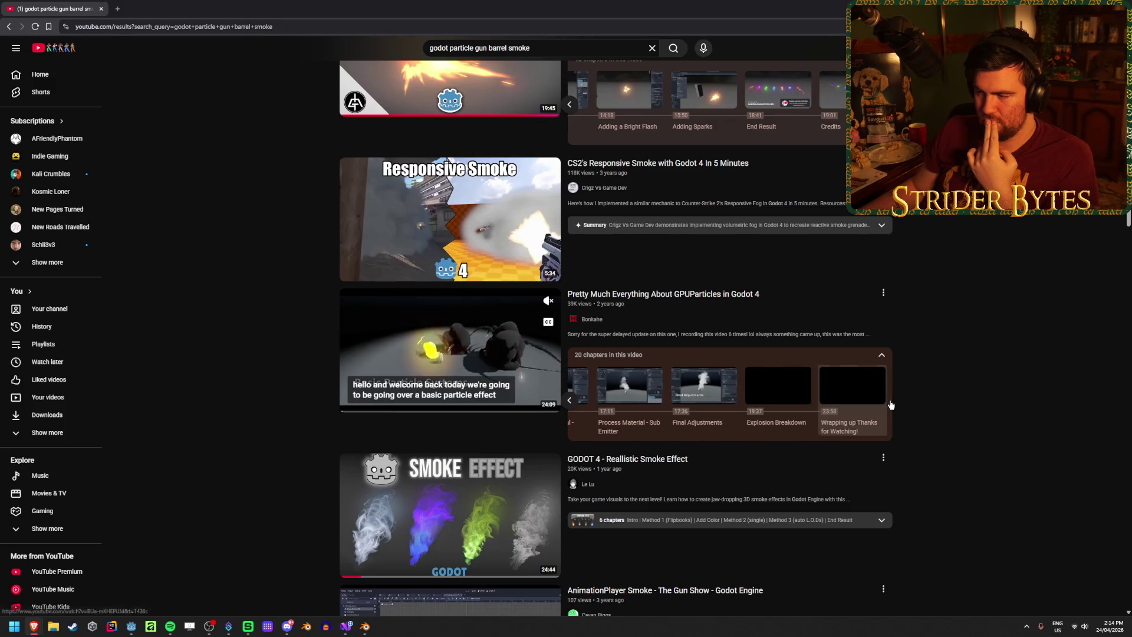
pyautogui.click(570, 401)
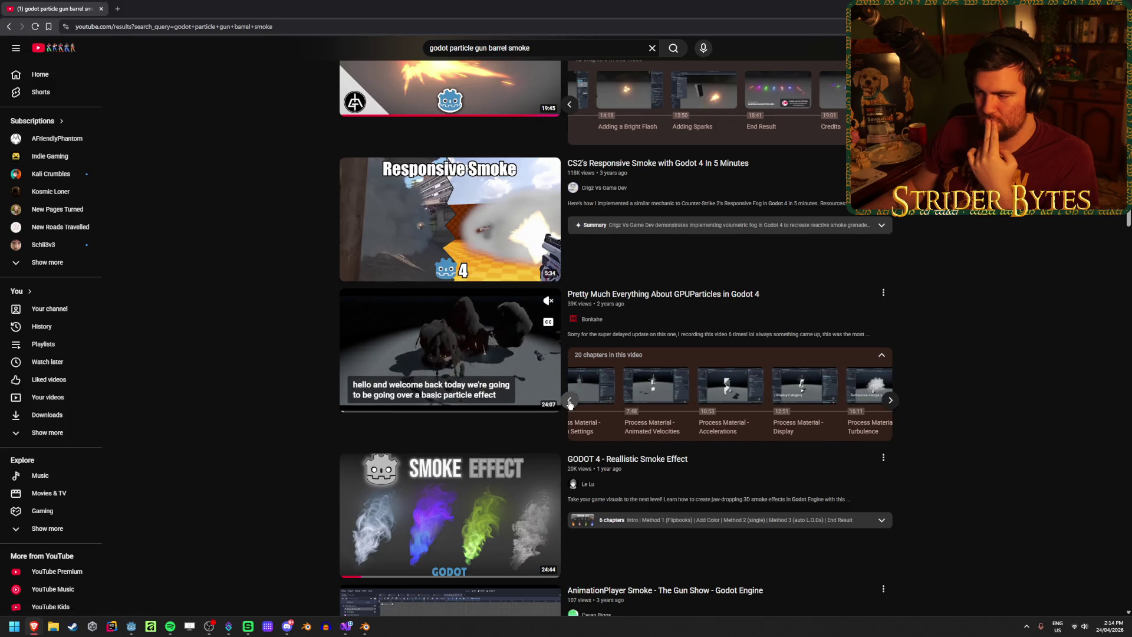
pyautogui.click(570, 402)
pyautogui.click(569, 402)
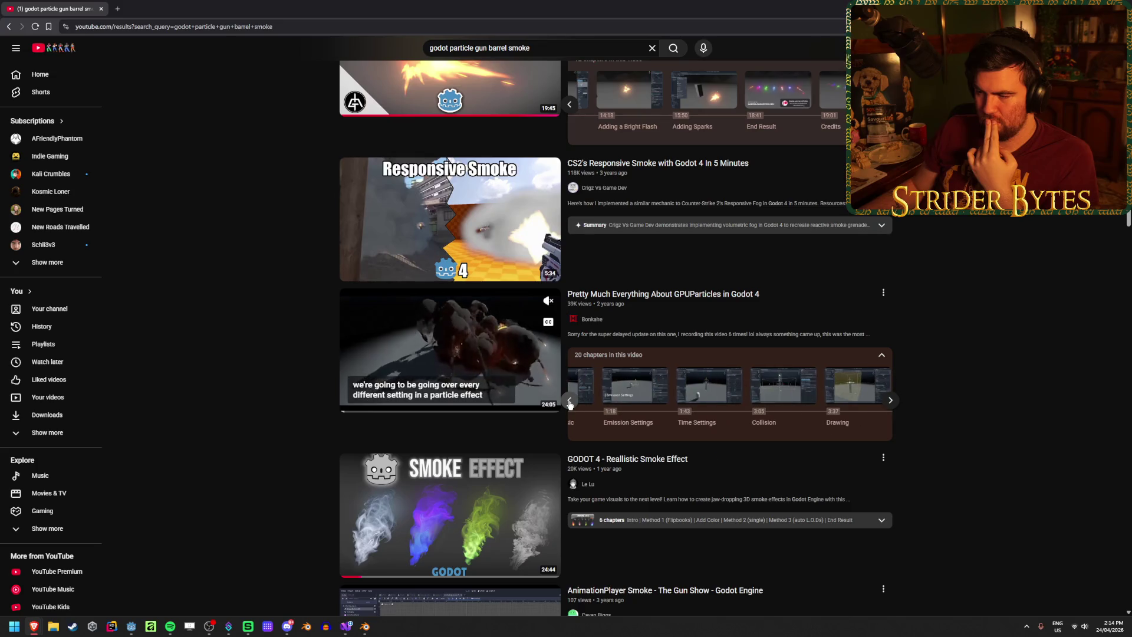
# Scroll further down the results, then switch to the Muzzle Flash & Bullet Tracers tutorial tab
pyautogui.scroll(-2, 221, 339)
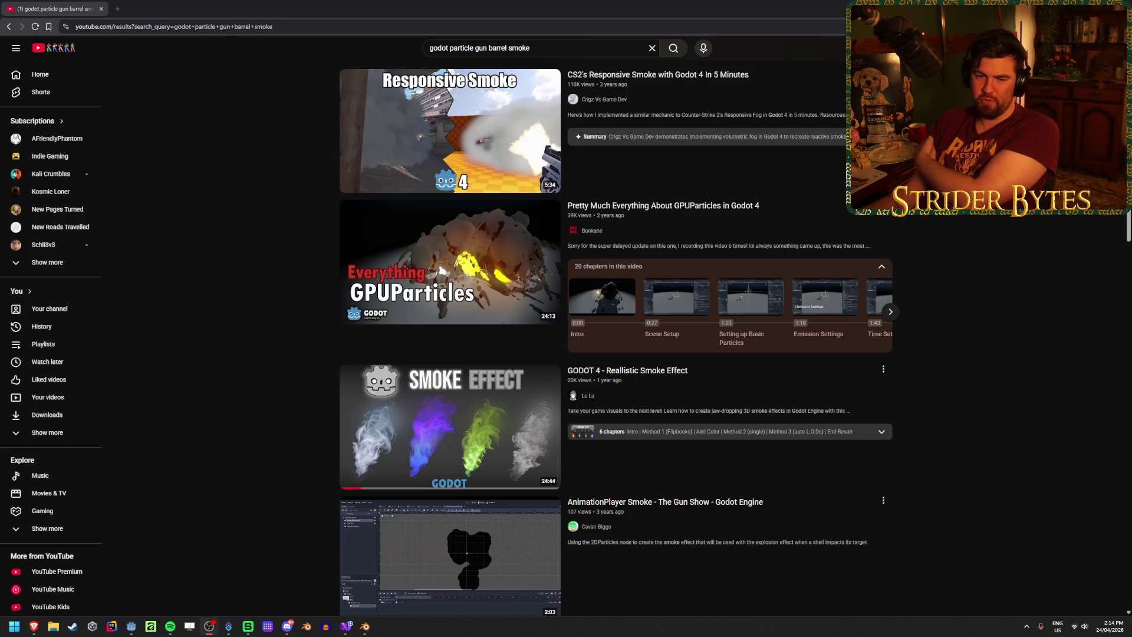
pyautogui.scroll(-8, 241, 295)
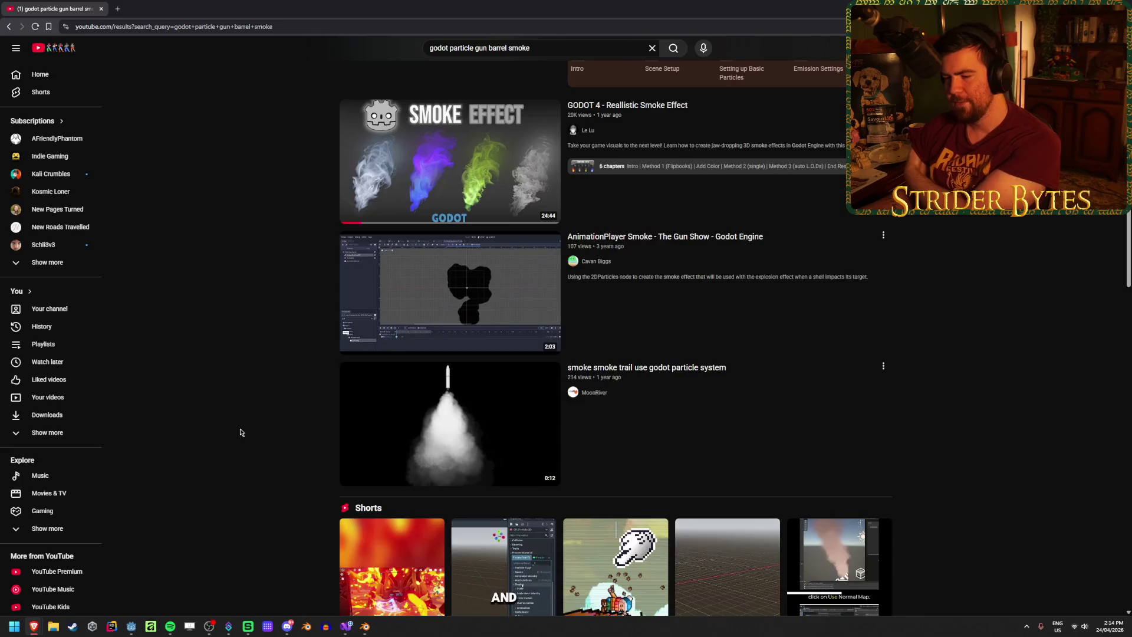
pyautogui.scroll(-6, 256, 412)
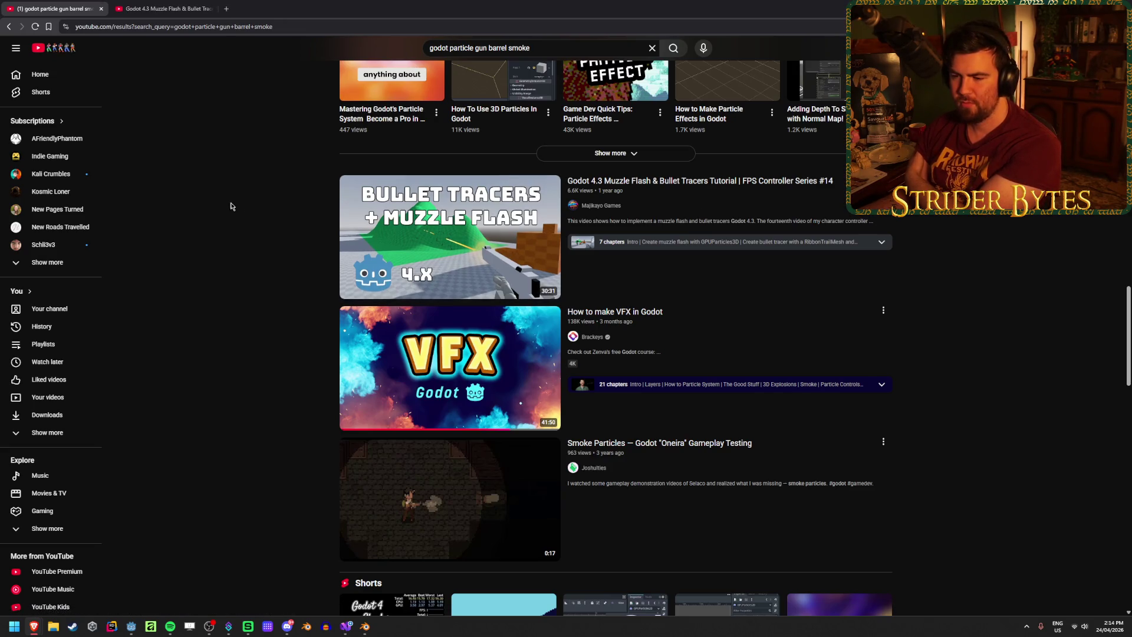
pyautogui.scroll(-4, 222, 210)
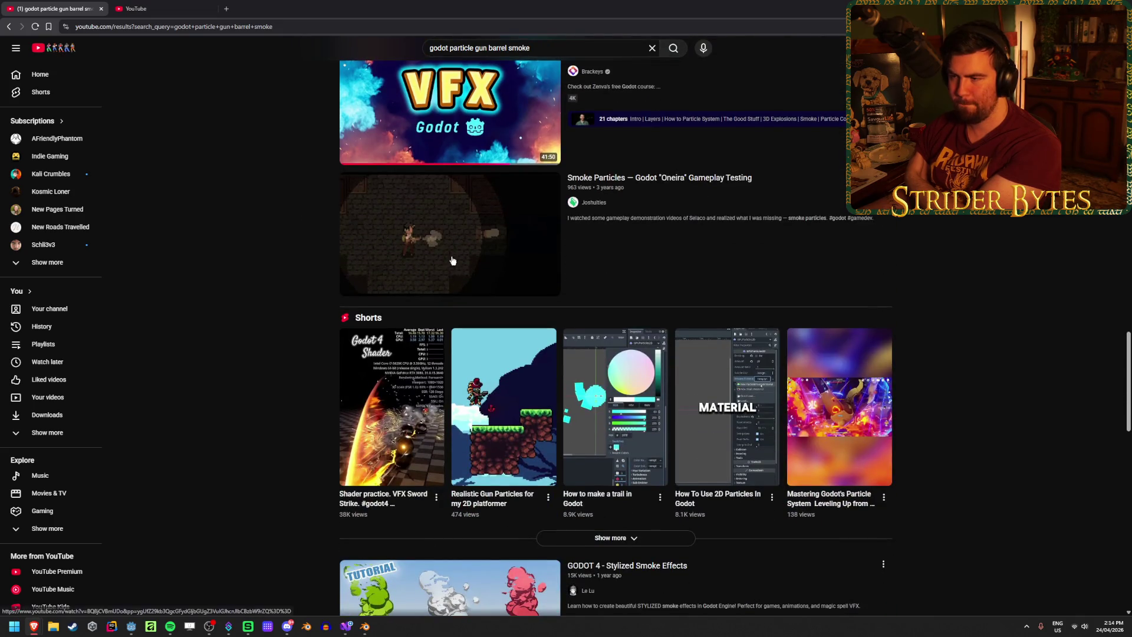
pyautogui.scroll(-9, 260, 253)
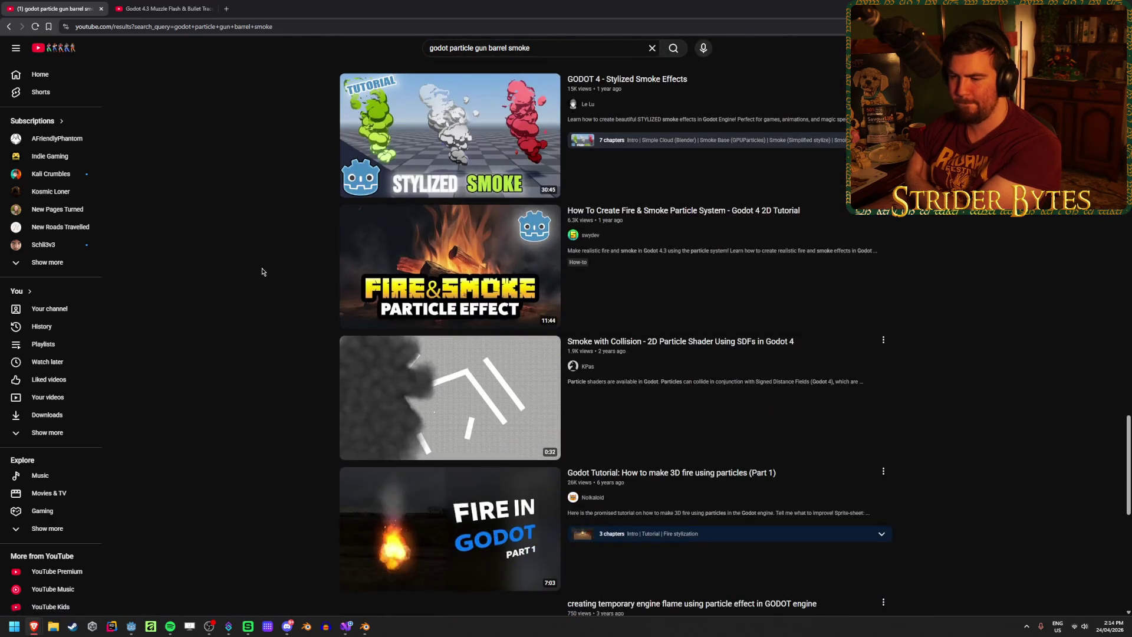
pyautogui.scroll(-8, 262, 271)
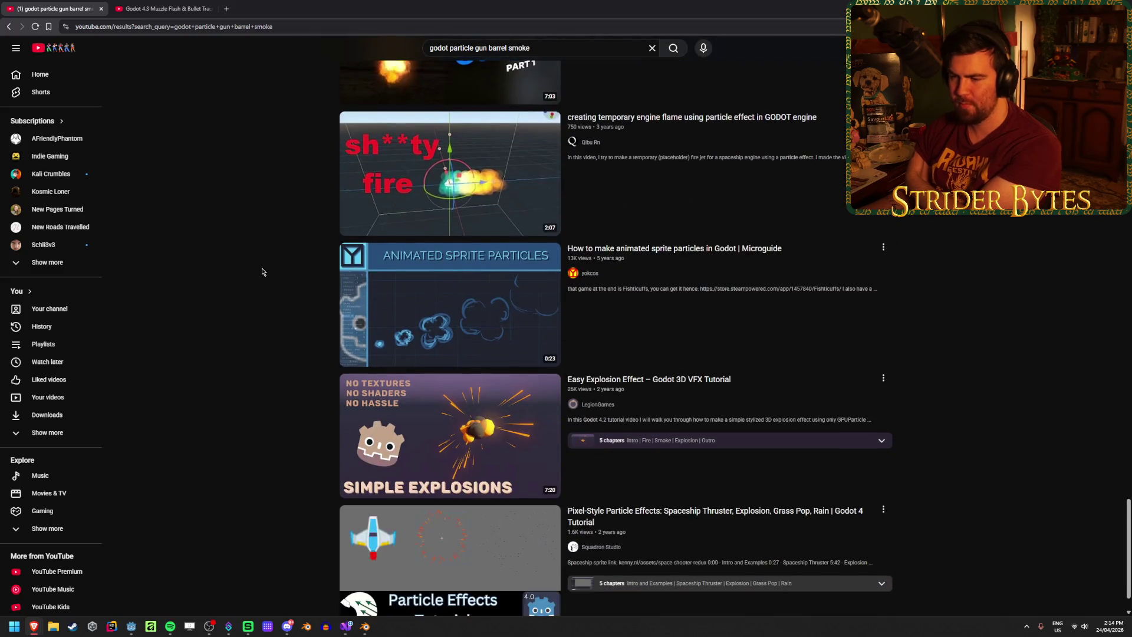
pyautogui.scroll(-10, 262, 271)
pyautogui.hotkey('ctrl', 'Tab')
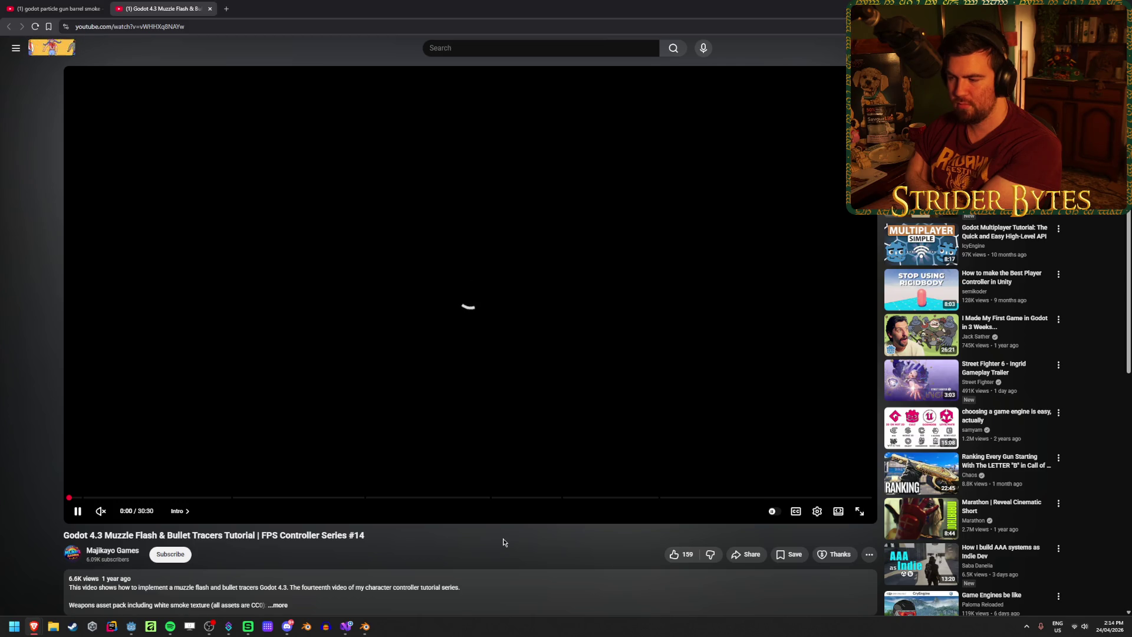
pyautogui.click(74, 3)
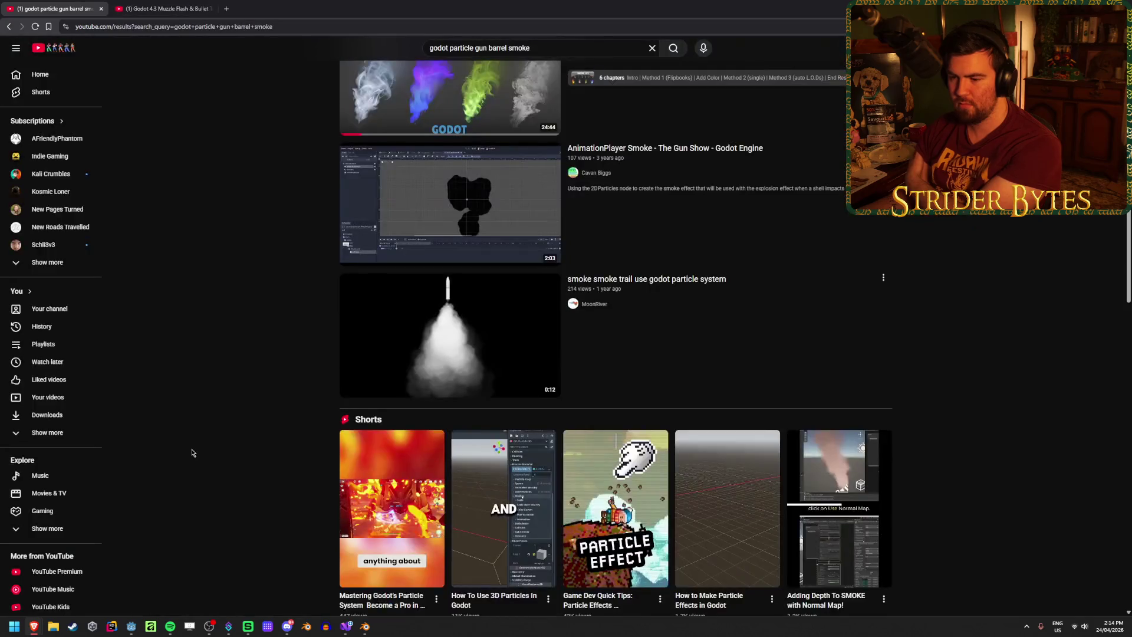
pyautogui.scroll(-5, 191, 453)
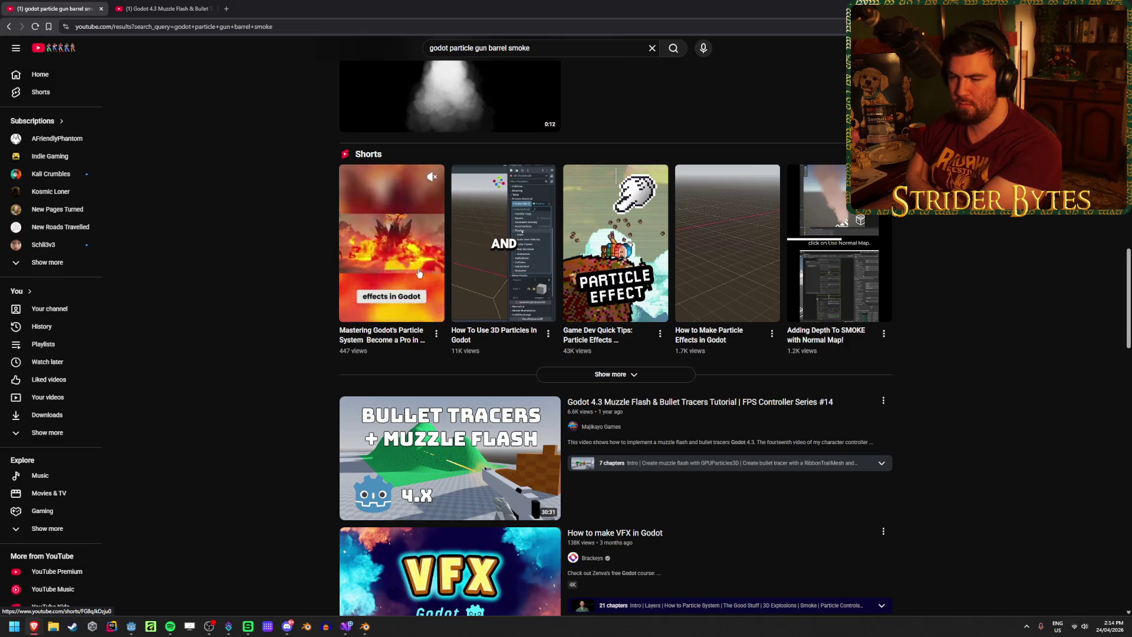
pyautogui.scroll(-4, 190, 383)
pyautogui.scroll(-6, 190, 384)
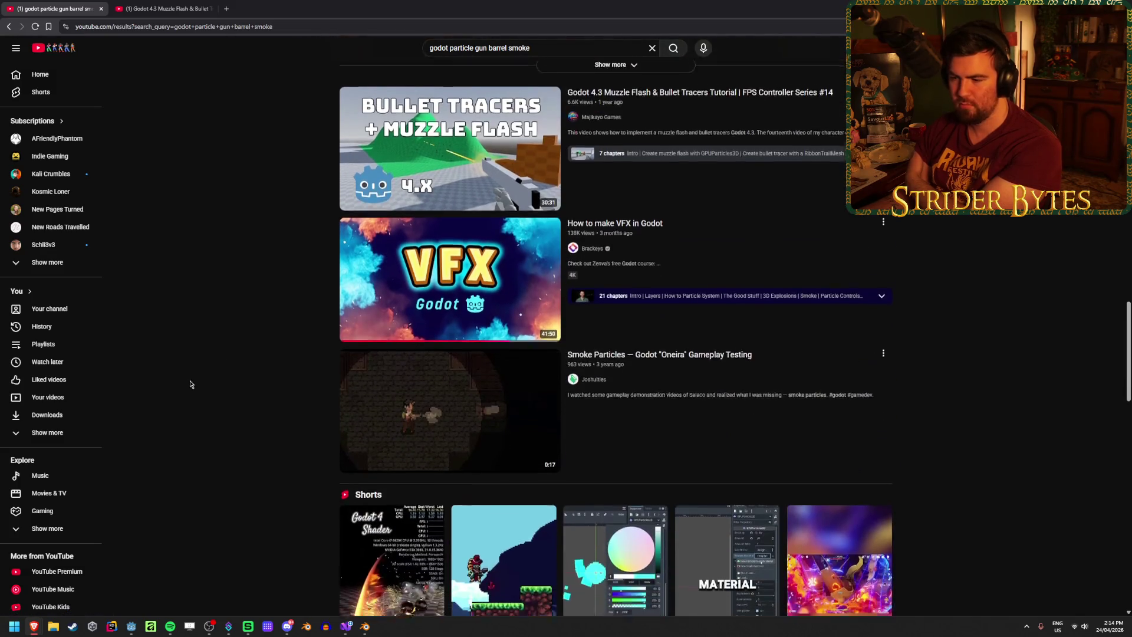
pyautogui.scroll(-5, 190, 384)
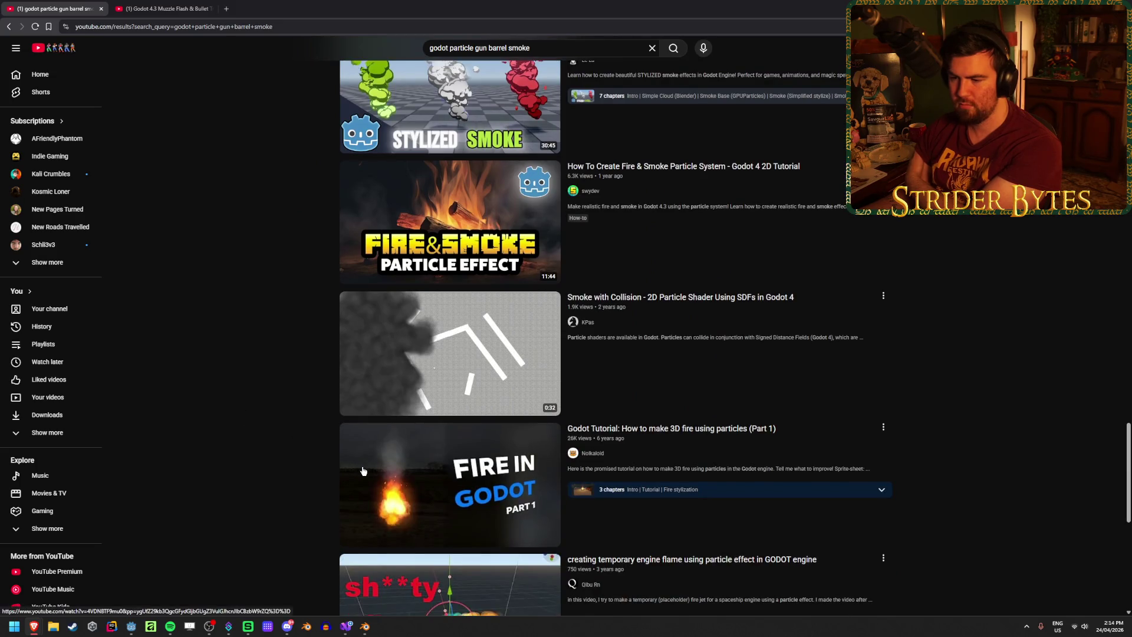
pyautogui.moveTo(363, 471)
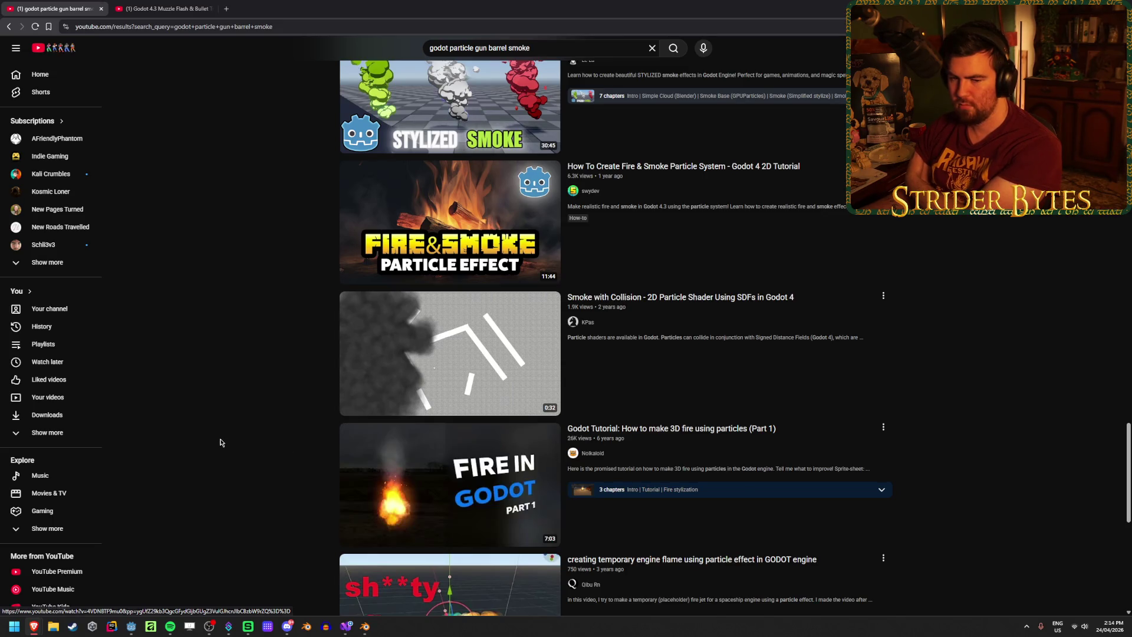
pyautogui.scroll(5, 222, 442)
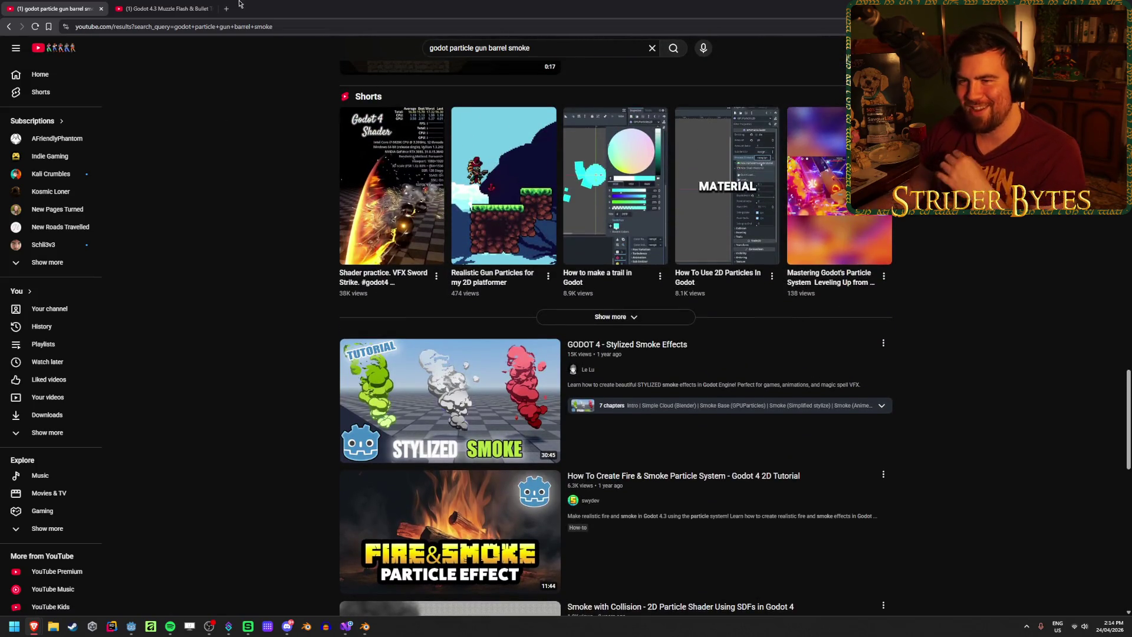
# Watch the Muzzle Flash tutorial, seeking to 3:22, 5:37 and 6:50 where the smoke appears
pyautogui.hotkey('ctrl', 'Tab')
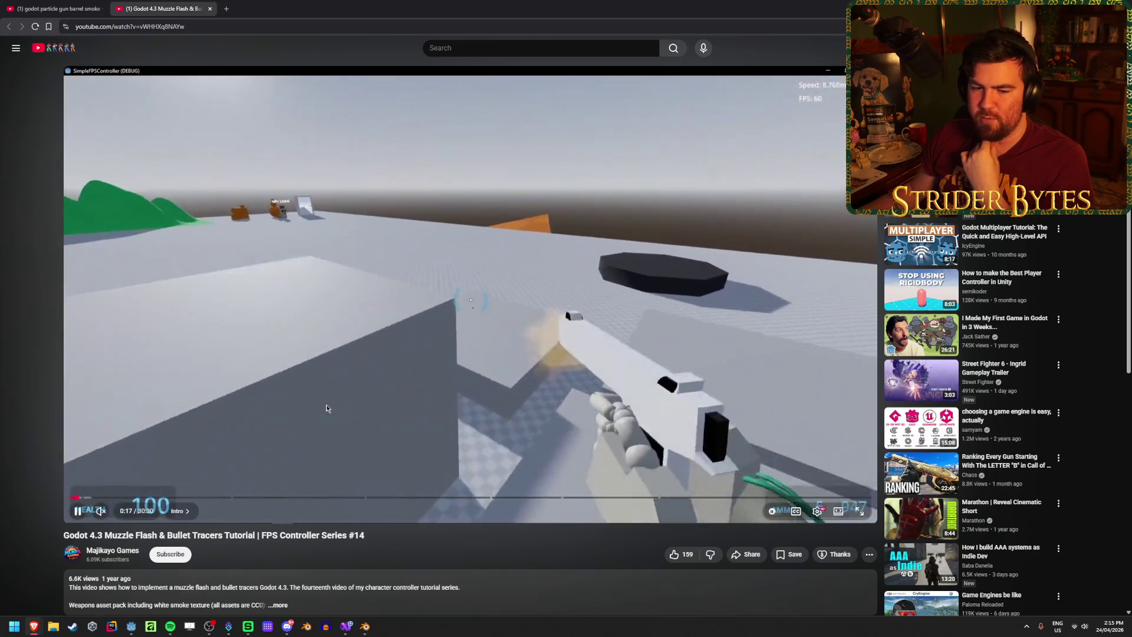
pyautogui.click(494, 358)
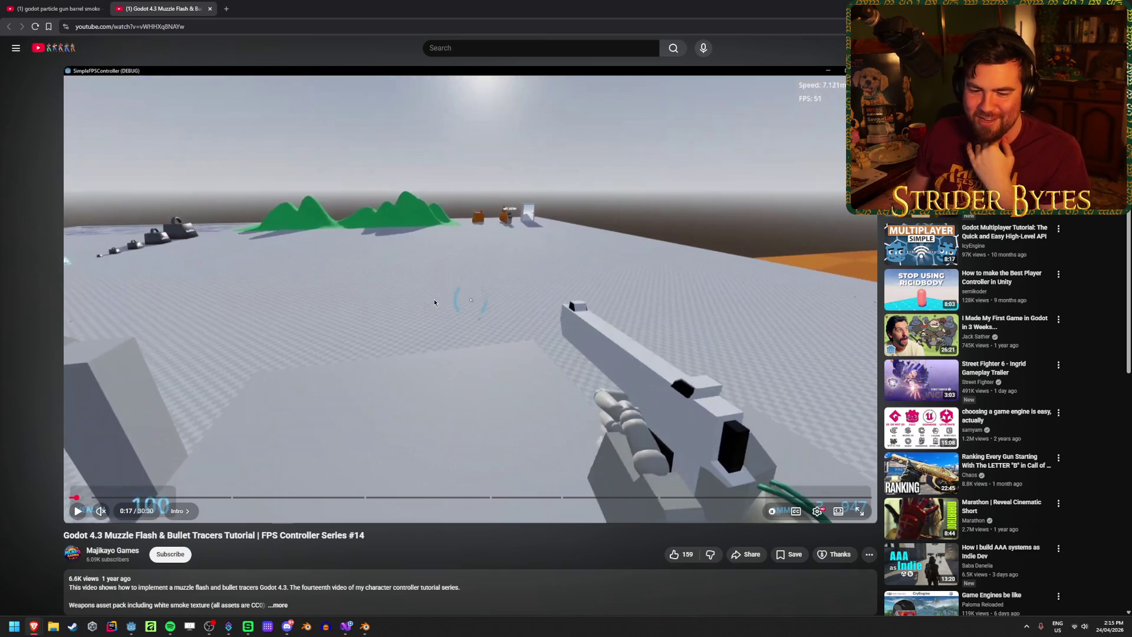
pyautogui.click(374, 284)
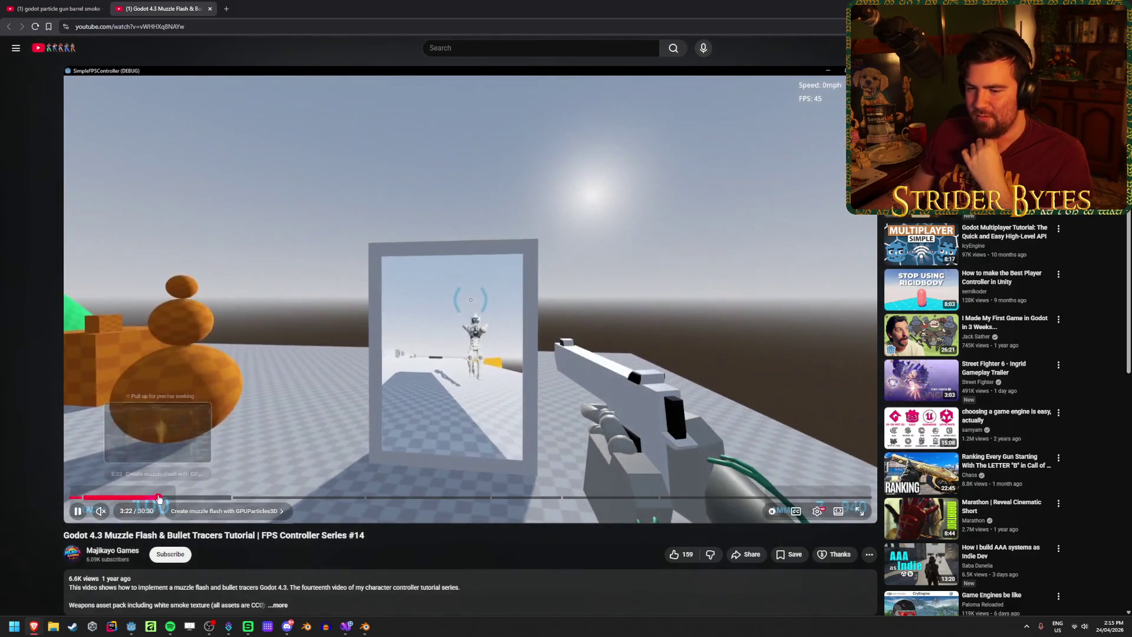
pyautogui.click(158, 498)
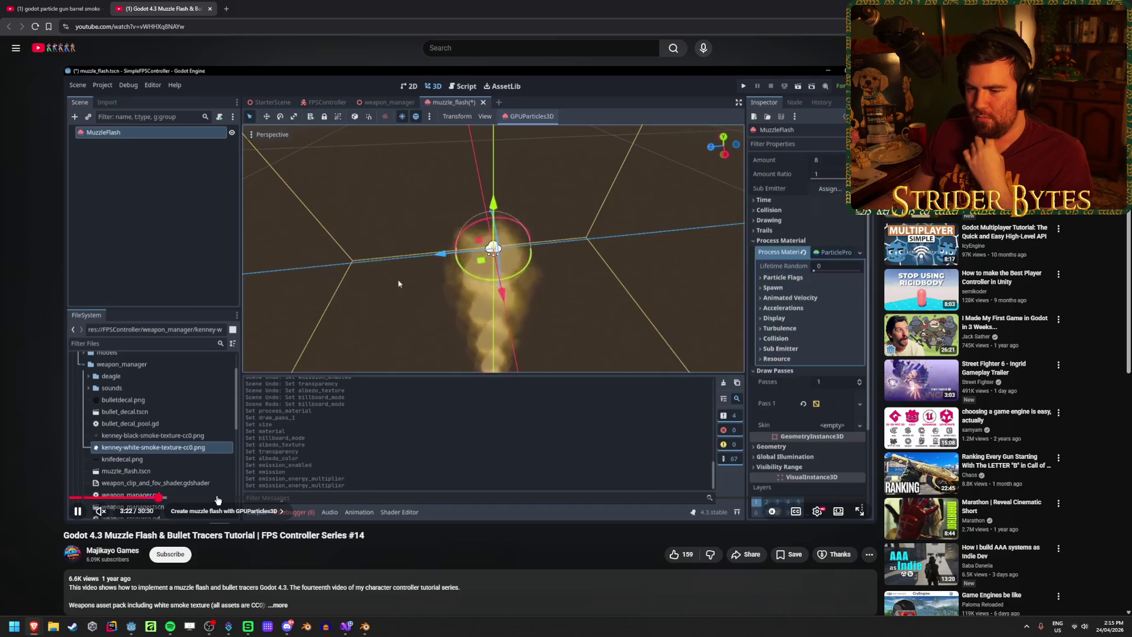
pyautogui.click(217, 498)
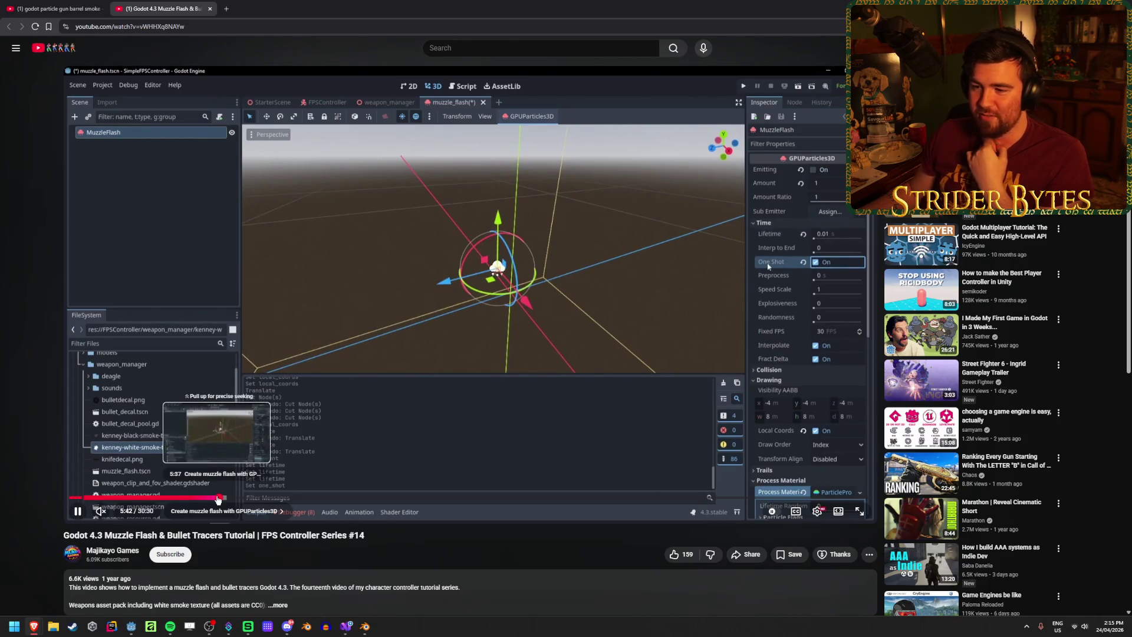
pyautogui.click(217, 498)
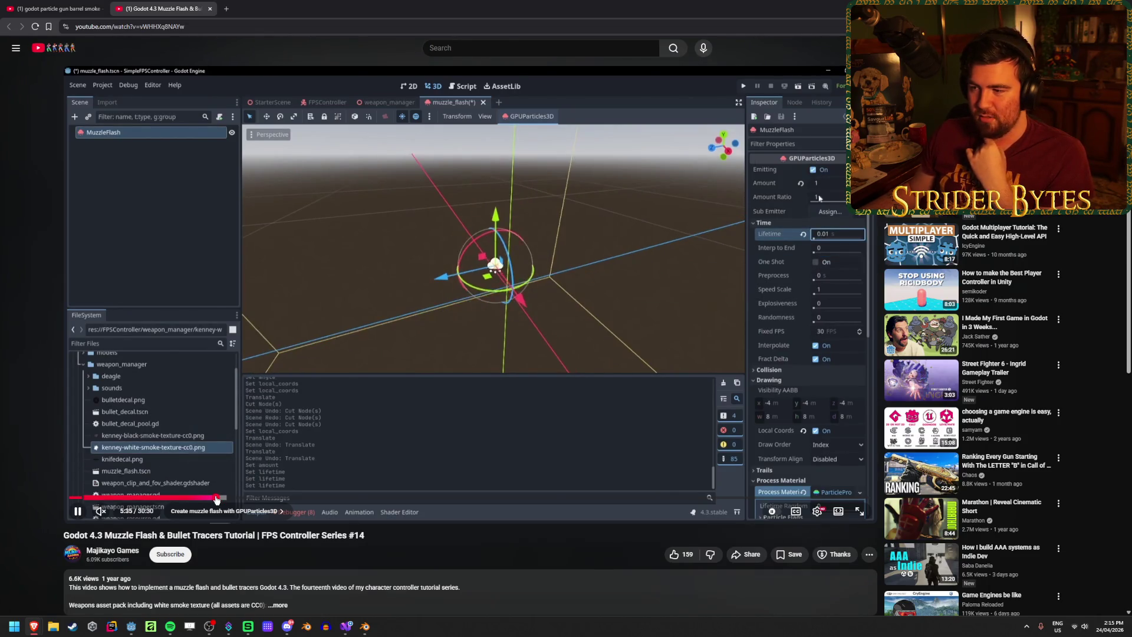
pyautogui.click(255, 499)
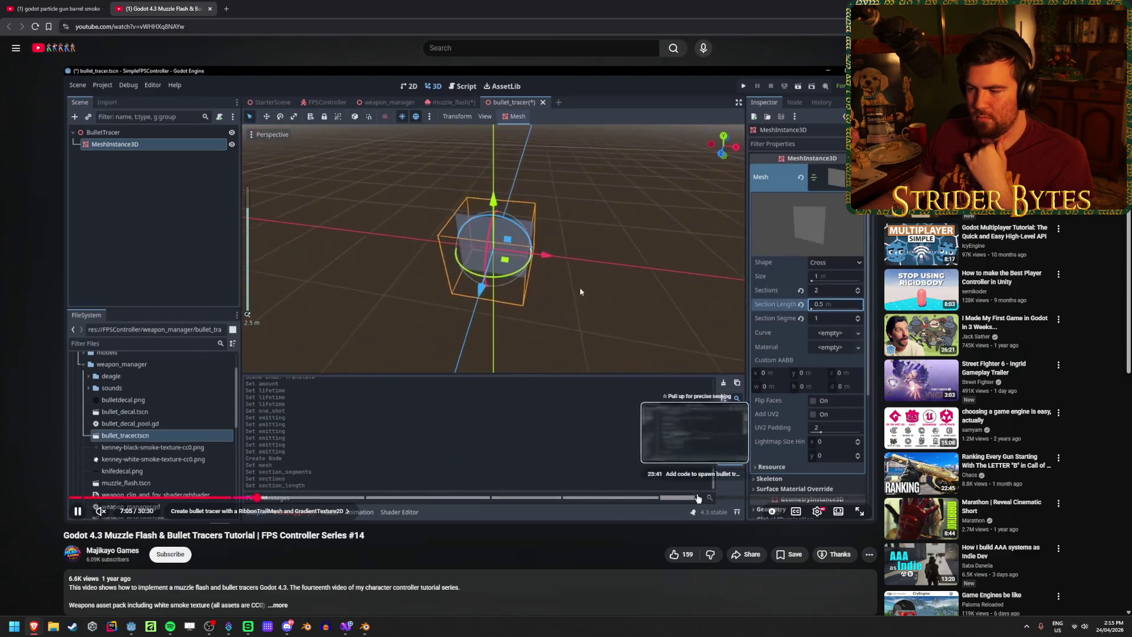
# Return to Godot, deselect the particle node and orbit the view to face the particles
pyautogui.click(59, 8)
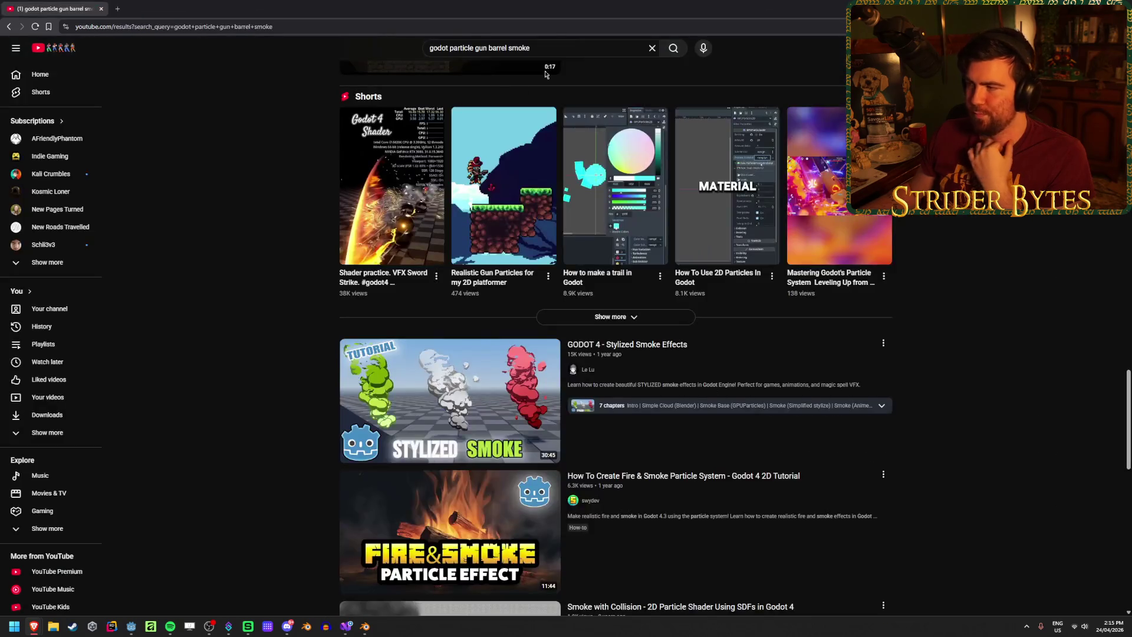
pyautogui.hotkey('alt', 'Tab')
pyautogui.click(114, 248)
pyautogui.moveTo(589, 384)
pyautogui.mouseDown(button='middle')
pyautogui.moveTo(626, 391)
pyautogui.moveTo(464, 322)
pyautogui.mouseUp(button='middle')
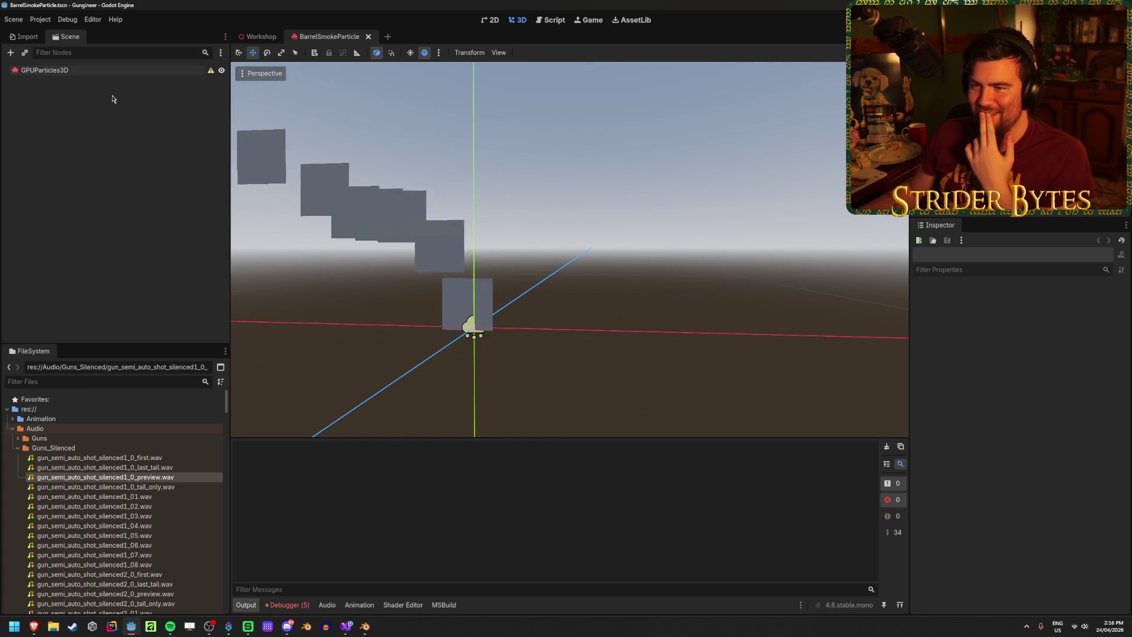
pyautogui.click(175, 70)
pyautogui.moveTo(211, 71)
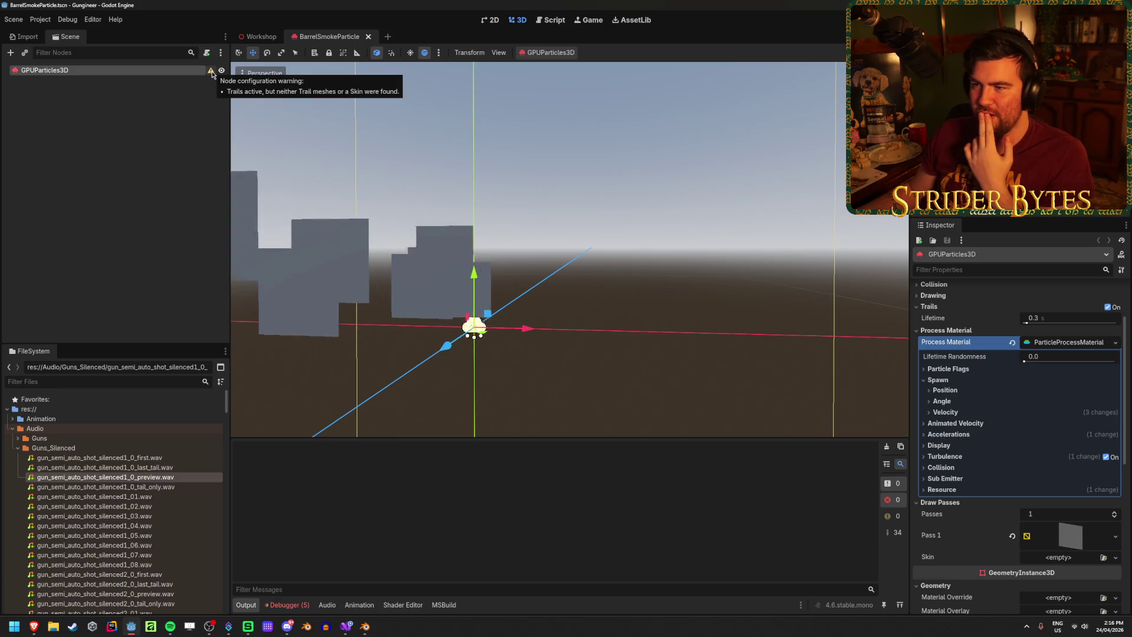
pyautogui.click(211, 71)
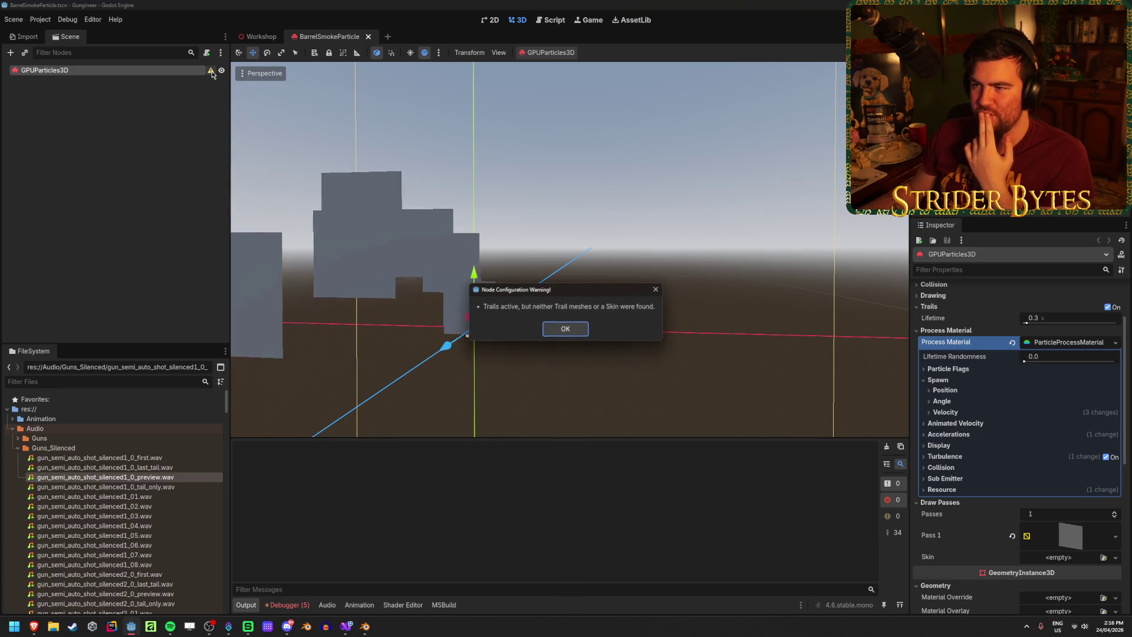
pyautogui.click(565, 328)
pyautogui.scroll(-3, 958, 426)
pyautogui.scroll(-5, 958, 426)
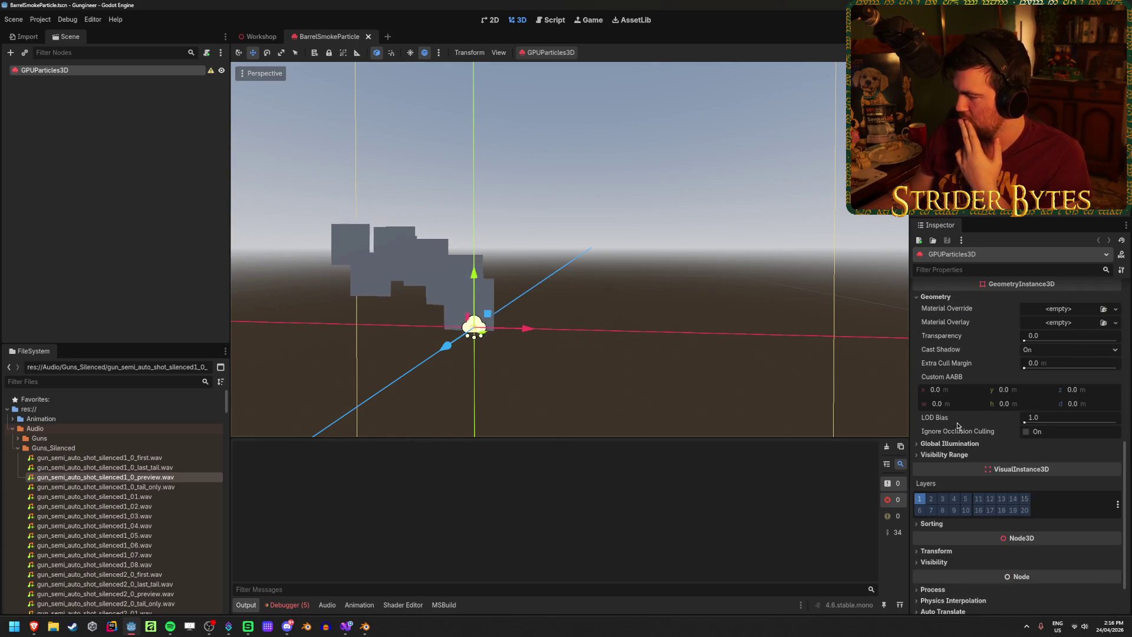
pyautogui.scroll(6, 961, 425)
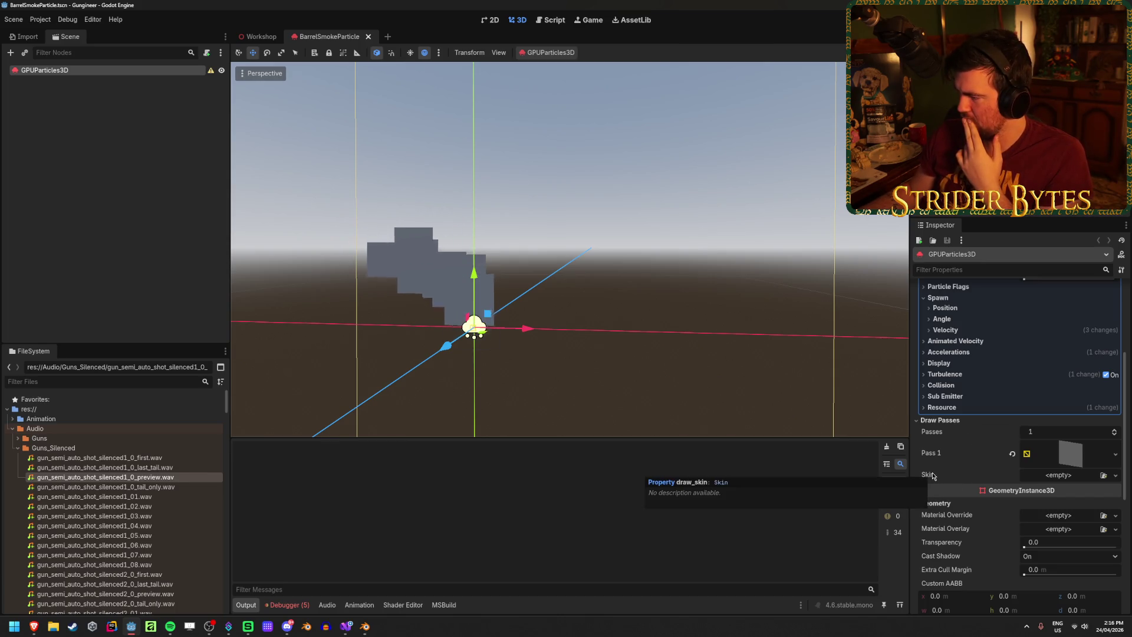
pyautogui.scroll(3, 932, 475)
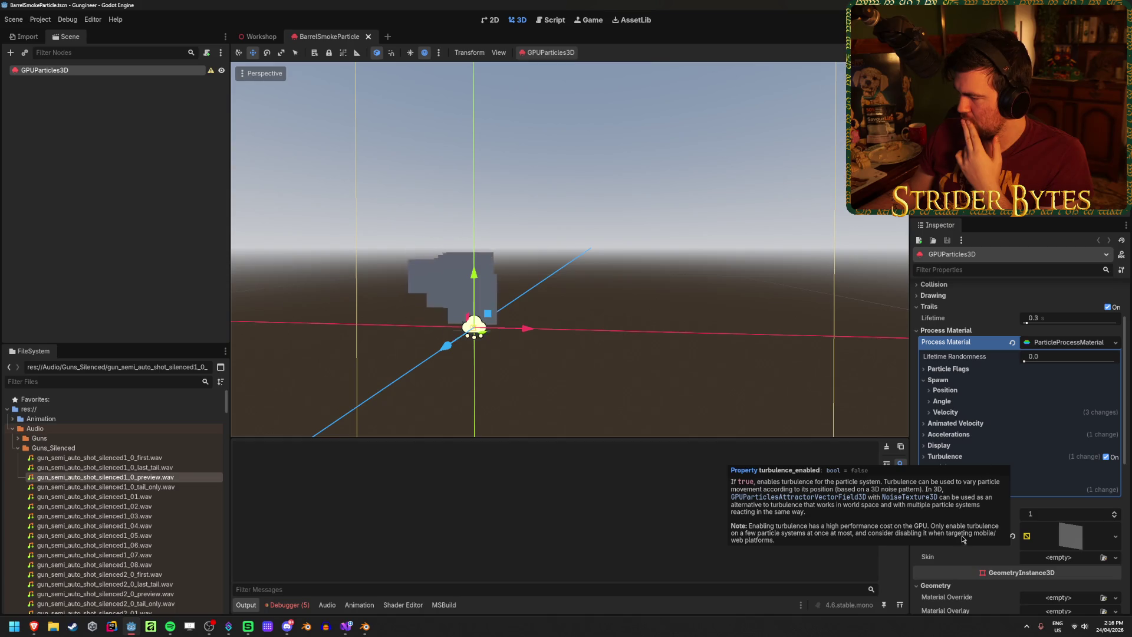
pyautogui.scroll(3, 967, 442)
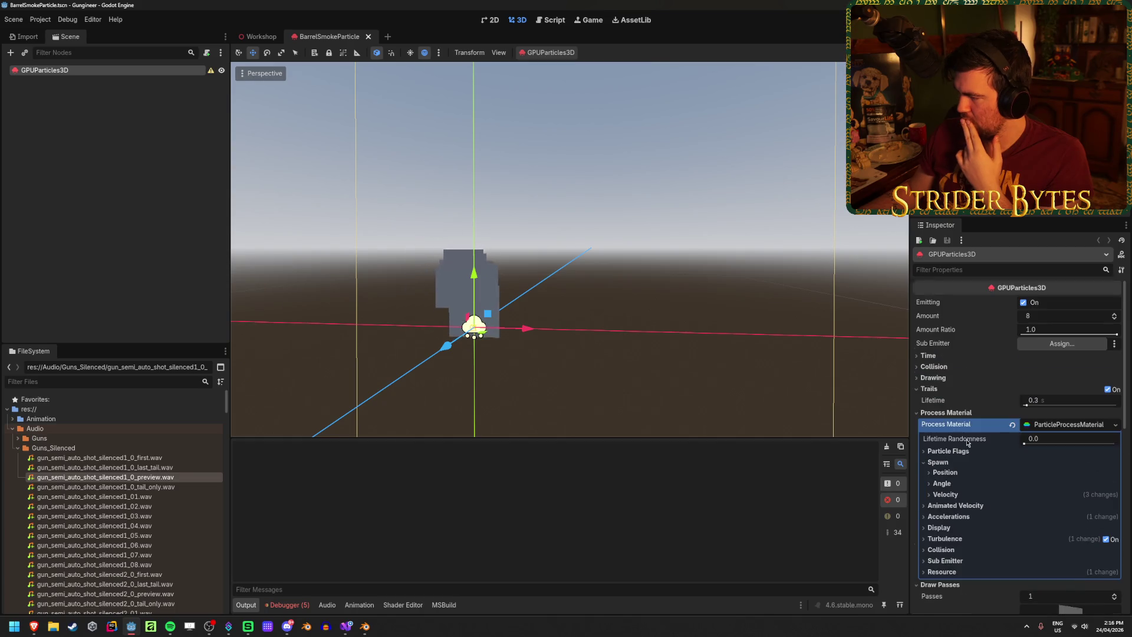
pyautogui.click(933, 366)
pyautogui.click(934, 366)
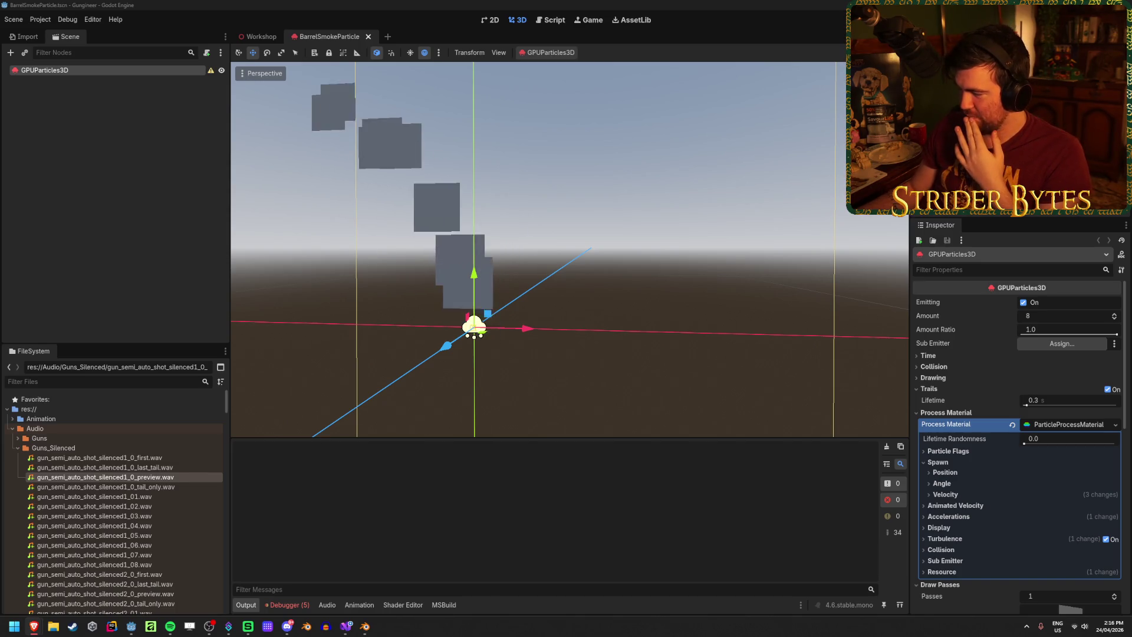
pyautogui.hotkey('alt', 'Tab')
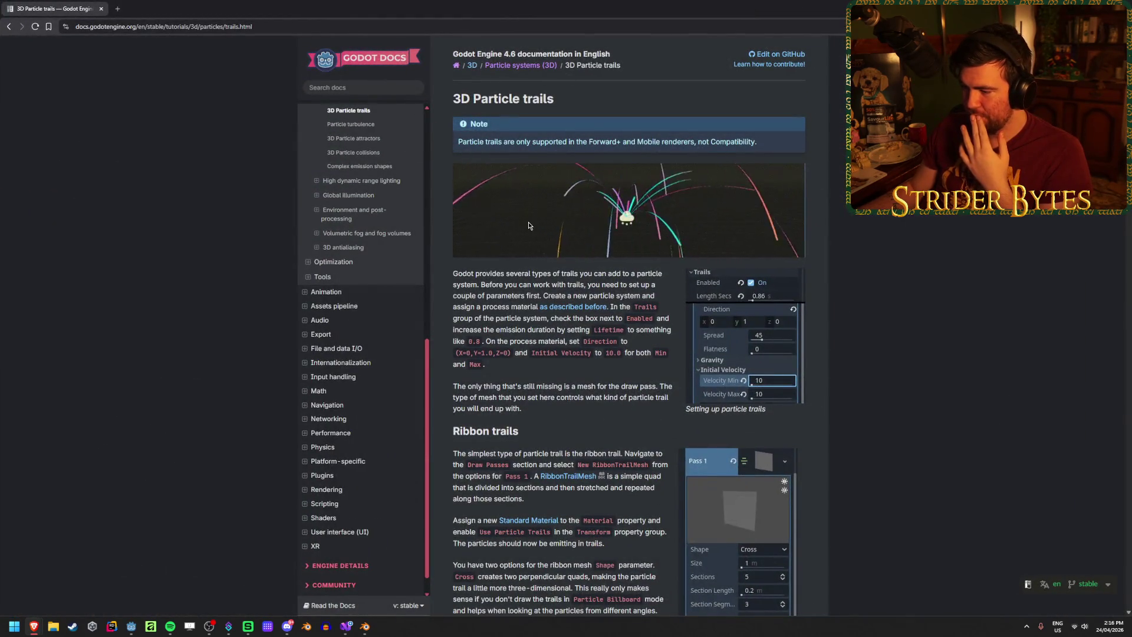
# Read the Ribbon trails section of the 3D Particle trails docs on how ribbon meshes divide
pyautogui.scroll(-3, 528, 225)
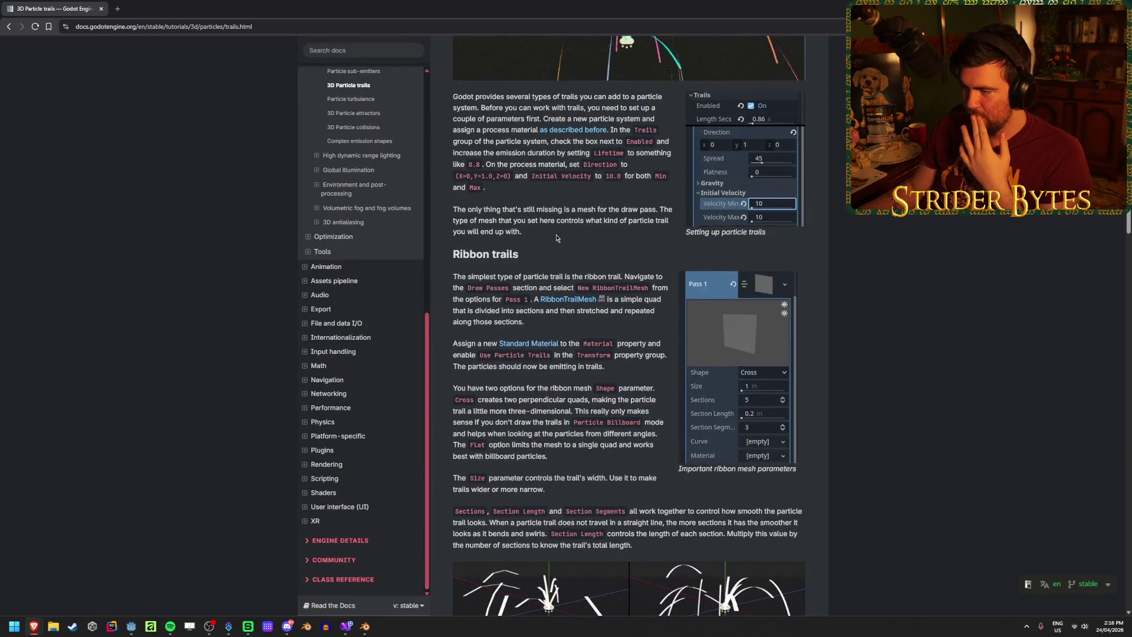
pyautogui.moveTo(521, 288); pyautogui.dragTo(550, 287)
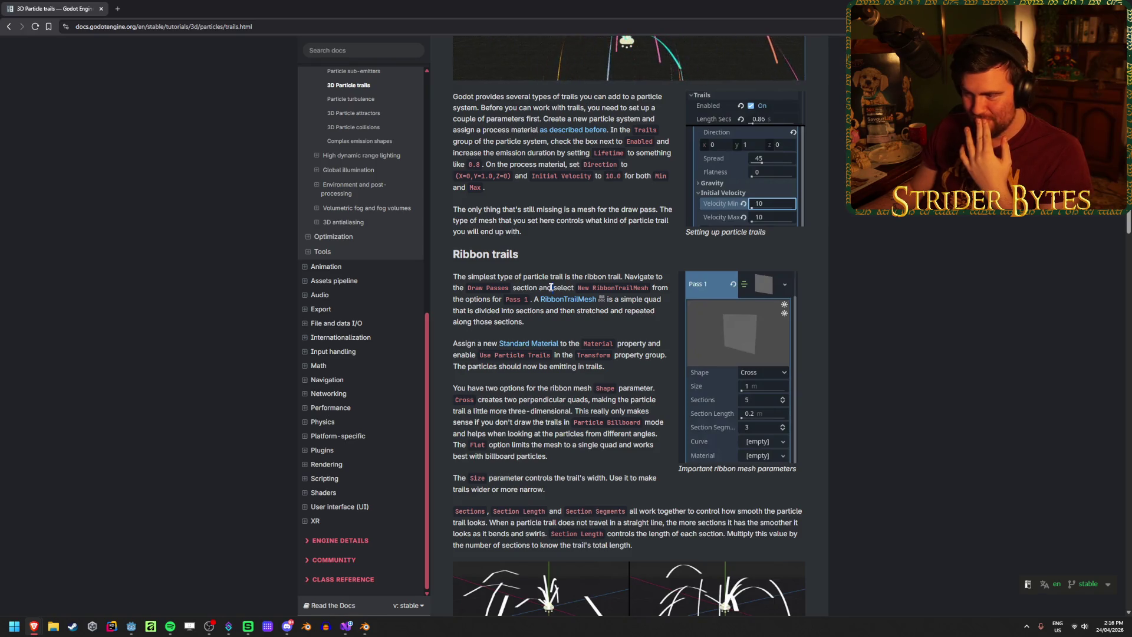
pyautogui.click(506, 285)
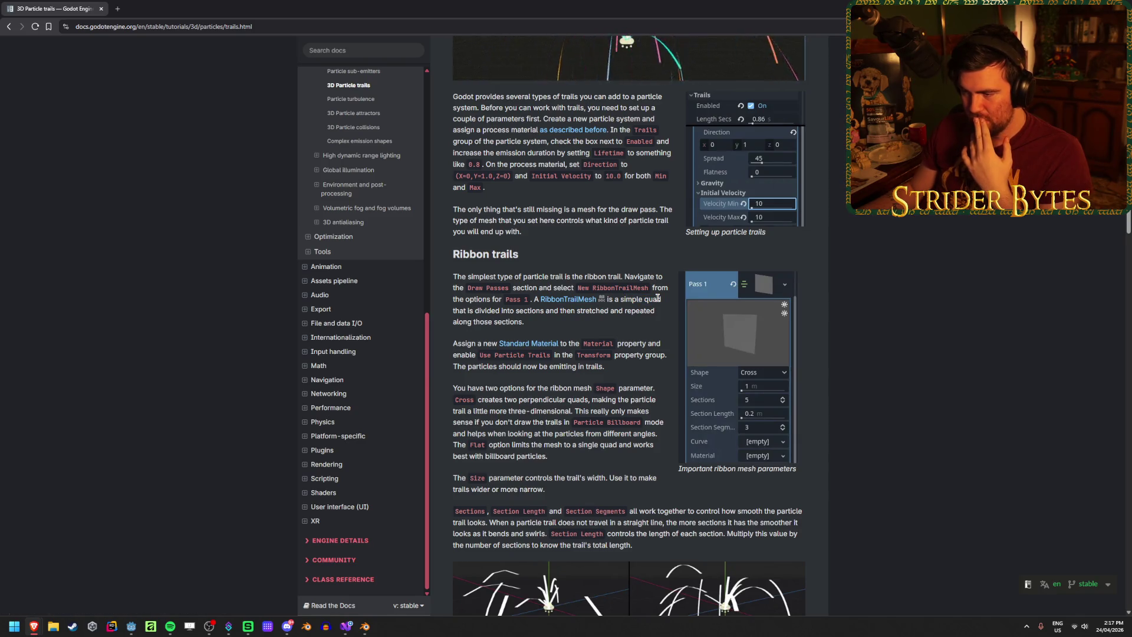
pyautogui.scroll(-2, 657, 297)
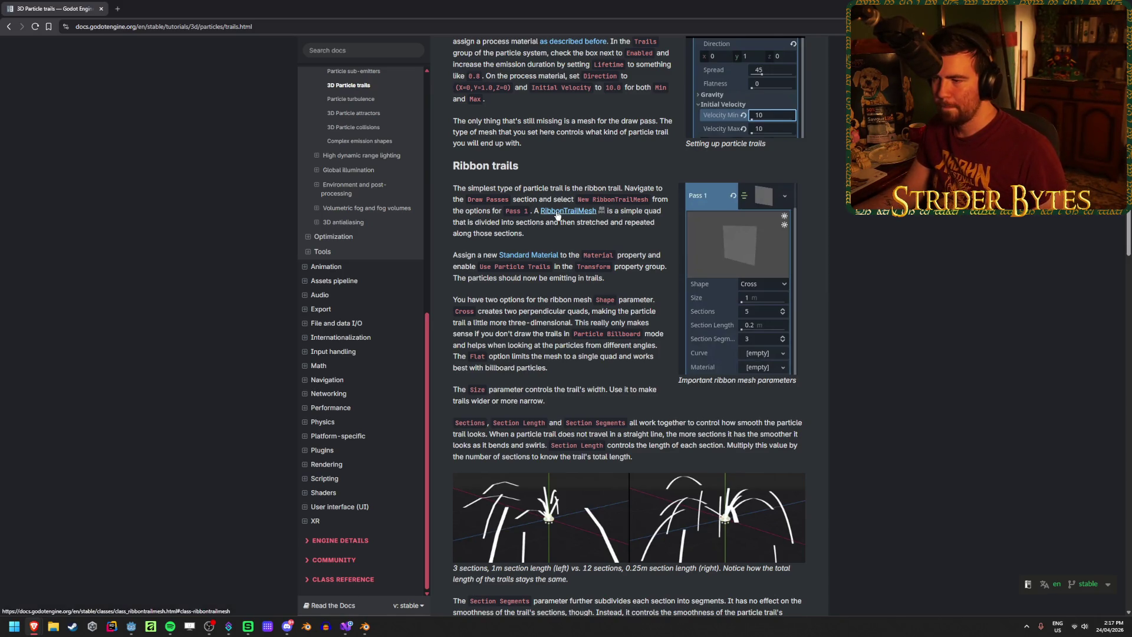
pyautogui.click(346, 626)
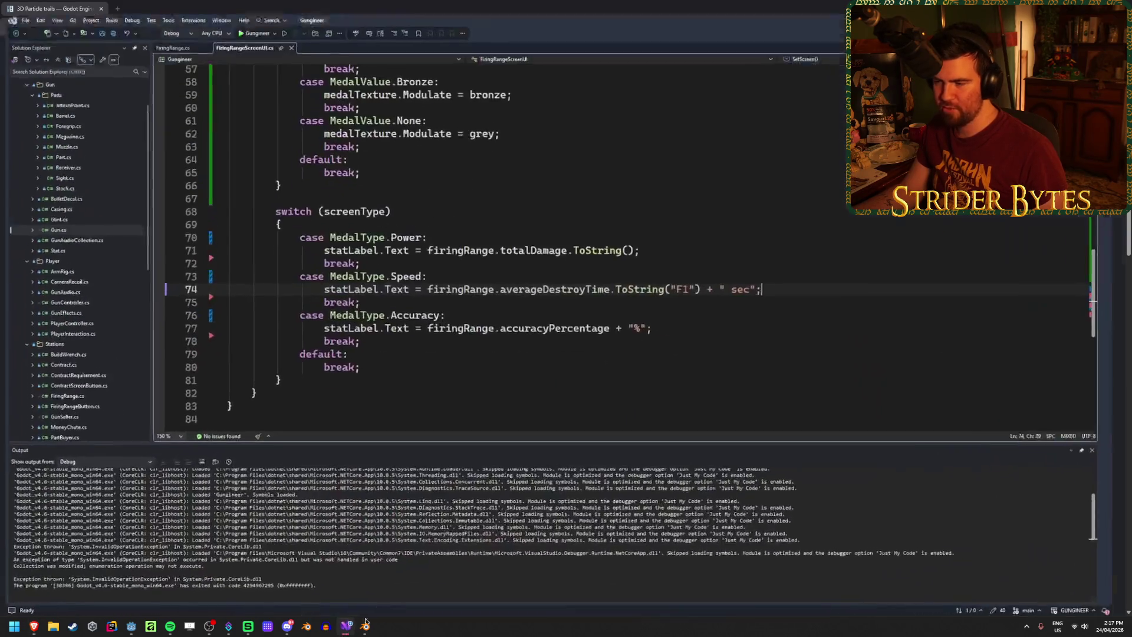
pyautogui.hotkey('alt', 'Tab')
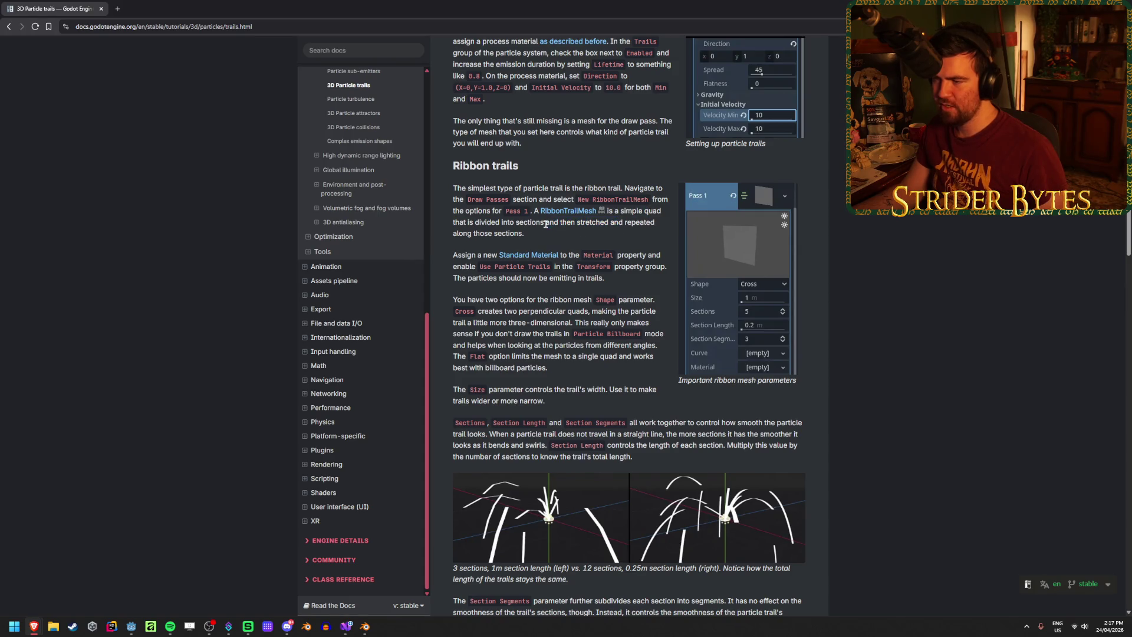
pyautogui.moveTo(465, 226); pyautogui.dragTo(669, 229)
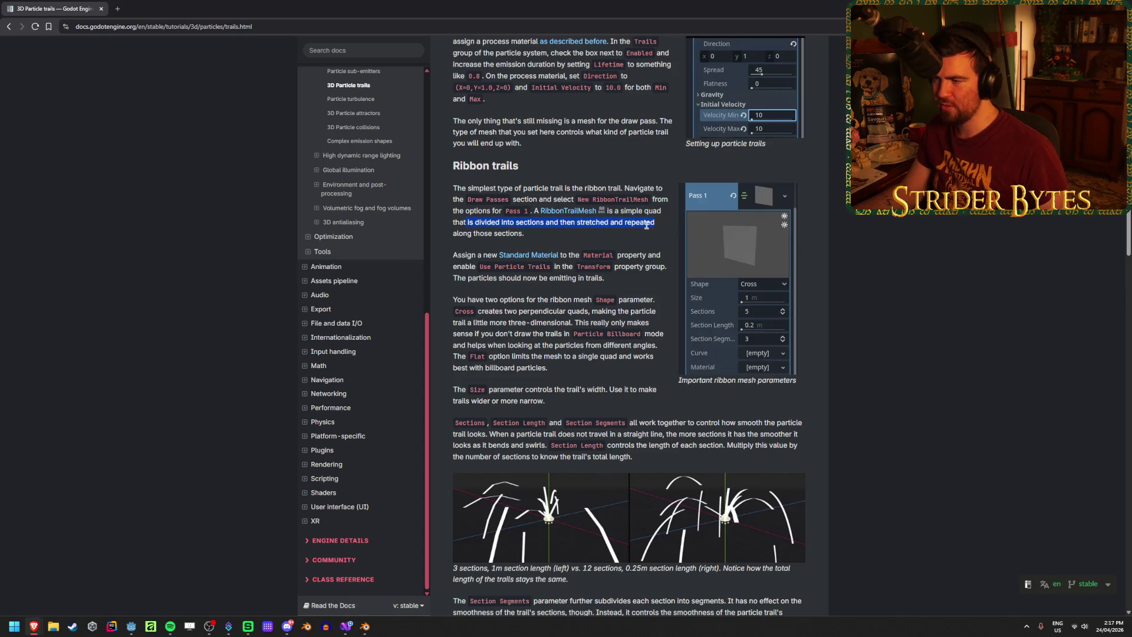
pyautogui.click(478, 300)
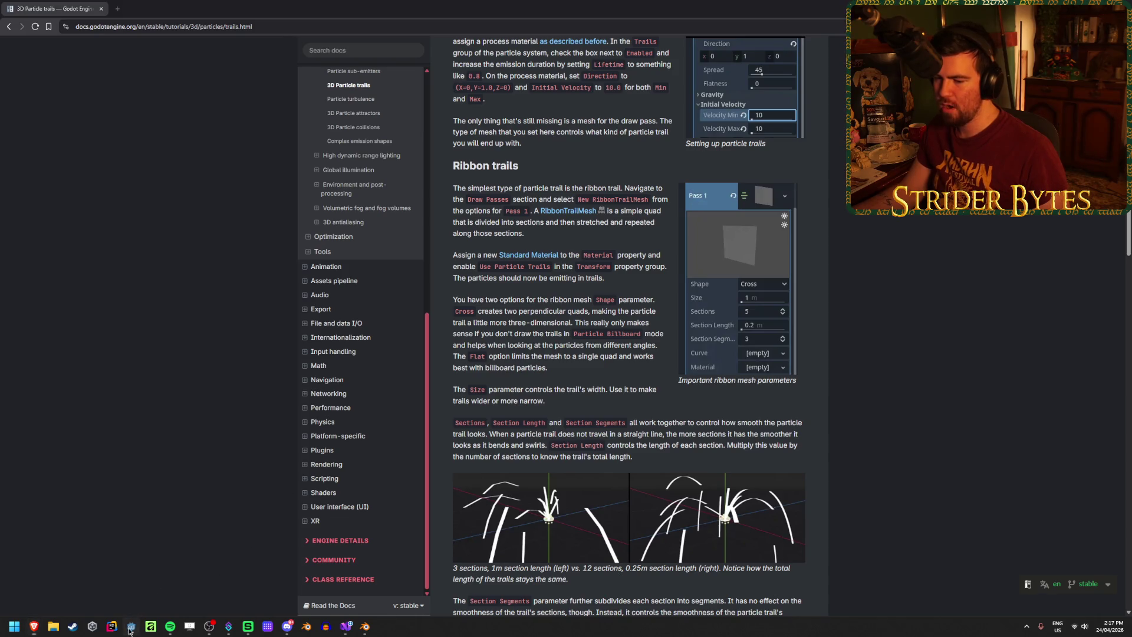
pyautogui.click(131, 627)
pyautogui.scroll(-3, 1019, 431)
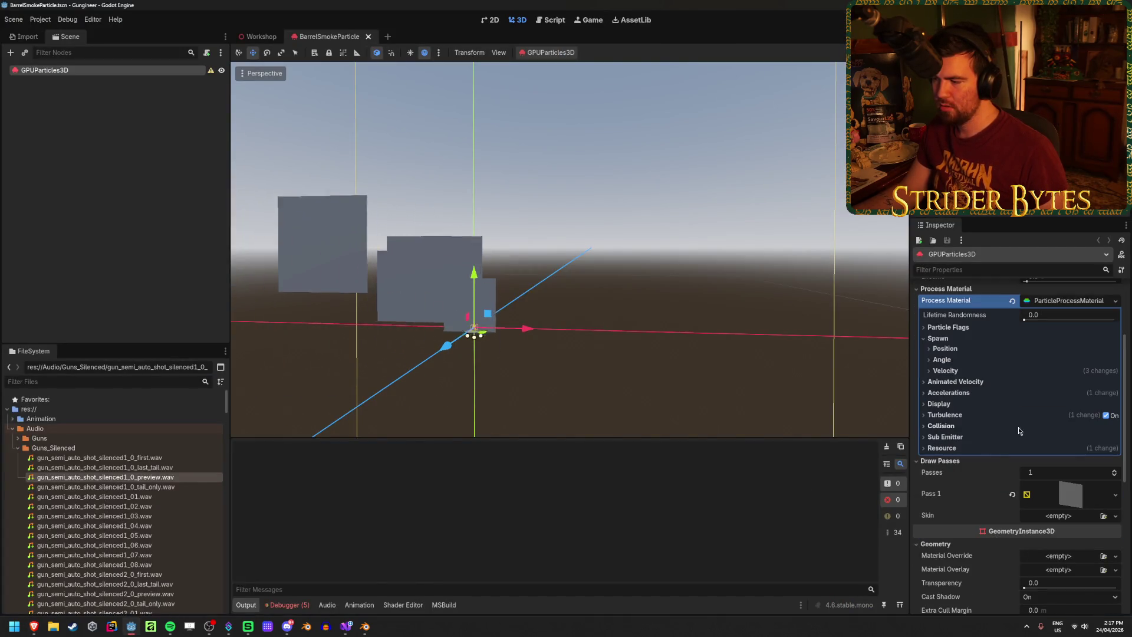
# Replace Draw Pass 1's mesh with a new RibbonTrailMesh and frame the particles with F
pyautogui.click(1012, 494)
pyautogui.click(1118, 487)
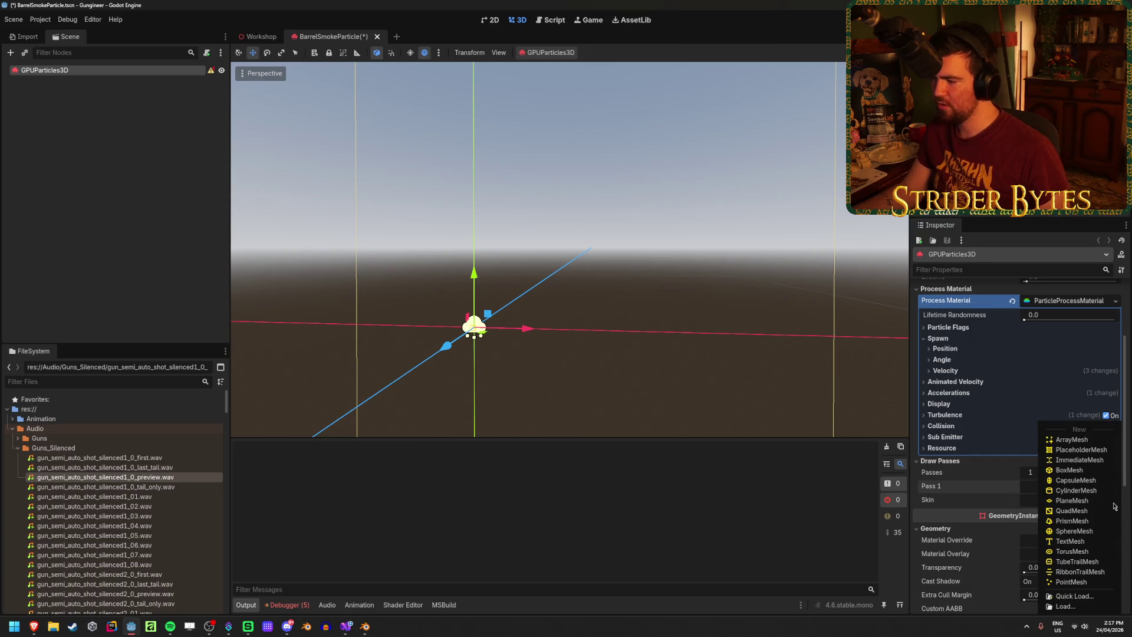
pyautogui.click(1088, 562)
pyautogui.click(1078, 493)
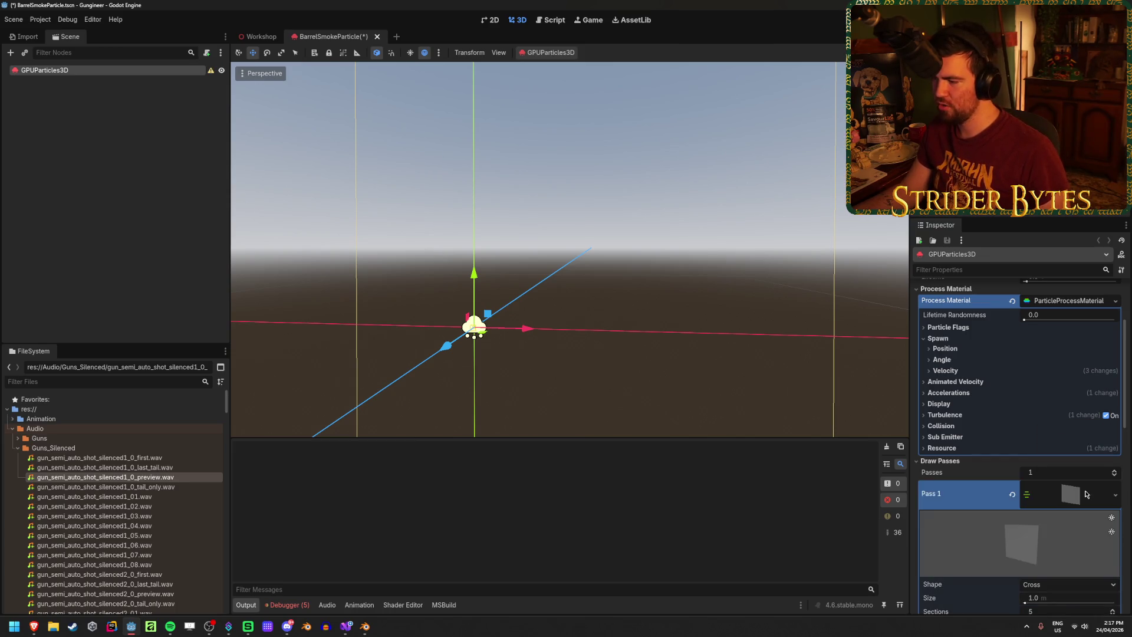
pyautogui.scroll(-2, 1084, 493)
pyautogui.scroll(-2, 1089, 489)
pyautogui.moveTo(599, 369); pyautogui.dragTo(599, 369, button='right')
pyautogui.press('f')
pyautogui.scroll(3, 613, 260)
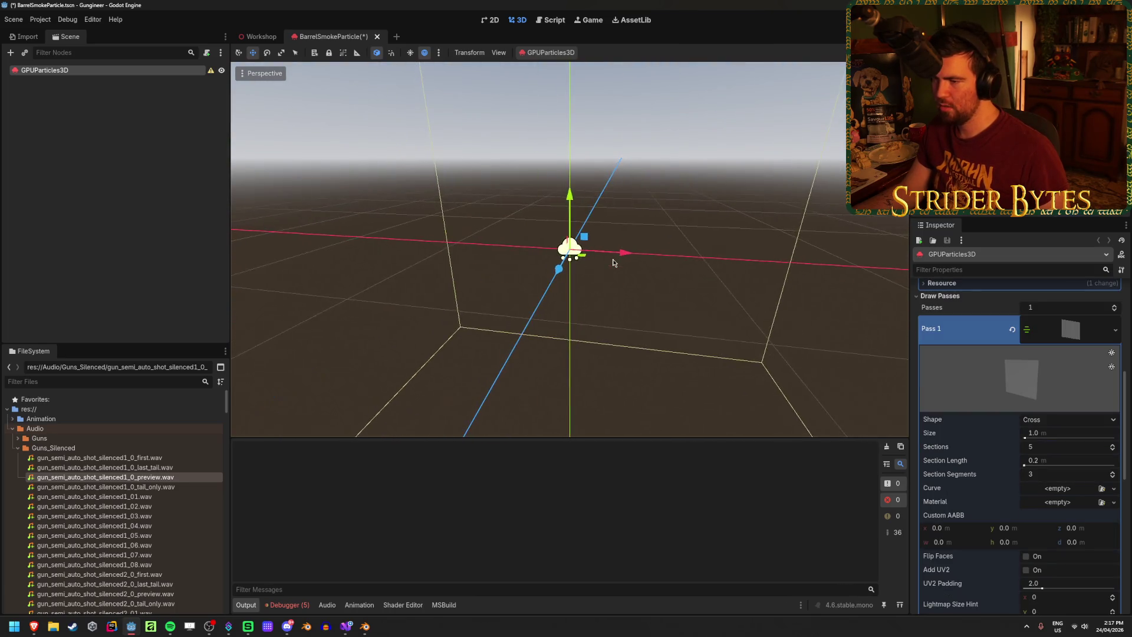
# Read the GPUParticles3D node's configuration warning about the trails material
pyautogui.click(210, 72)
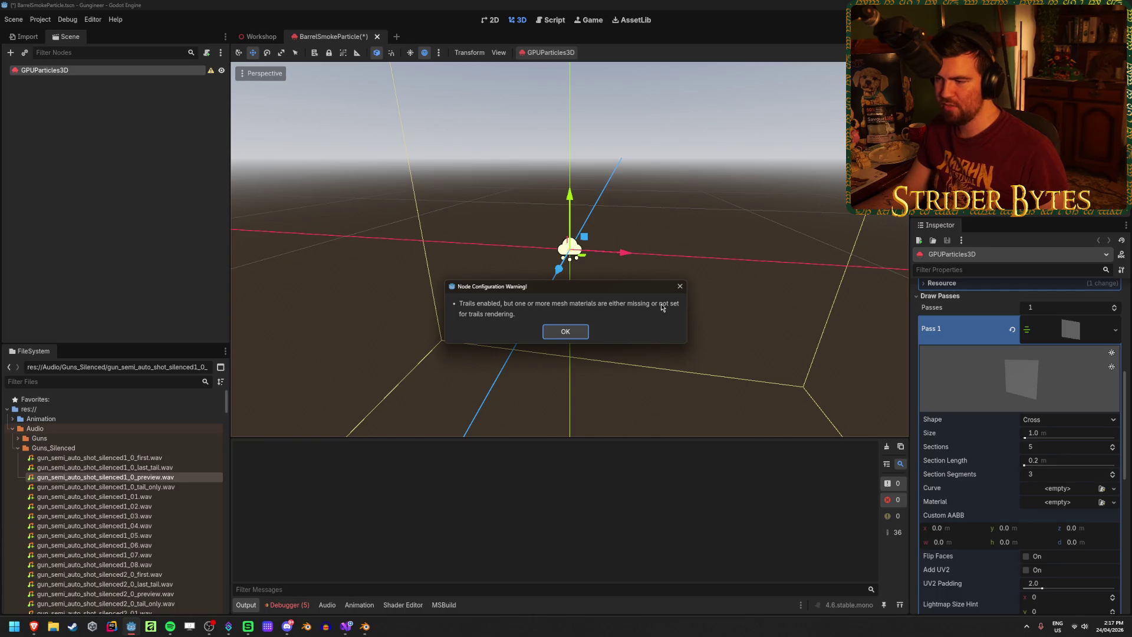
pyautogui.click(565, 332)
pyautogui.scroll(-2, 1032, 383)
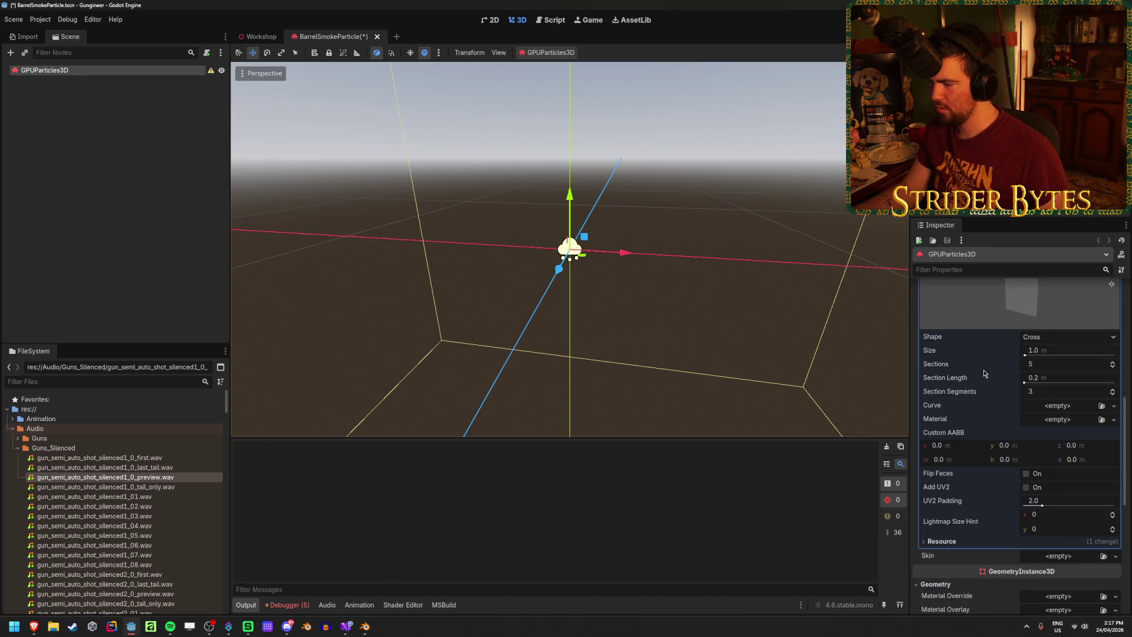
pyautogui.scroll(2, 983, 370)
pyautogui.scroll(2, 983, 370)
# Try a new StandardMaterial3D as Material Override, then remove it and reopen the trails docs
pyautogui.click(1075, 381)
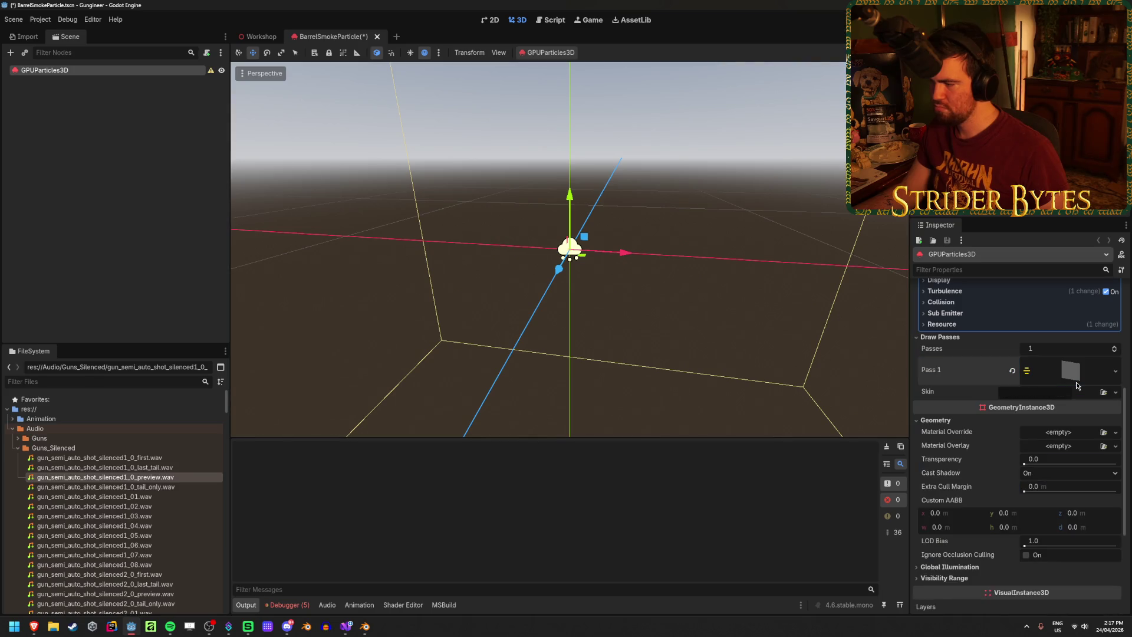
pyautogui.click(1115, 433)
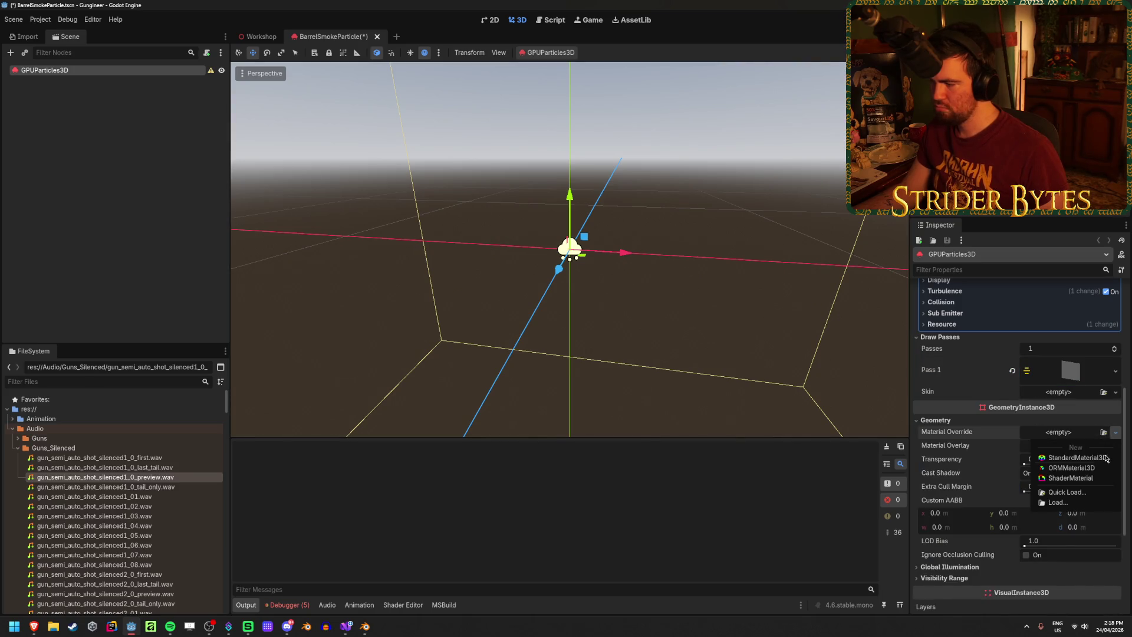
pyautogui.click(1105, 458)
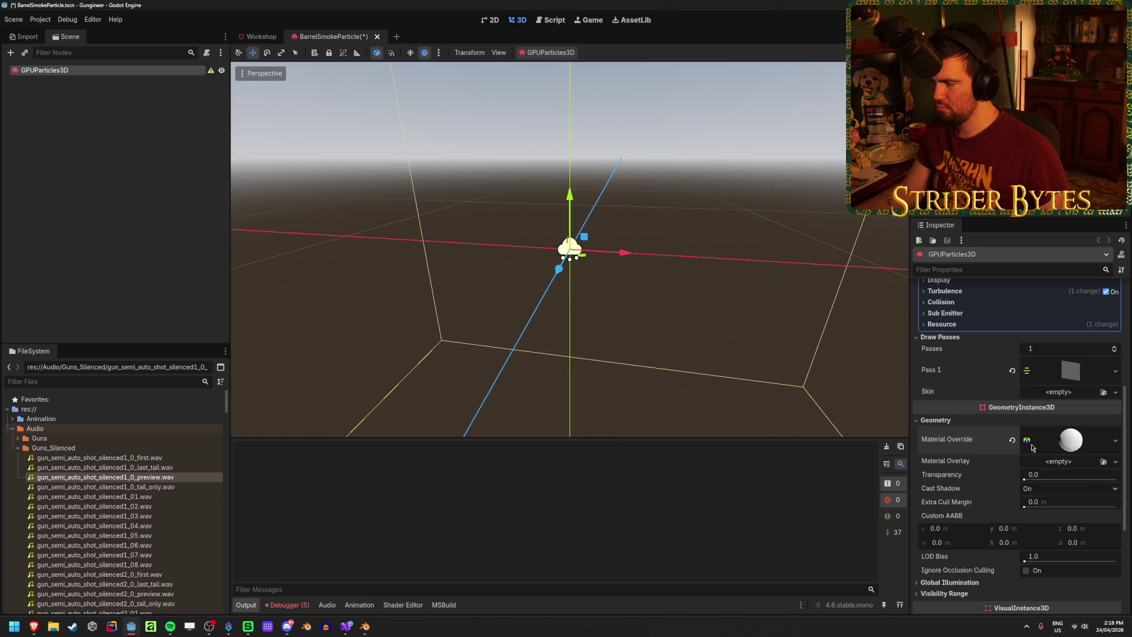
pyautogui.click(1012, 440)
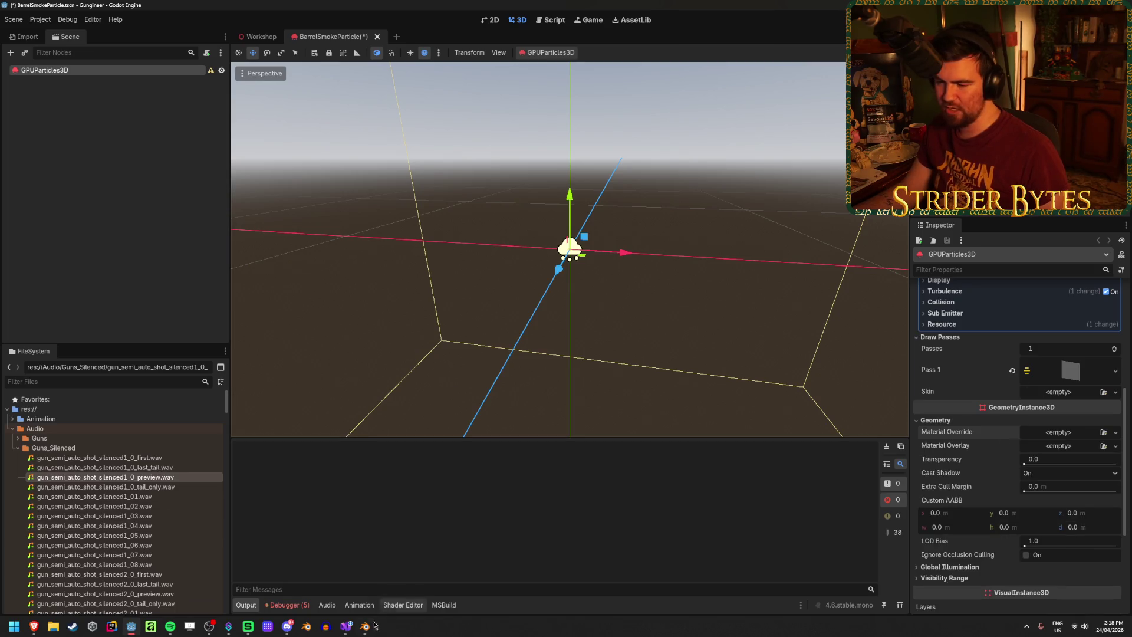
pyautogui.moveTo(33, 626)
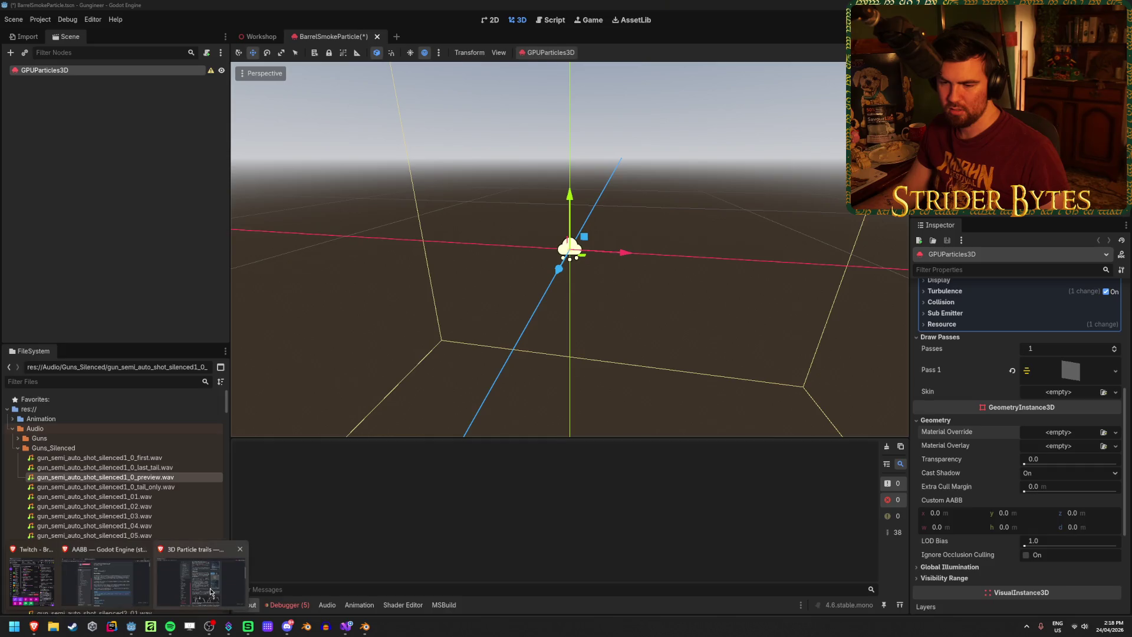
pyautogui.click(213, 563)
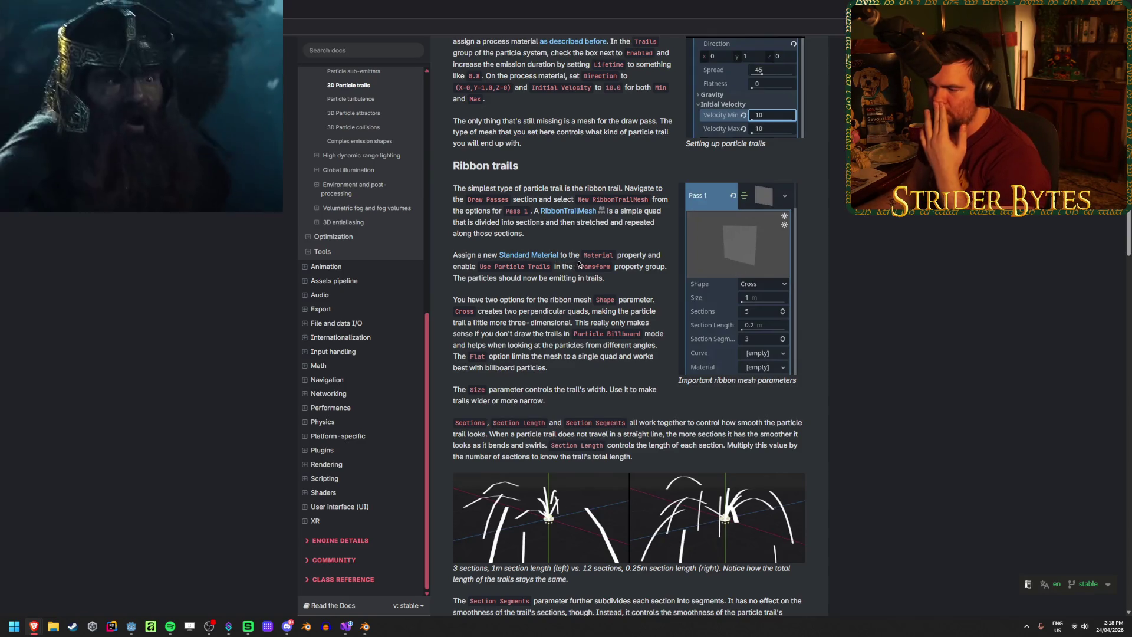
# Set the RibbonTrailMesh Material to a new StandardMaterial3D and expand its Transparency section
pyautogui.hotkey('alt', 'Tab')
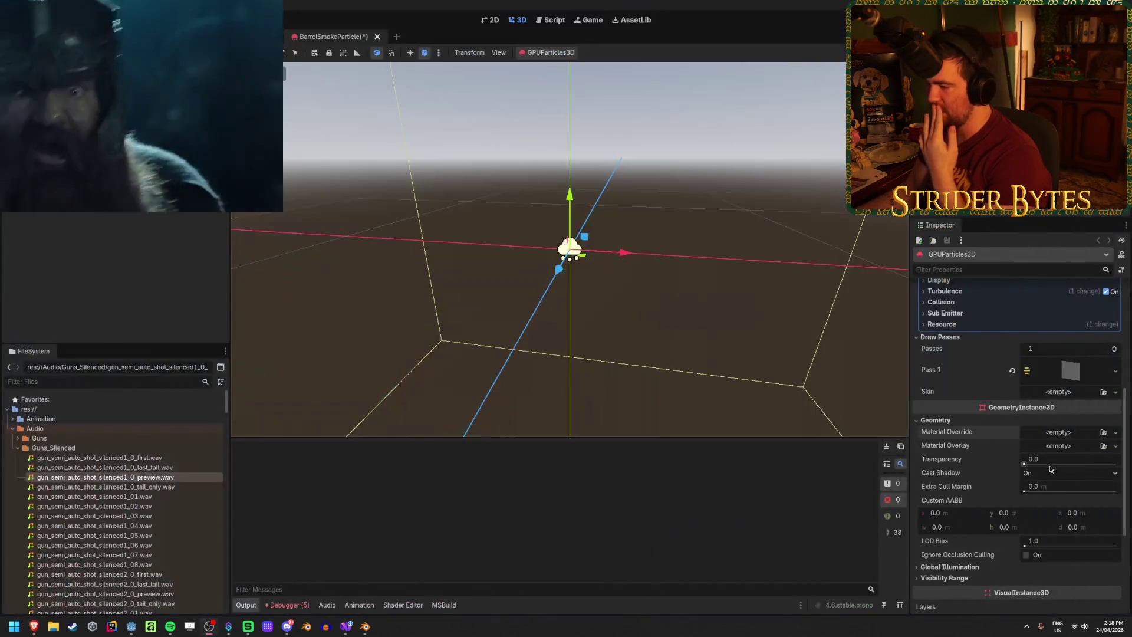
pyautogui.scroll(-5, 1074, 383)
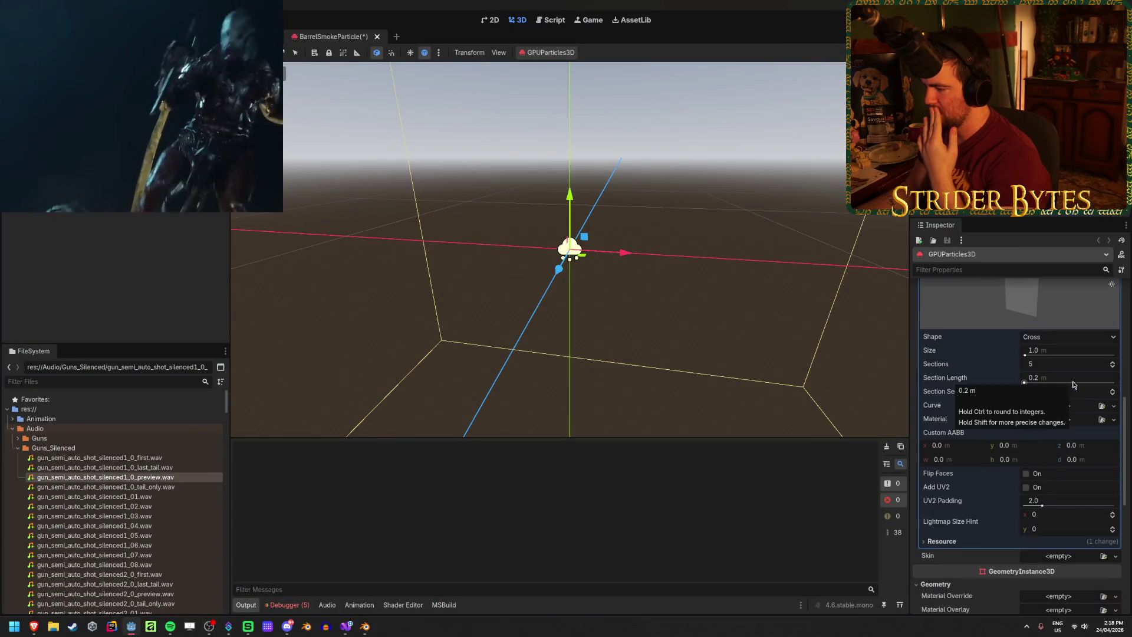
pyautogui.click(1113, 424)
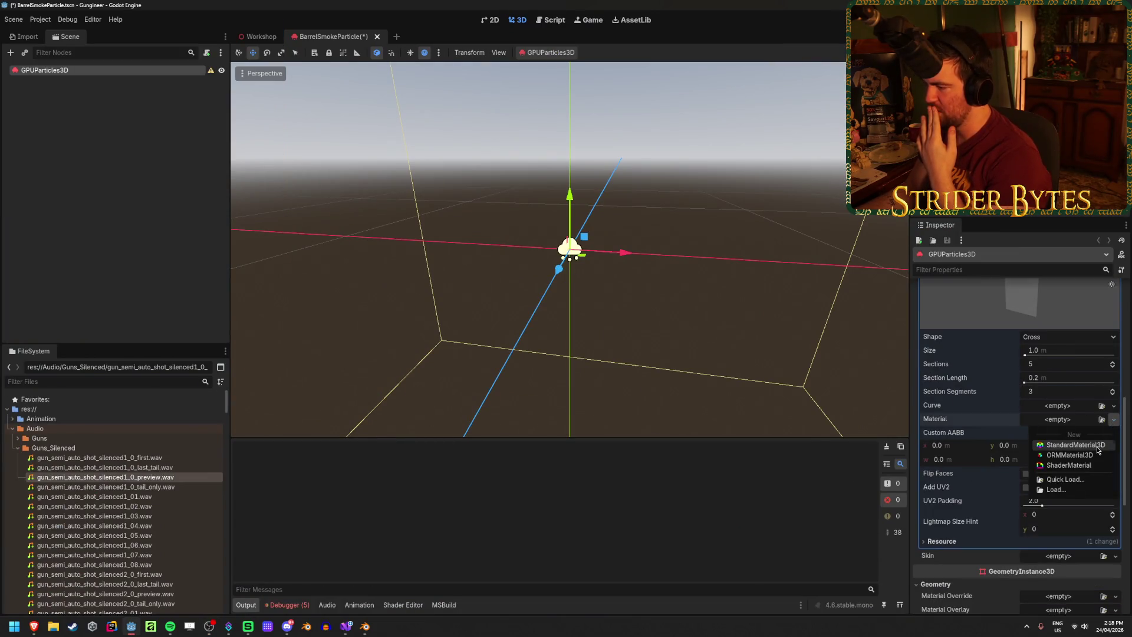
pyautogui.click(1067, 439)
pyautogui.click(1086, 430)
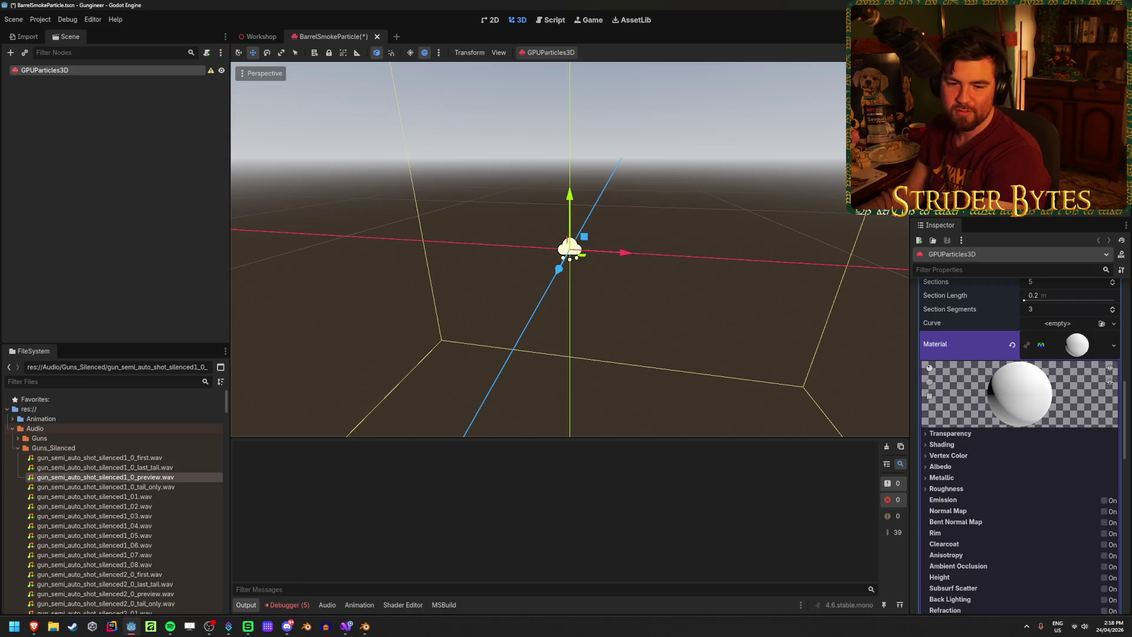
pyautogui.hotkey('alt', 'Tab')
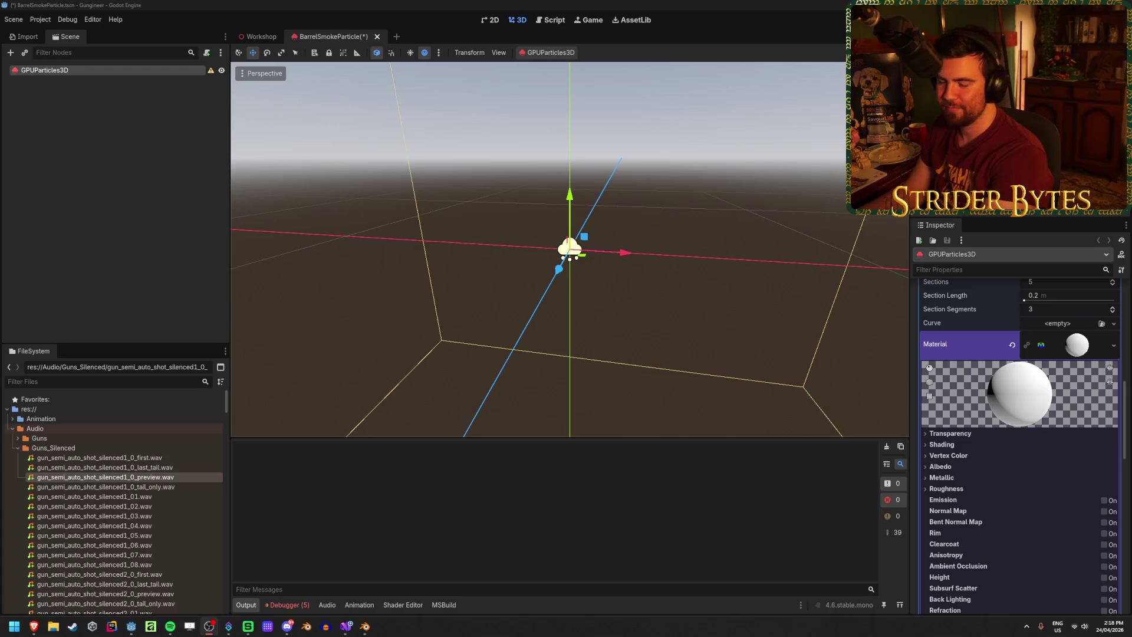
pyautogui.scroll(-2, 969, 482)
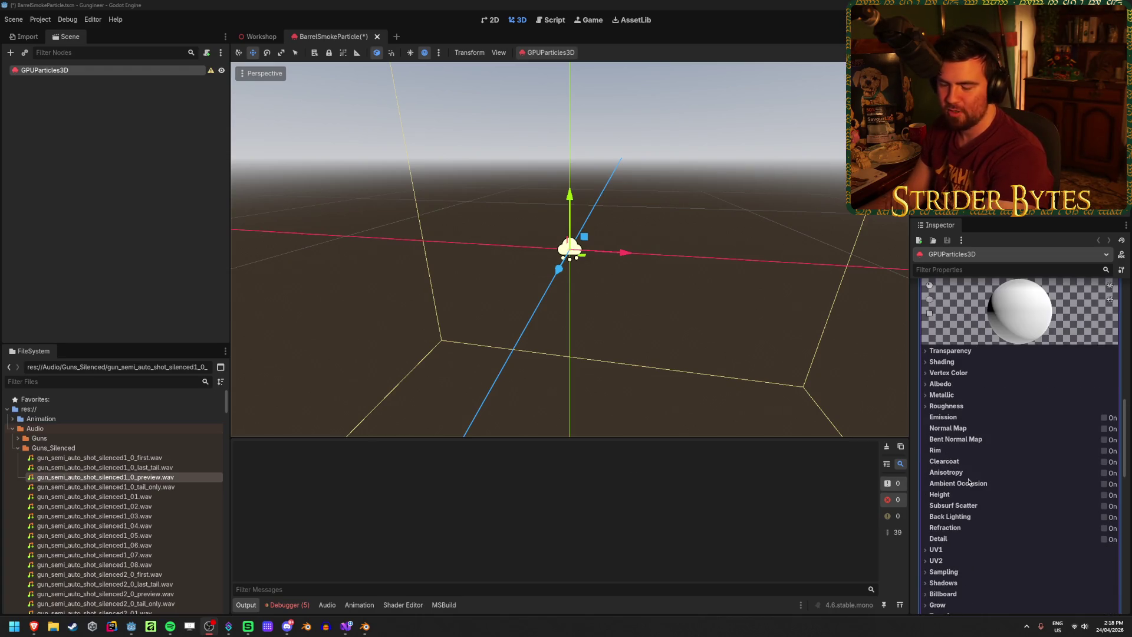
pyautogui.scroll(1, 969, 483)
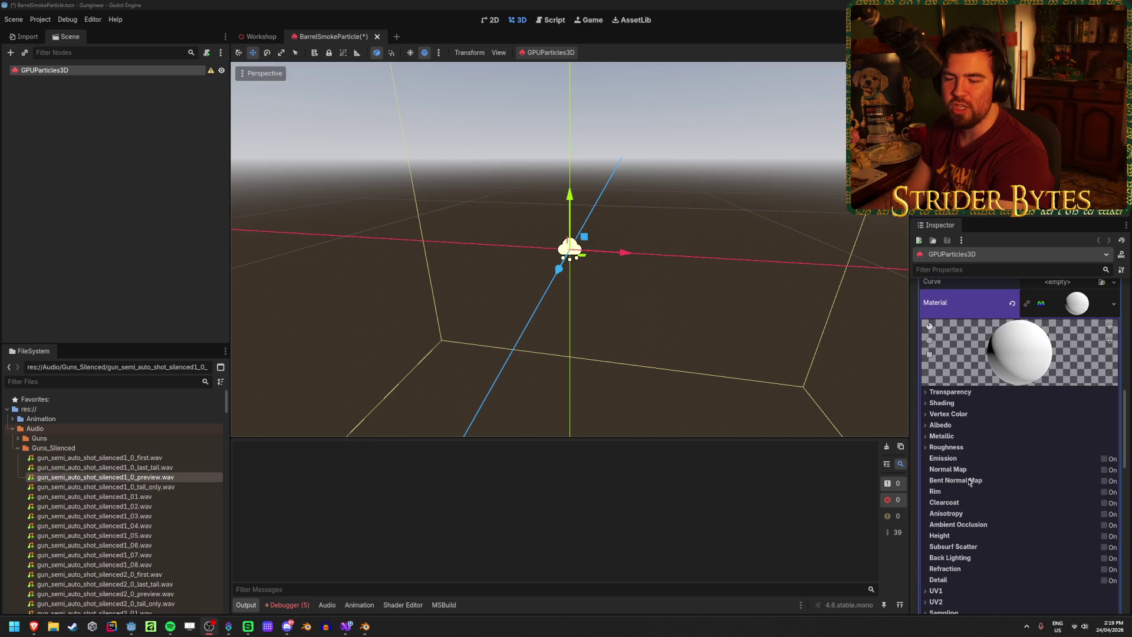
pyautogui.click(950, 392)
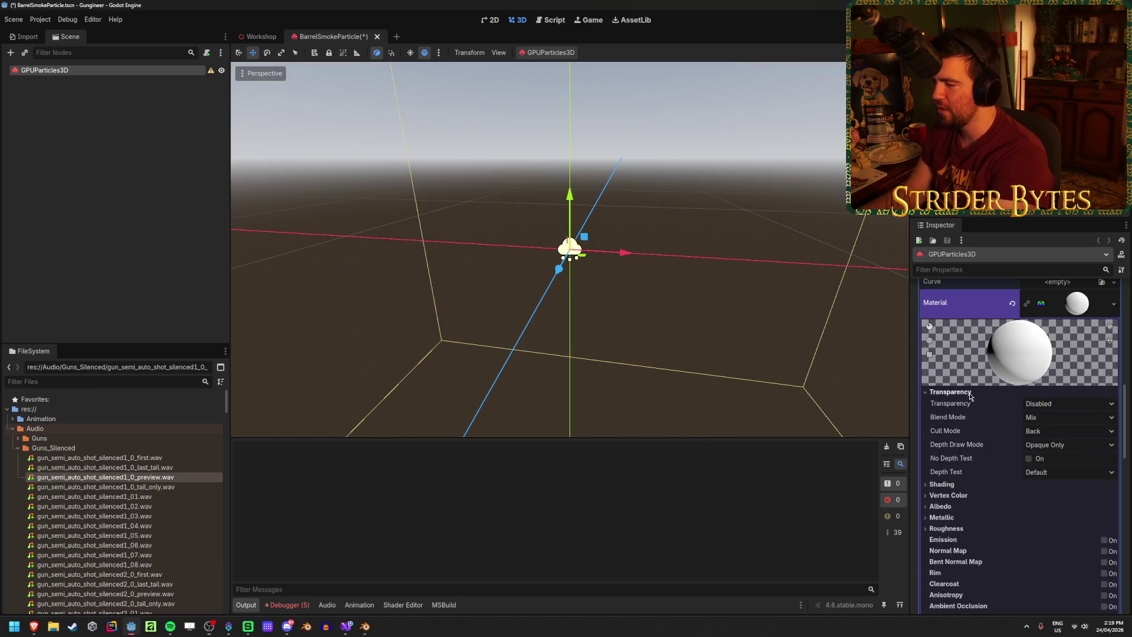
# Collapse Transparency and recheck the 3D Particle trails docs page
pyautogui.click(970, 392)
pyautogui.scroll(-5, 982, 466)
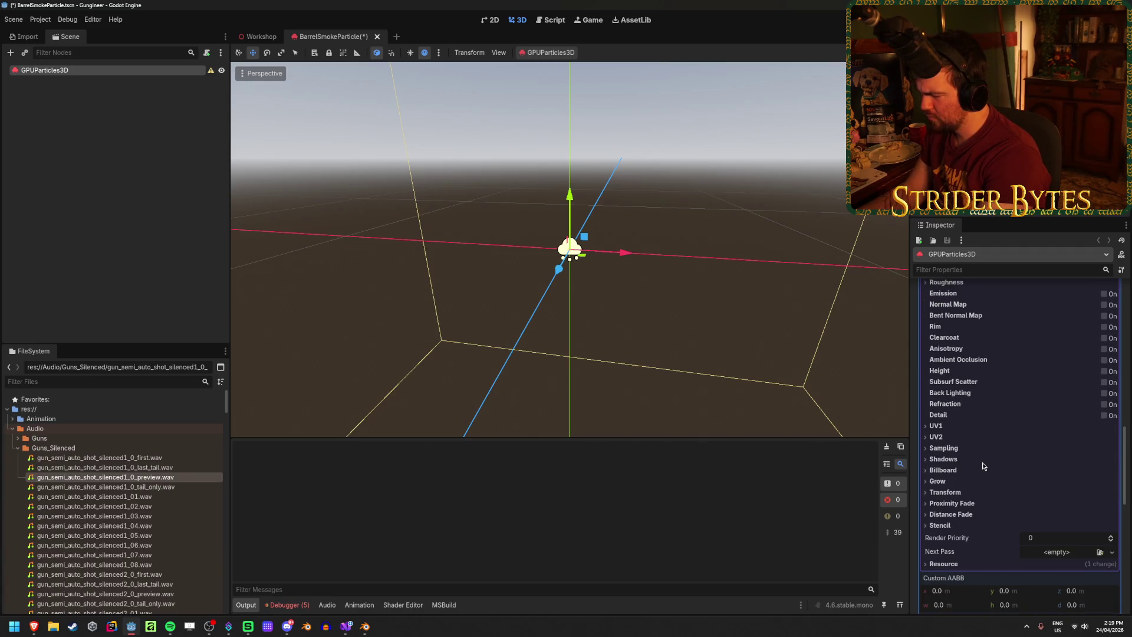
pyautogui.scroll(3, 983, 467)
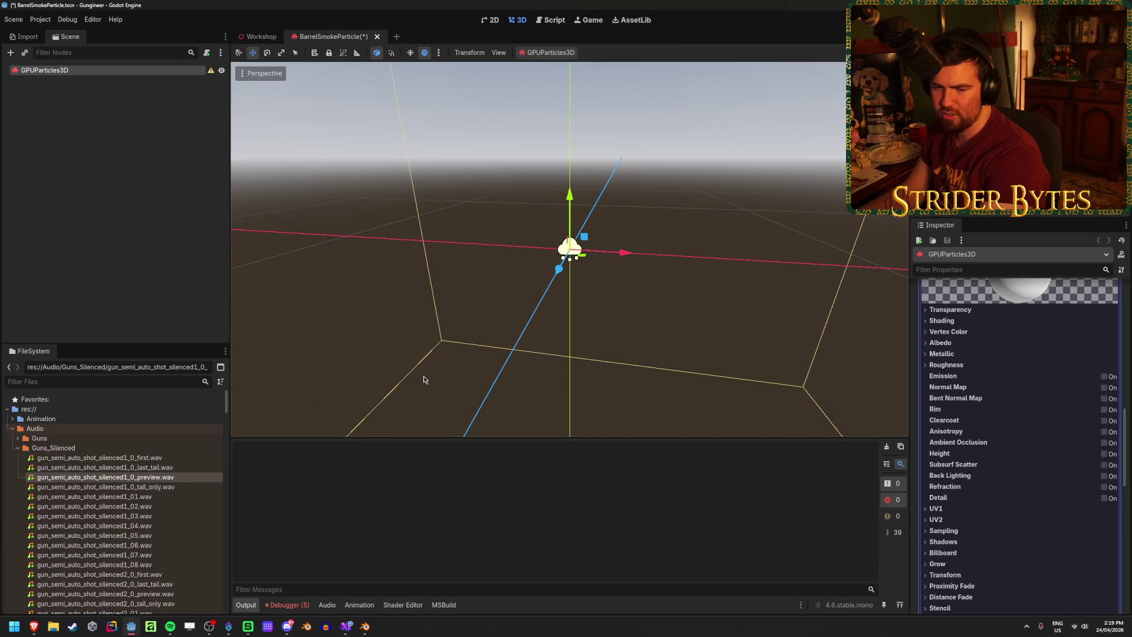
pyautogui.click(36, 628)
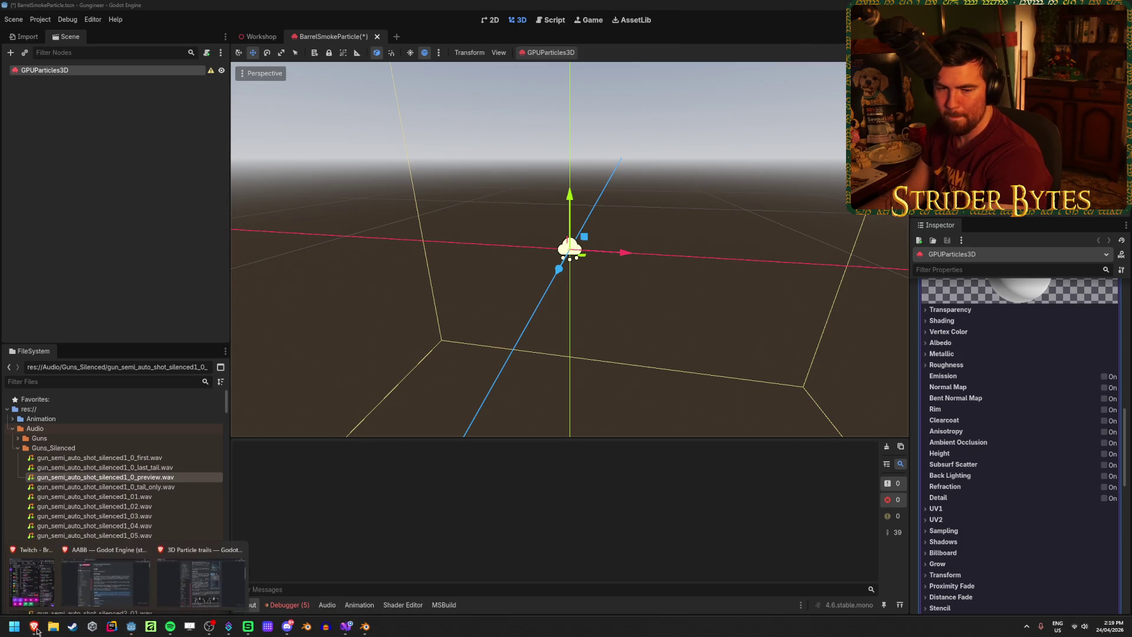
pyautogui.click(220, 590)
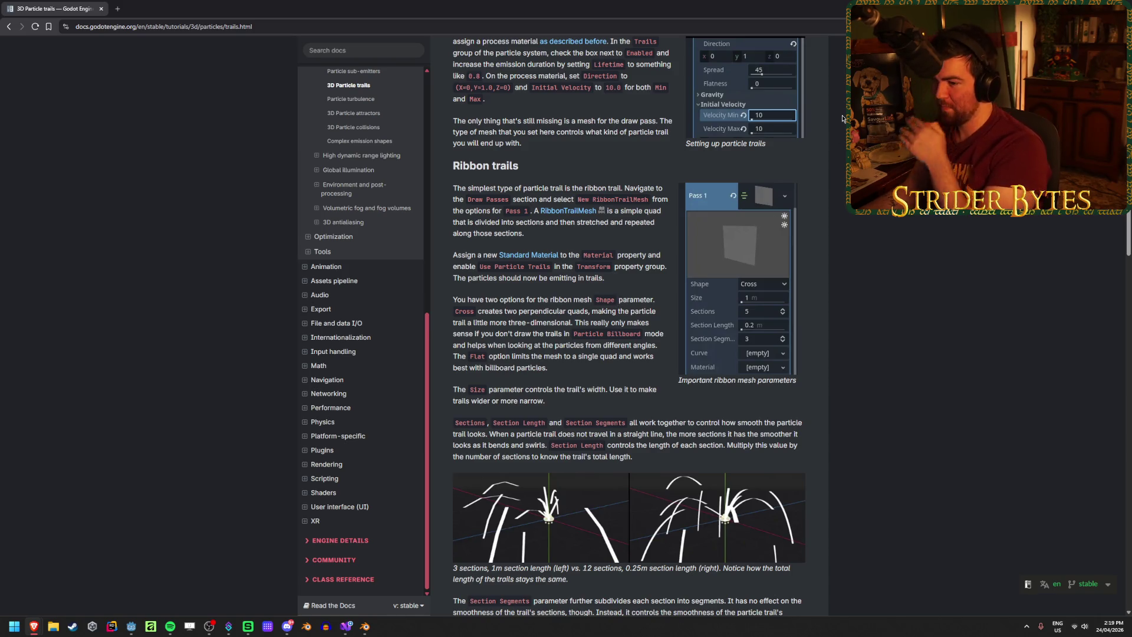
pyautogui.hotkey('alt', 'Tab')
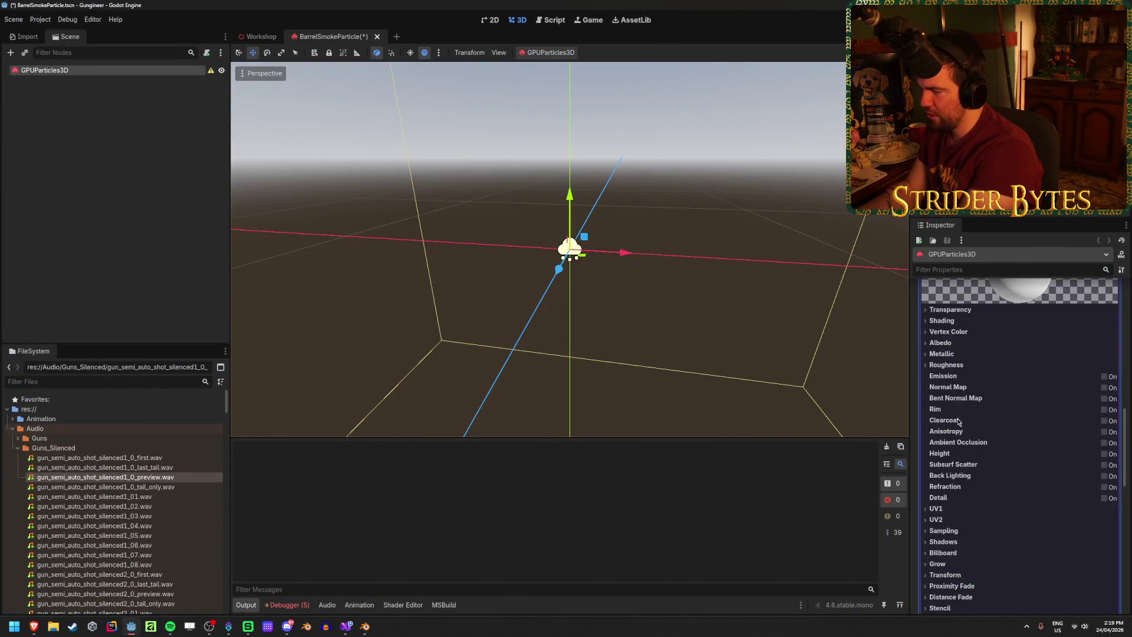
# Enable Use Particle Trails in the material's Transform section and save the BarrelSmokeParticle scene
pyautogui.scroll(-1, 948, 500)
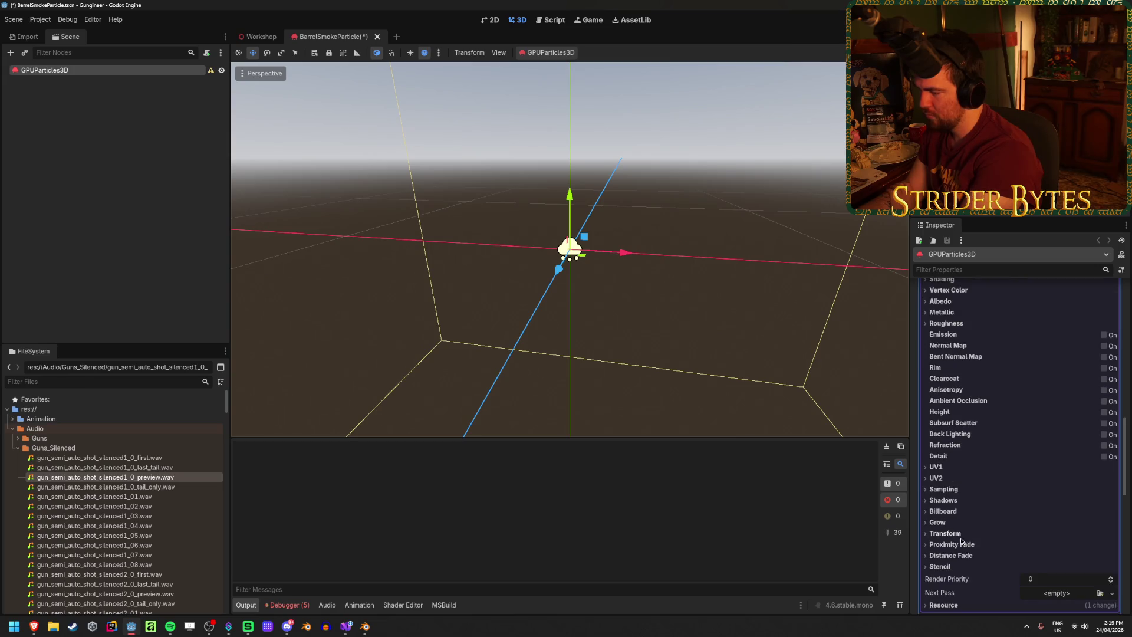
pyautogui.click(944, 533)
pyautogui.scroll(-2, 955, 513)
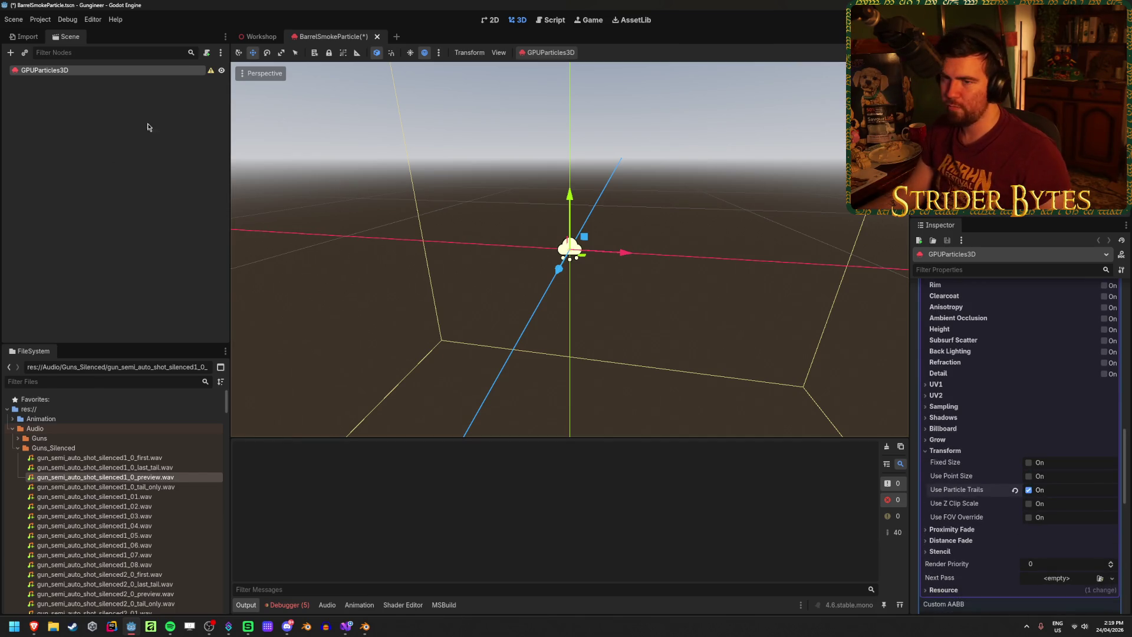
pyautogui.moveTo(211, 70)
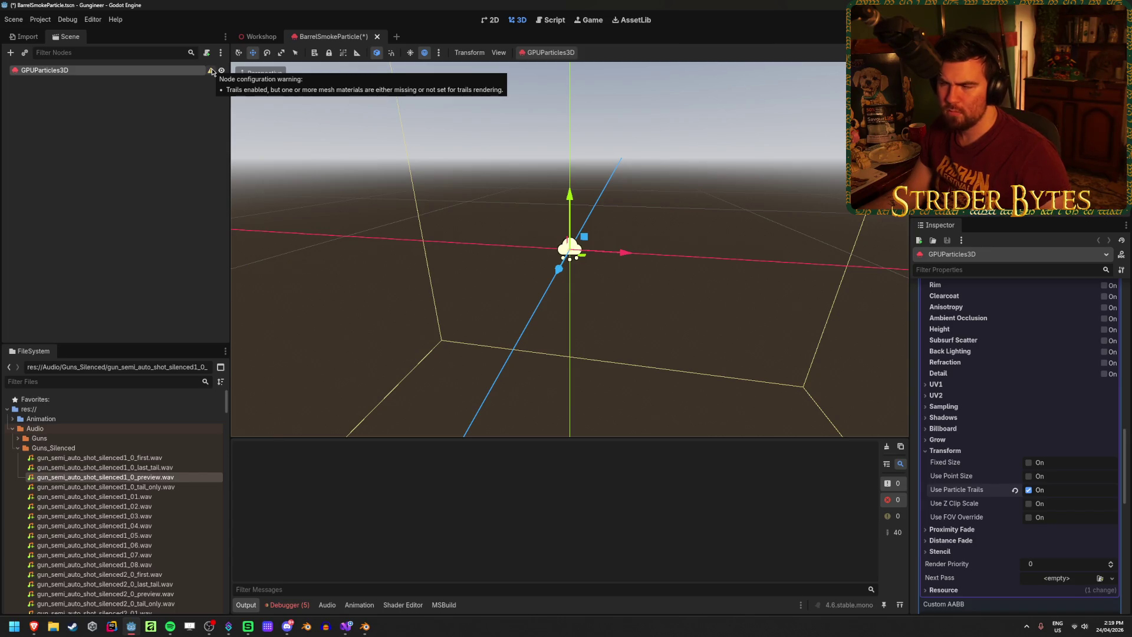
pyautogui.scroll(4, 1001, 434)
pyautogui.hotkey('ctrl', 's')
pyautogui.scroll(2, 1001, 434)
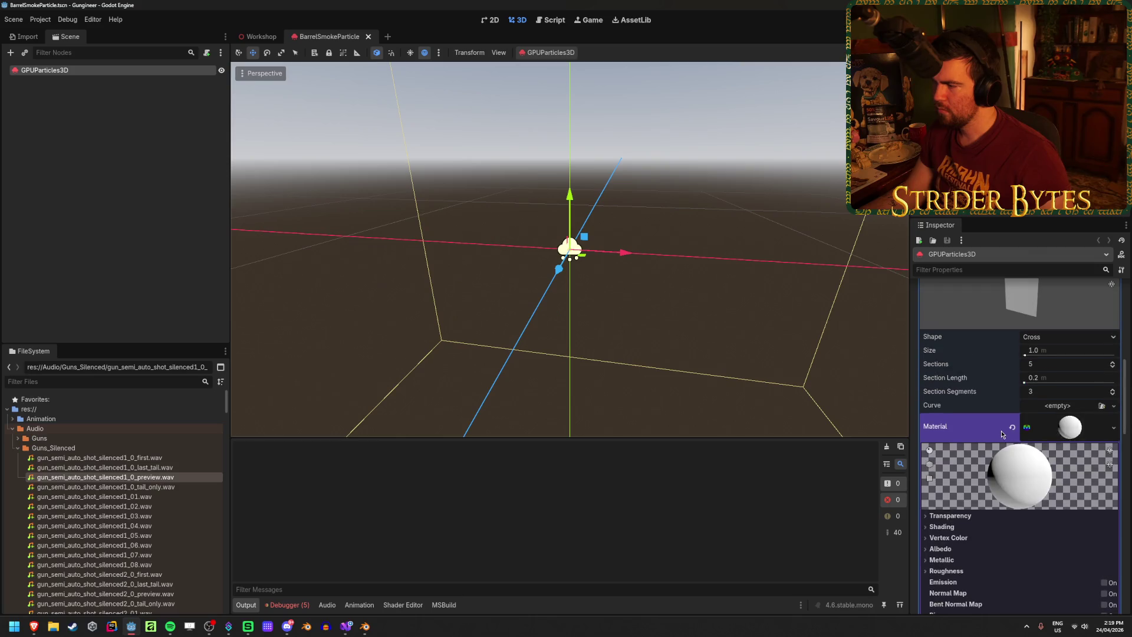
pyautogui.click(1073, 427)
pyautogui.scroll(2, 1076, 431)
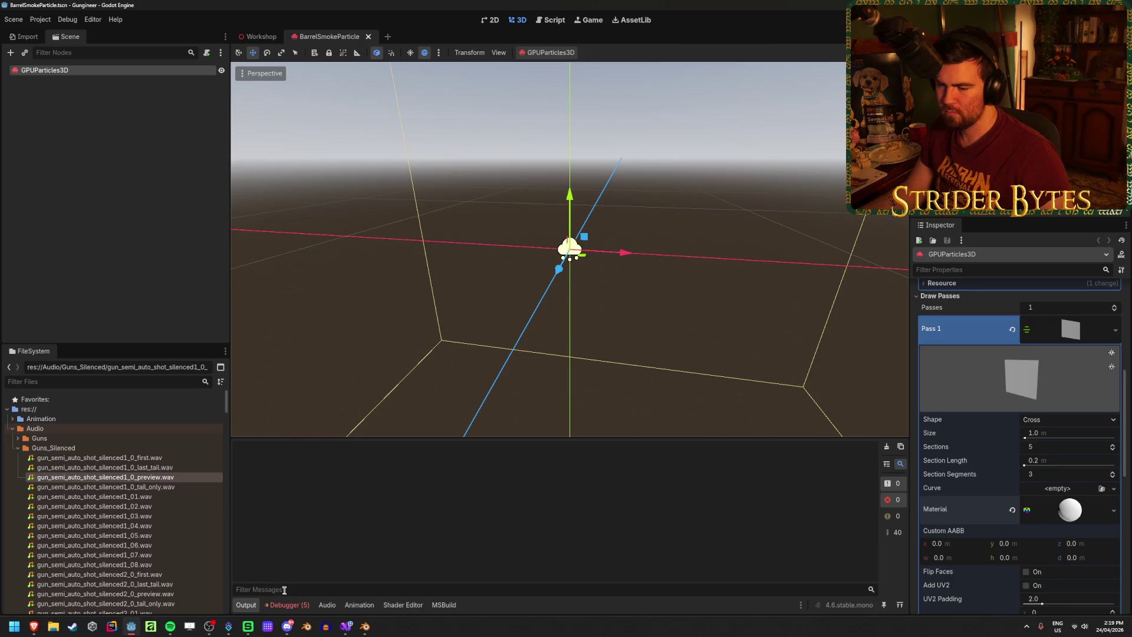
pyautogui.moveTo(349, 624)
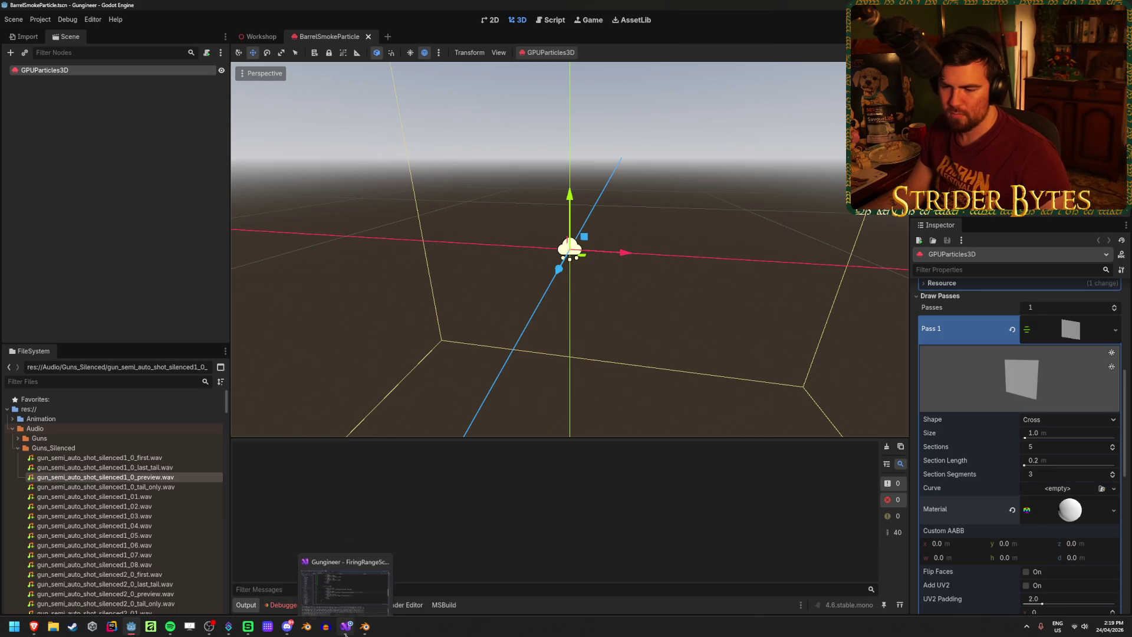
pyautogui.moveTo(34, 627)
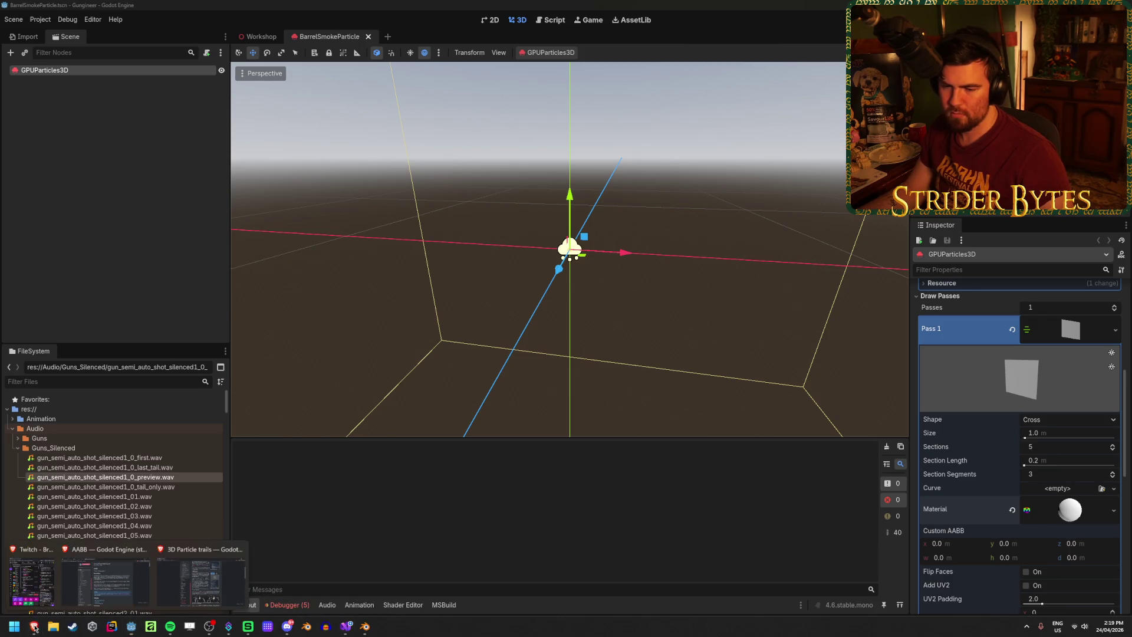
pyautogui.click(200, 575)
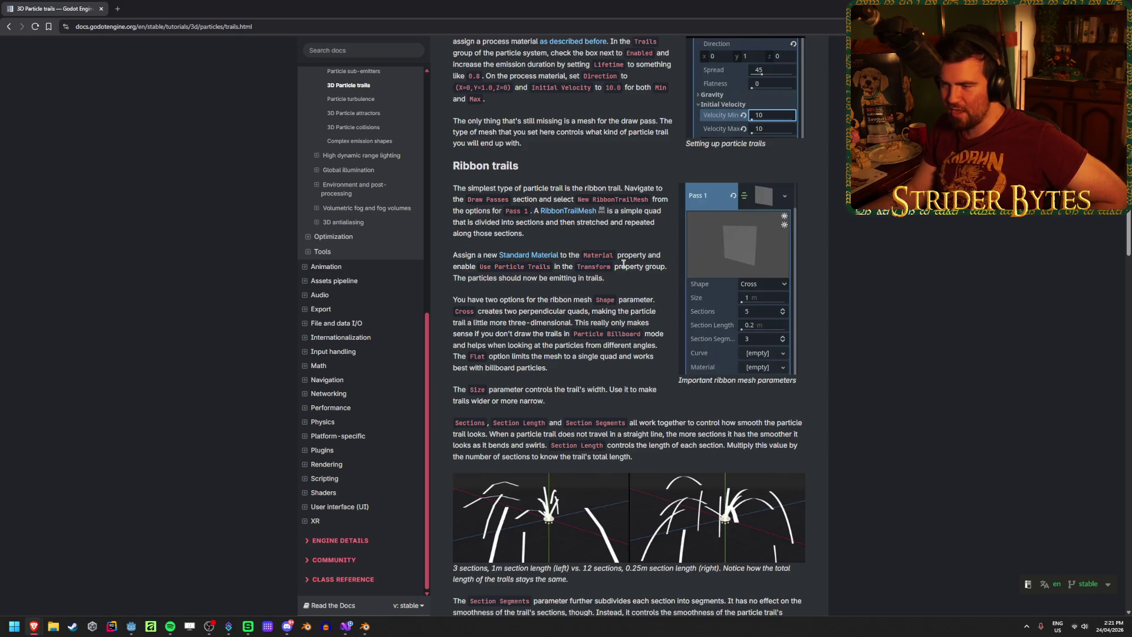
pyautogui.moveTo(594, 276); pyautogui.dragTo(475, 278)
pyautogui.click(475, 278)
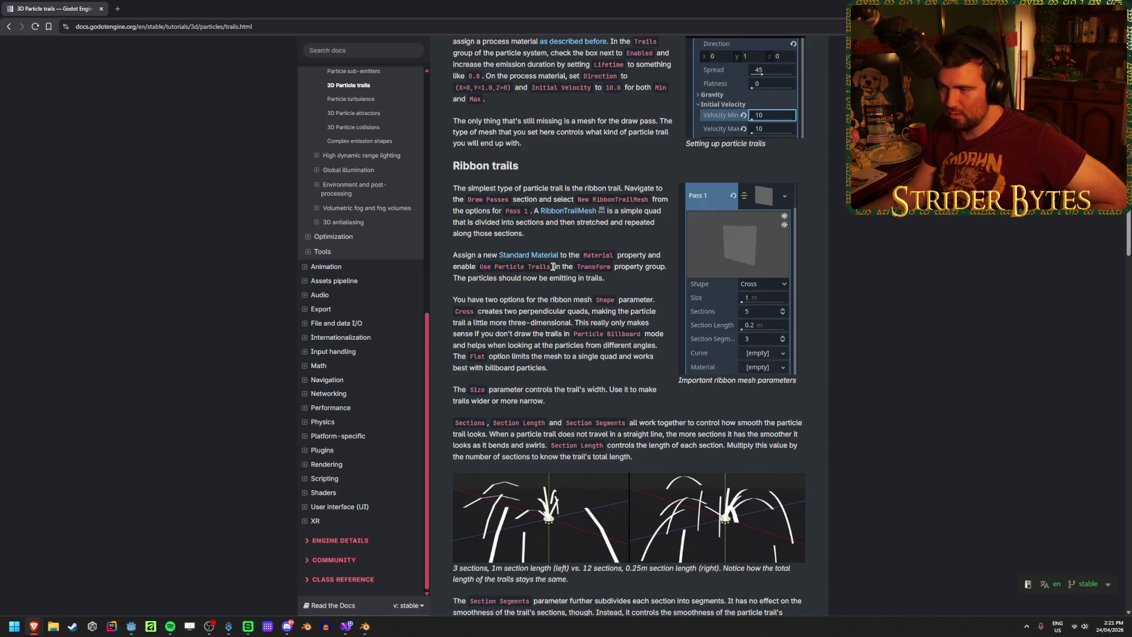
pyautogui.hotkey('alt', 'Tab')
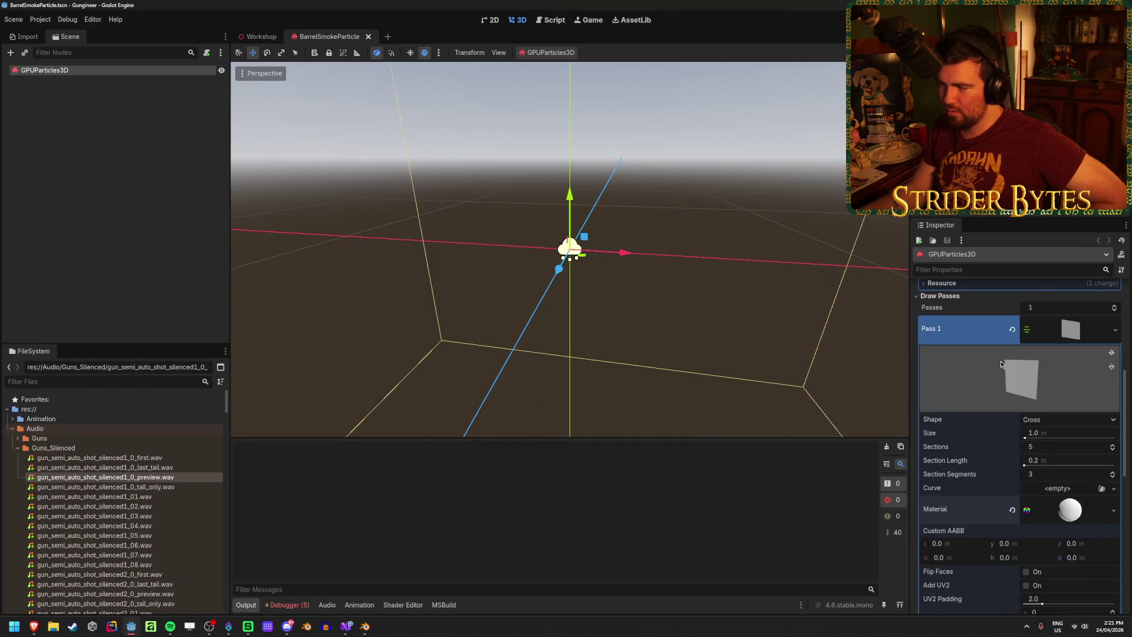
# Expand the Pass 1 trail mesh's material and confirm Use Particle Trails is enabled
pyautogui.click(1063, 339)
pyautogui.click(1063, 340)
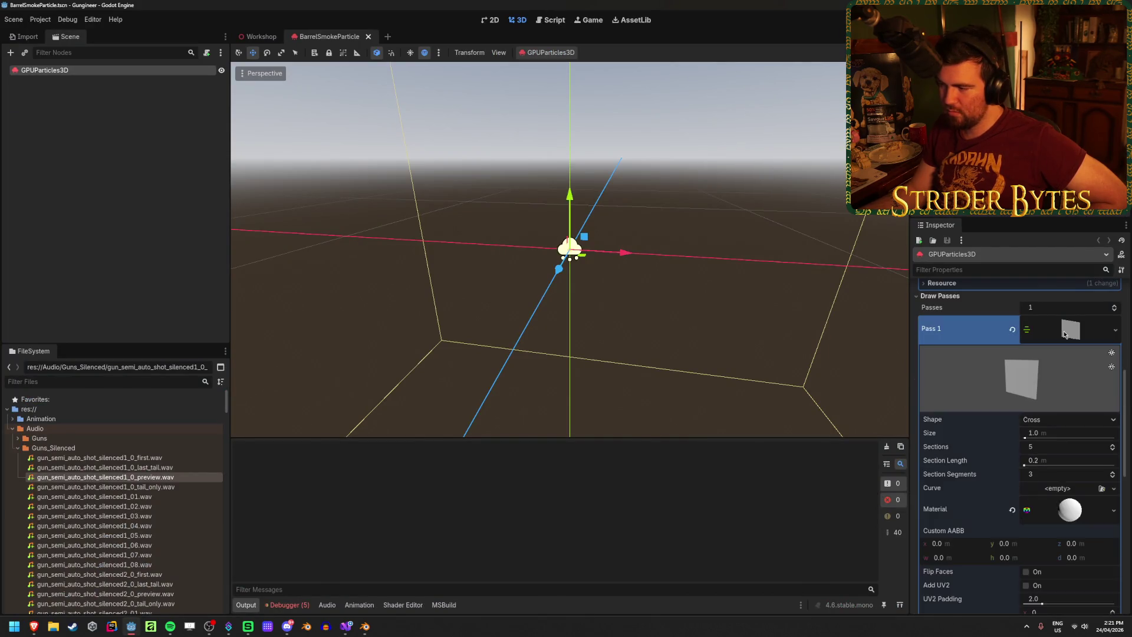
pyautogui.scroll(-3, 1073, 412)
pyautogui.click(1074, 426)
pyautogui.scroll(-5, 1073, 426)
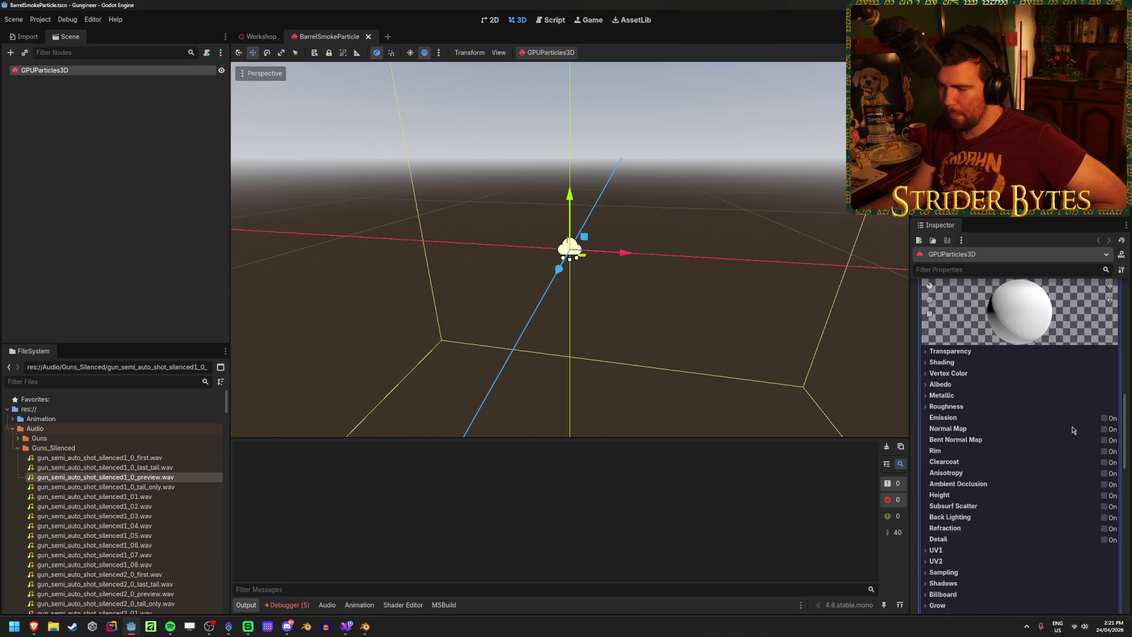
pyautogui.click(944, 492)
pyautogui.click(1029, 531)
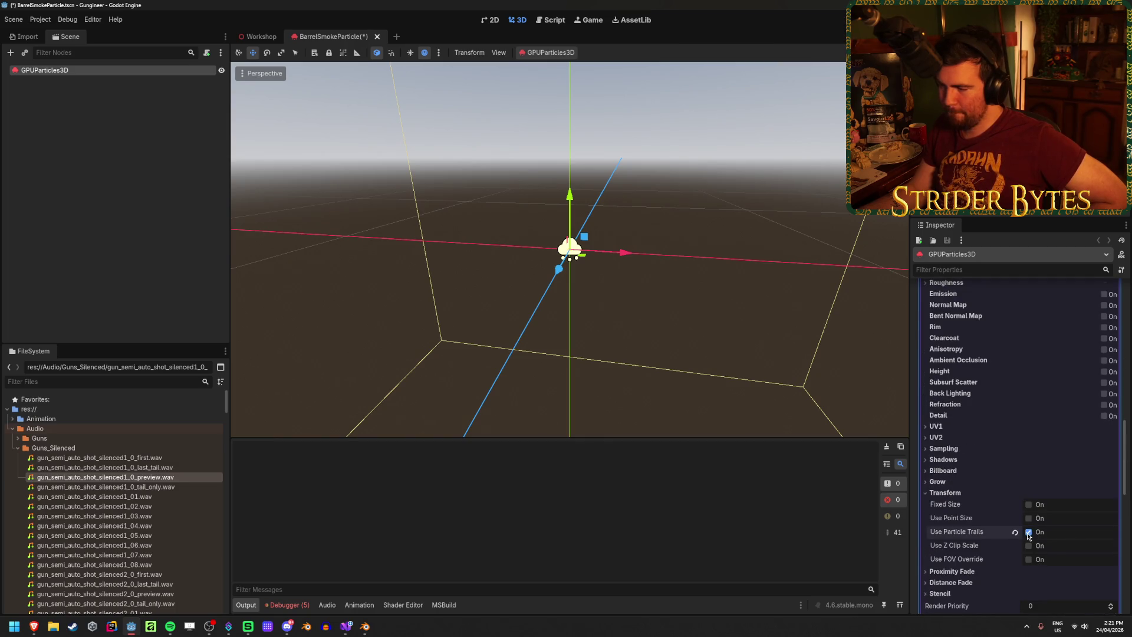
pyautogui.scroll(5, 1014, 448)
# Set the trail material's Albedo colour to red
pyautogui.click(970, 343)
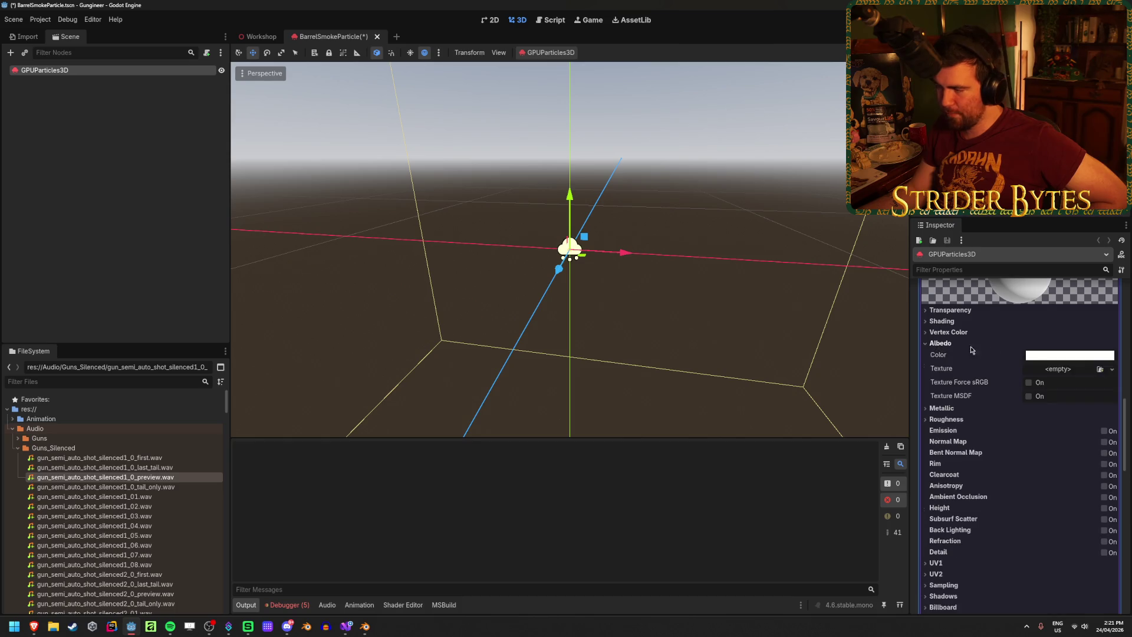
pyautogui.click(1077, 355)
pyautogui.moveTo(1064, 244); pyautogui.dragTo(1084, 244)
pyautogui.click(652, 313)
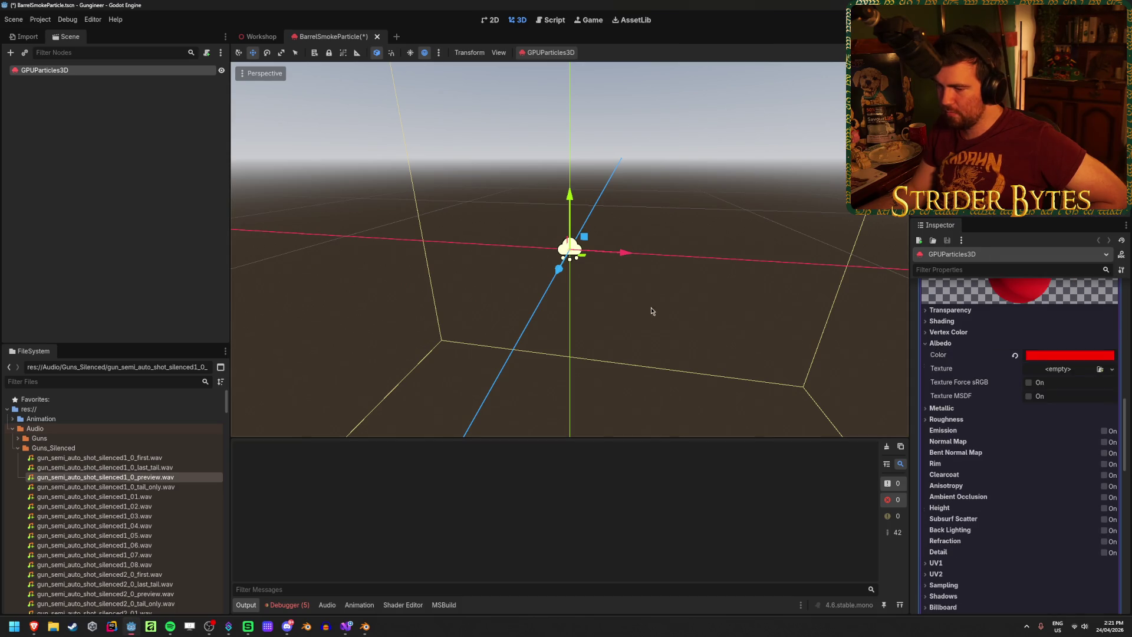
# Reselect the GPUParticles3D node, frame the emitter and save the scene
pyautogui.click(163, 77)
pyautogui.click(163, 72)
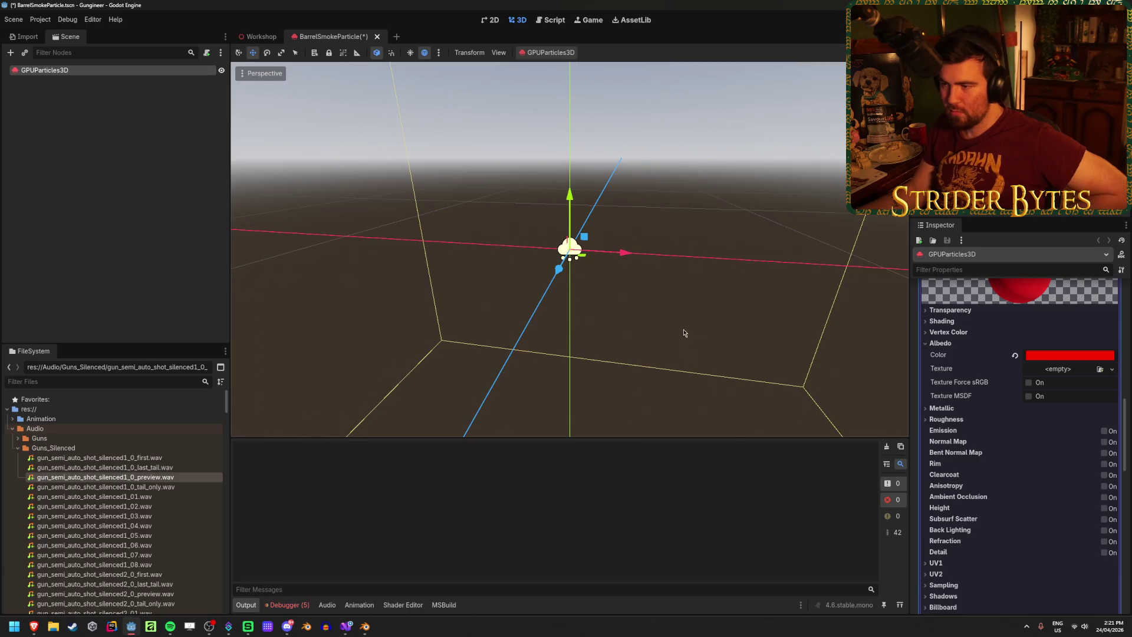
pyautogui.moveTo(682, 331)
pyautogui.mouseDown(button='middle')
pyautogui.moveTo(707, 330)
pyautogui.moveTo(683, 333)
pyautogui.mouseUp(button='middle')
pyautogui.press('f')
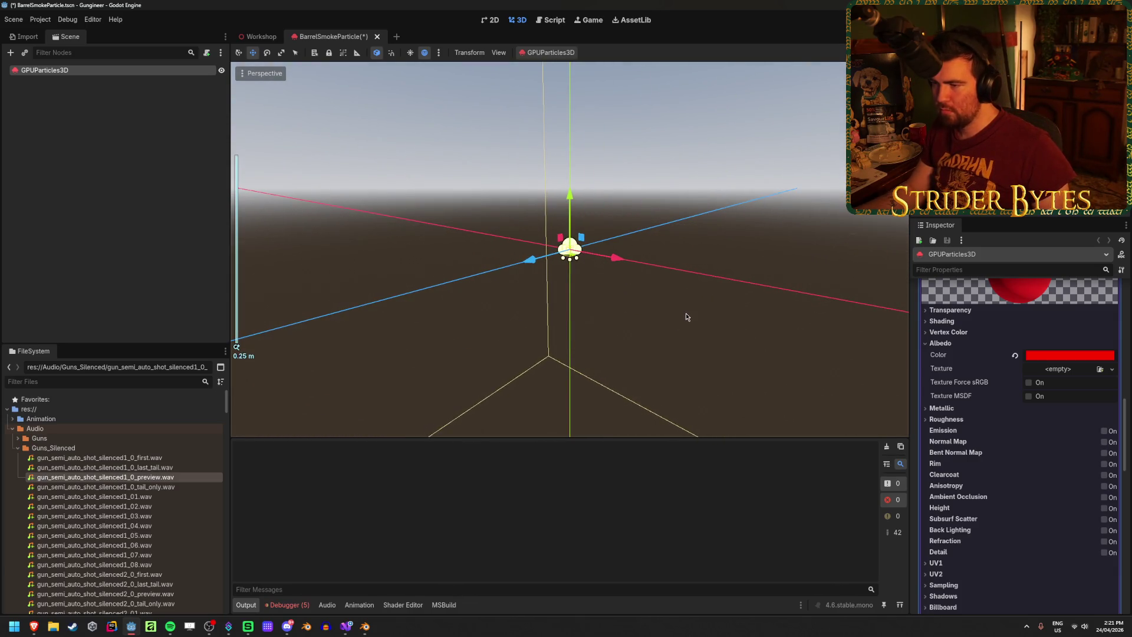
pyautogui.moveTo(606, 296); pyautogui.dragTo(607, 333, button='middle')
pyautogui.scroll(5, 996, 429)
pyautogui.scroll(4, 997, 429)
pyautogui.hotkey('ctrl', 's')
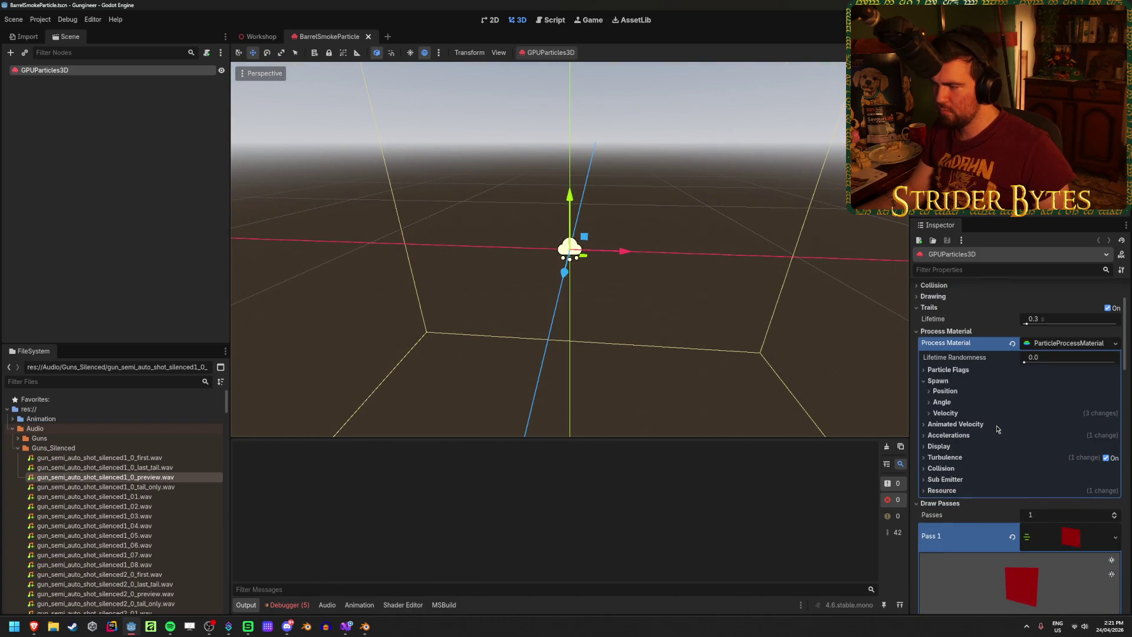
# Expand the spawn Velocity settings, undoing an accidental initial velocity change
pyautogui.scroll(2, 996, 429)
pyautogui.click(945, 494)
pyautogui.scroll(-1, 1002, 560)
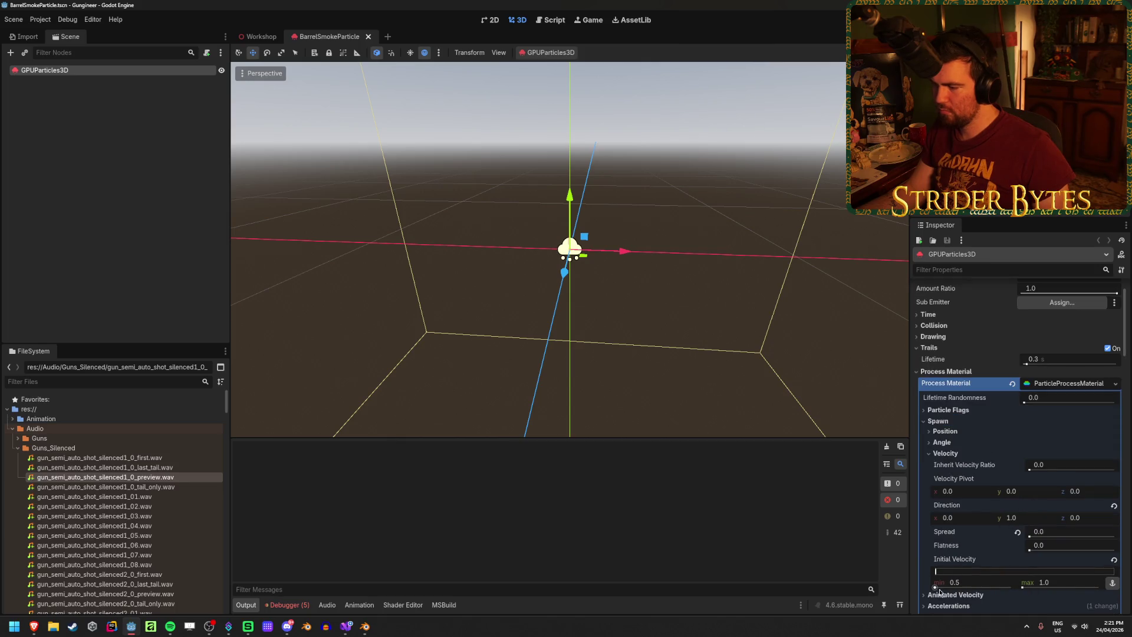
pyautogui.moveTo(952, 582); pyautogui.dragTo(950, 589)
pyautogui.hotkey('ctrl', 'z')
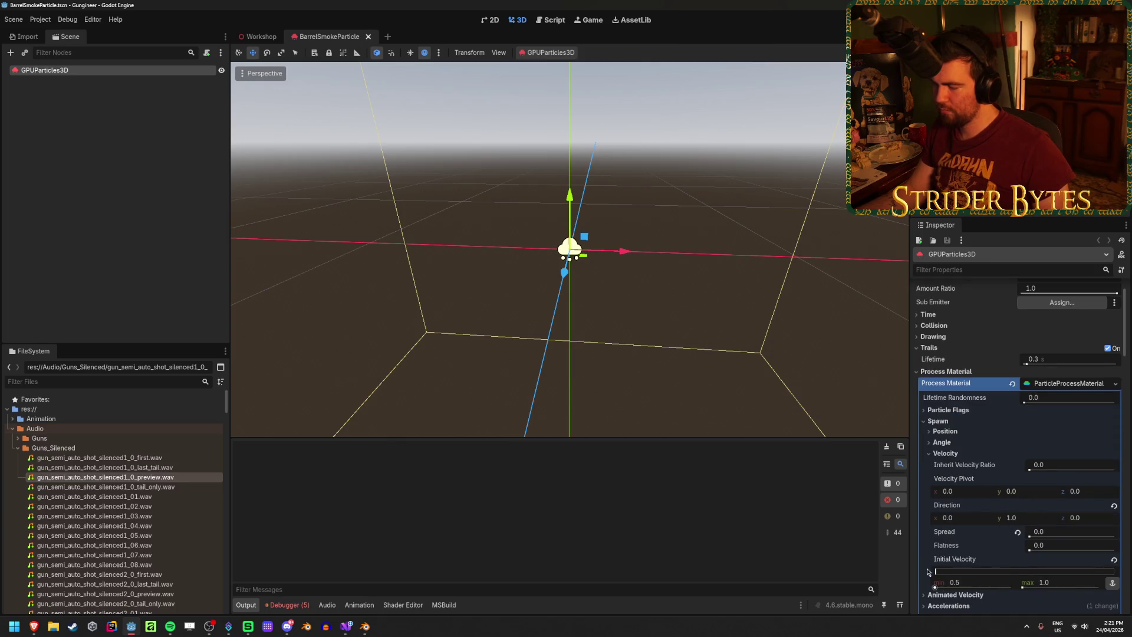
# Show the choices for the Geometry Material Override
pyautogui.scroll(-15, 995, 432)
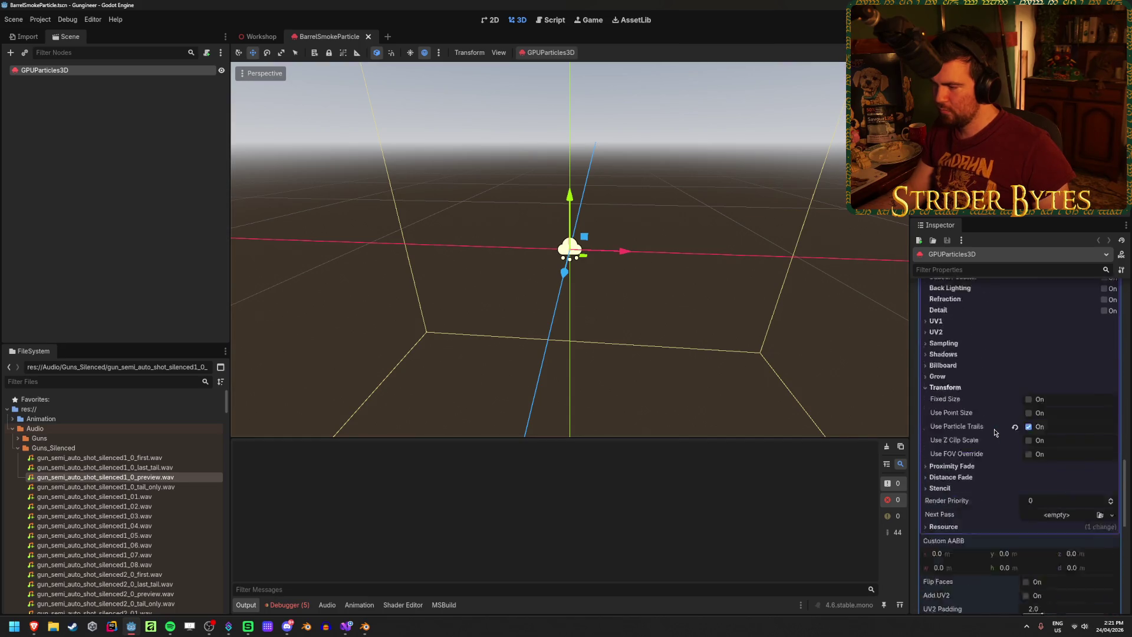
pyautogui.scroll(-5, 994, 432)
pyautogui.click(1114, 416)
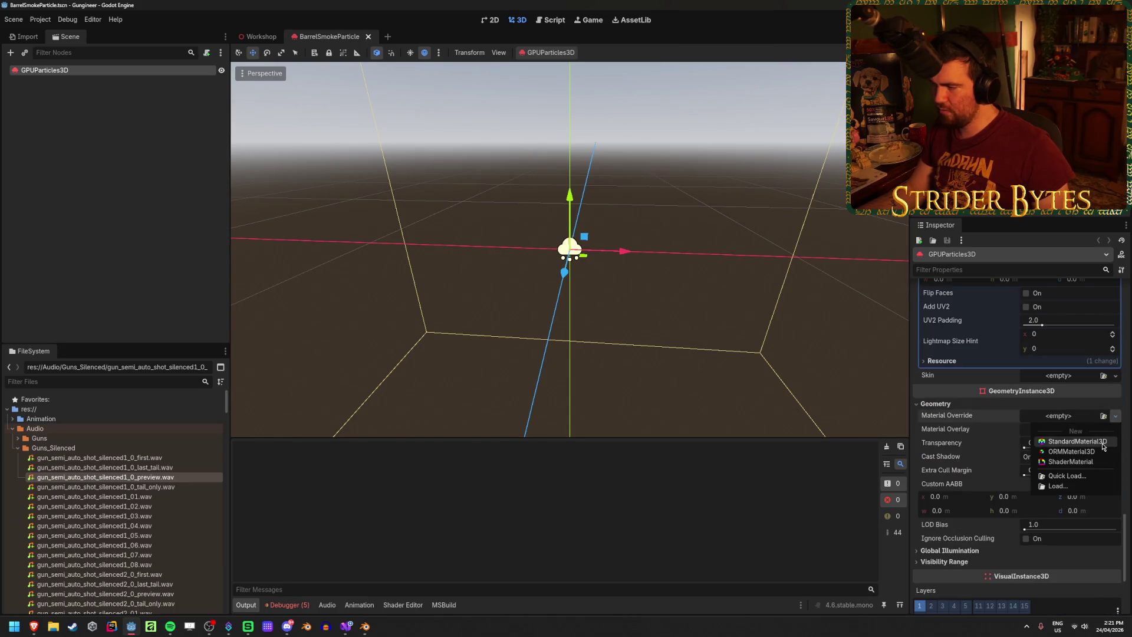
# Add a new StandardMaterial3D material override with Transform > Use Particle Trails checked
pyautogui.click(1103, 443)
pyautogui.click(1055, 427)
pyautogui.scroll(-6, 1002, 472)
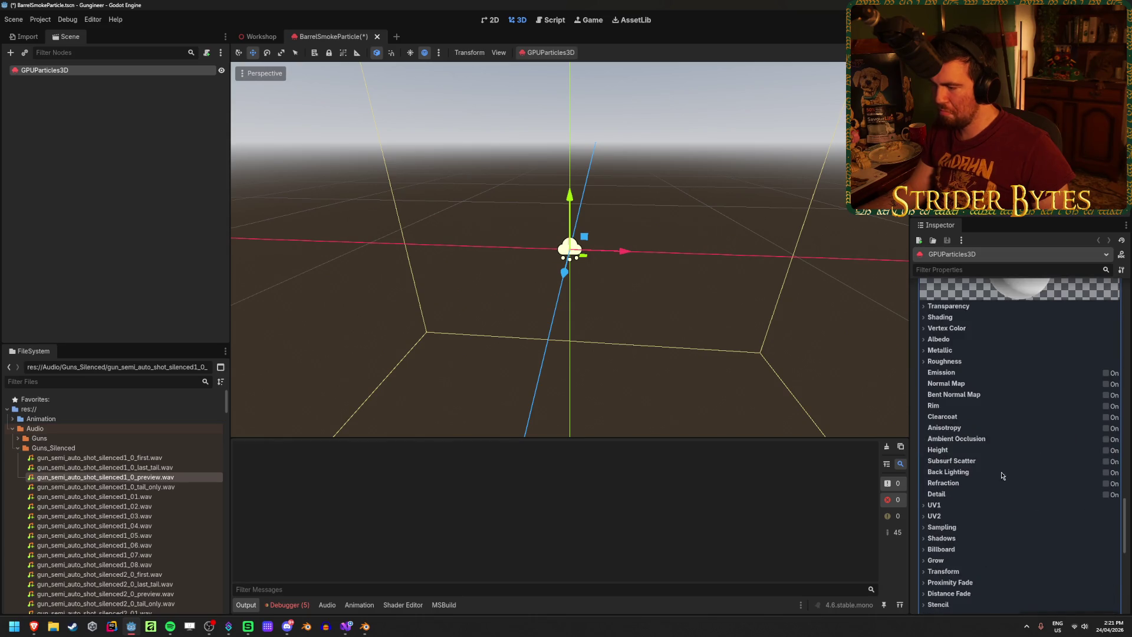
pyautogui.click(970, 531)
pyautogui.click(1028, 569)
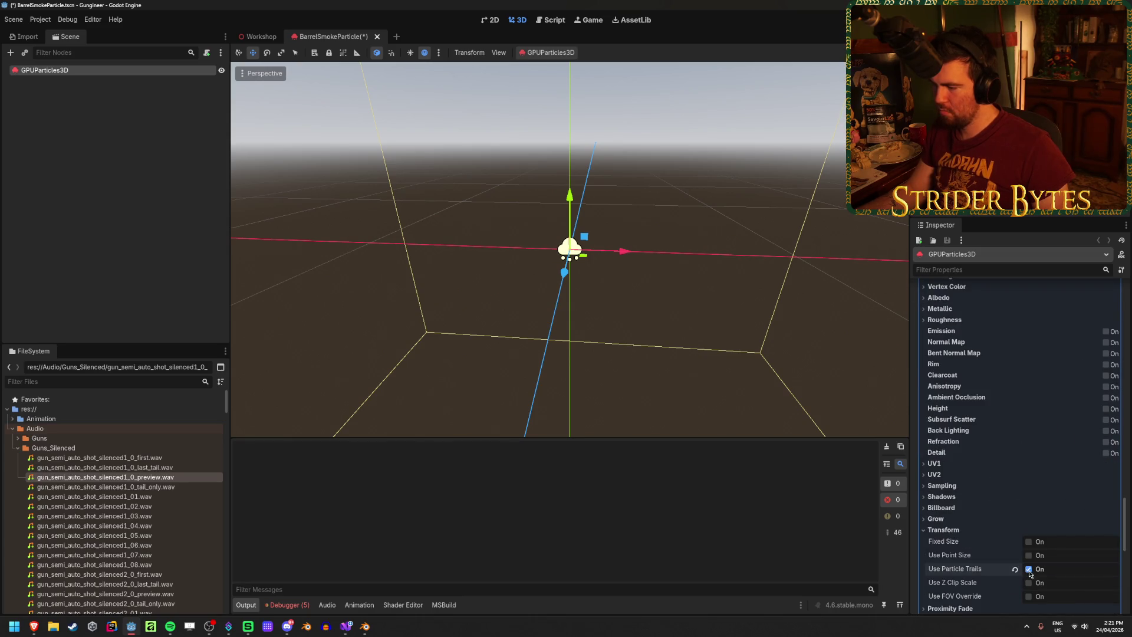
# Save the scene and switch away from the Godot editor
pyautogui.moveTo(710, 293)
pyautogui.mouseDown(button='middle')
pyautogui.moveTo(664, 275)
pyautogui.moveTo(724, 276)
pyautogui.mouseUp(button='middle')
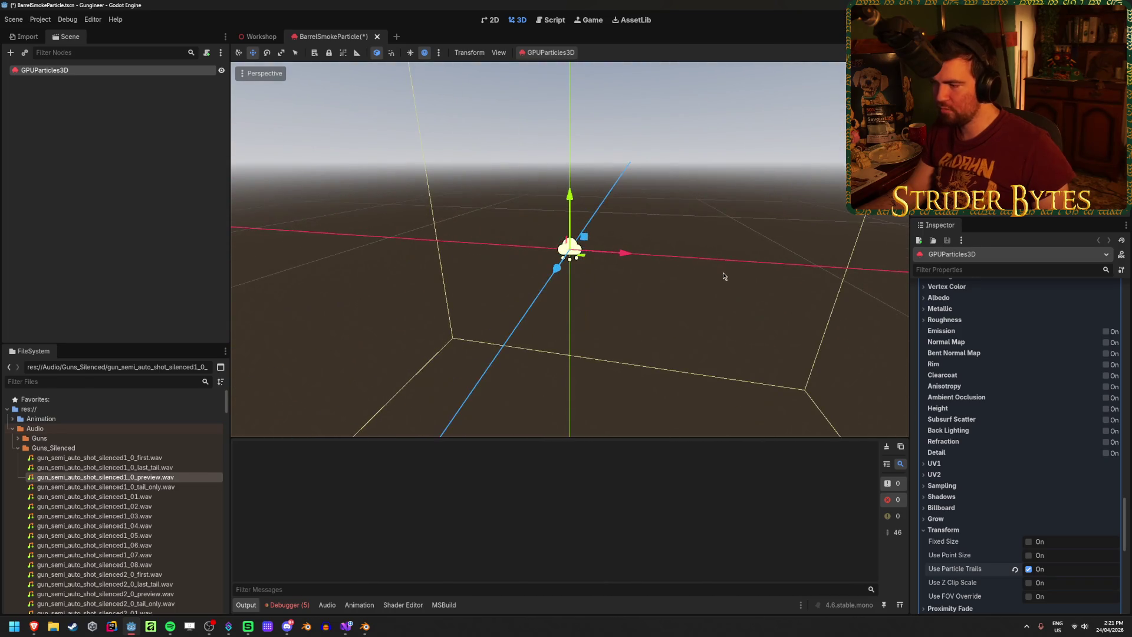
pyautogui.hotkey('ctrl', 's')
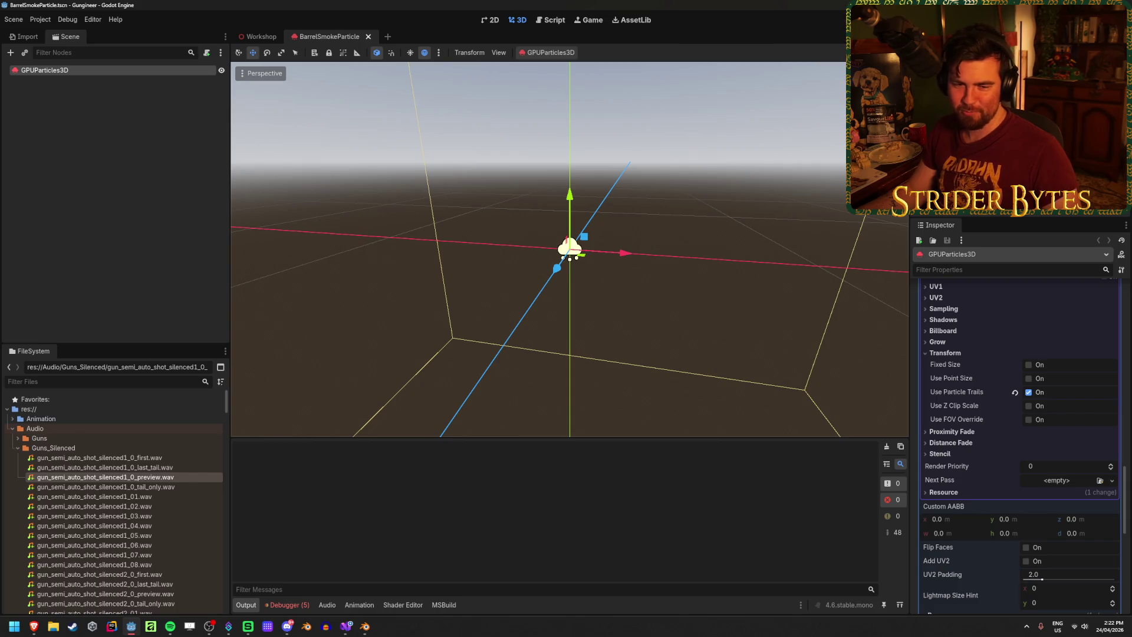
pyautogui.hotkey('alt', 'Tab')
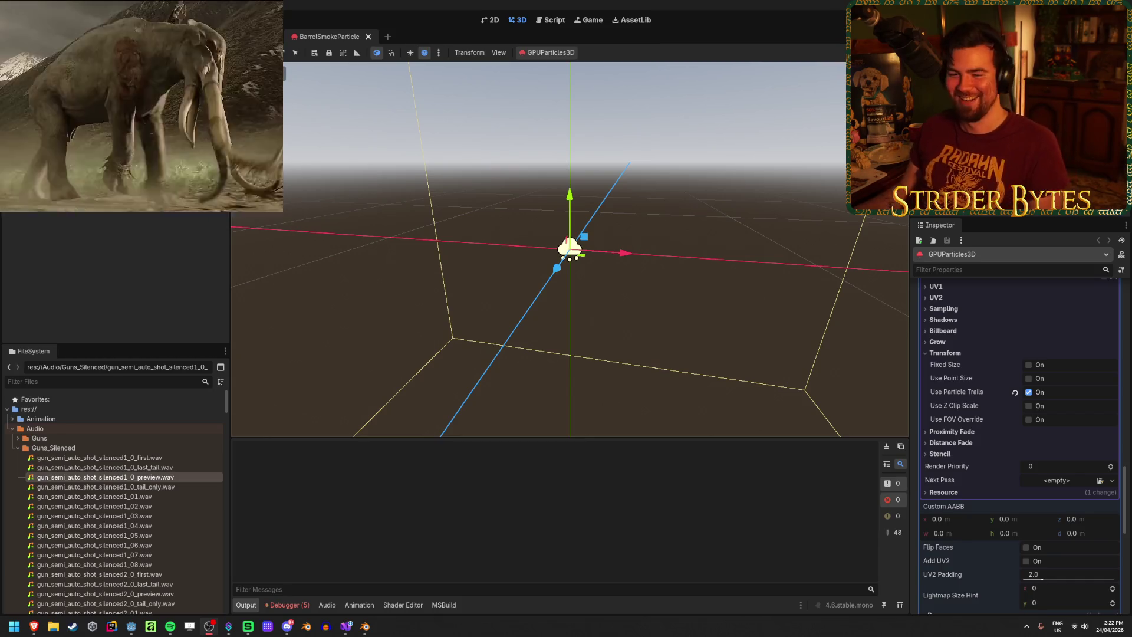
# Review the Process Material and the Pass 1 RibbonTrailMesh settings in the Inspector
pyautogui.click(114, 222)
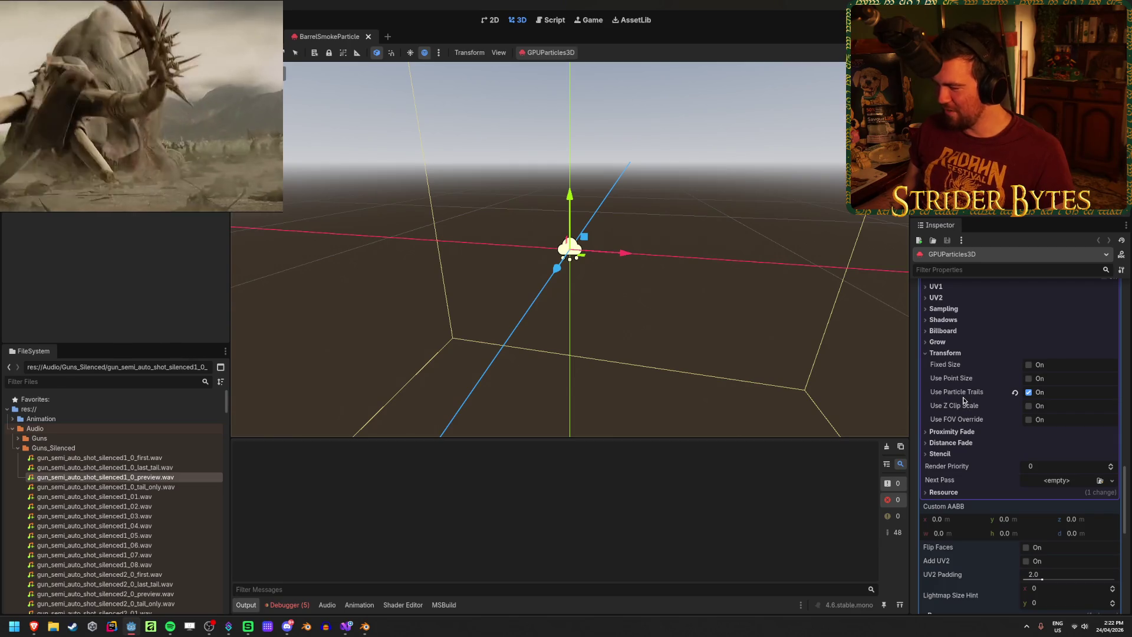
pyautogui.scroll(10, 972, 497)
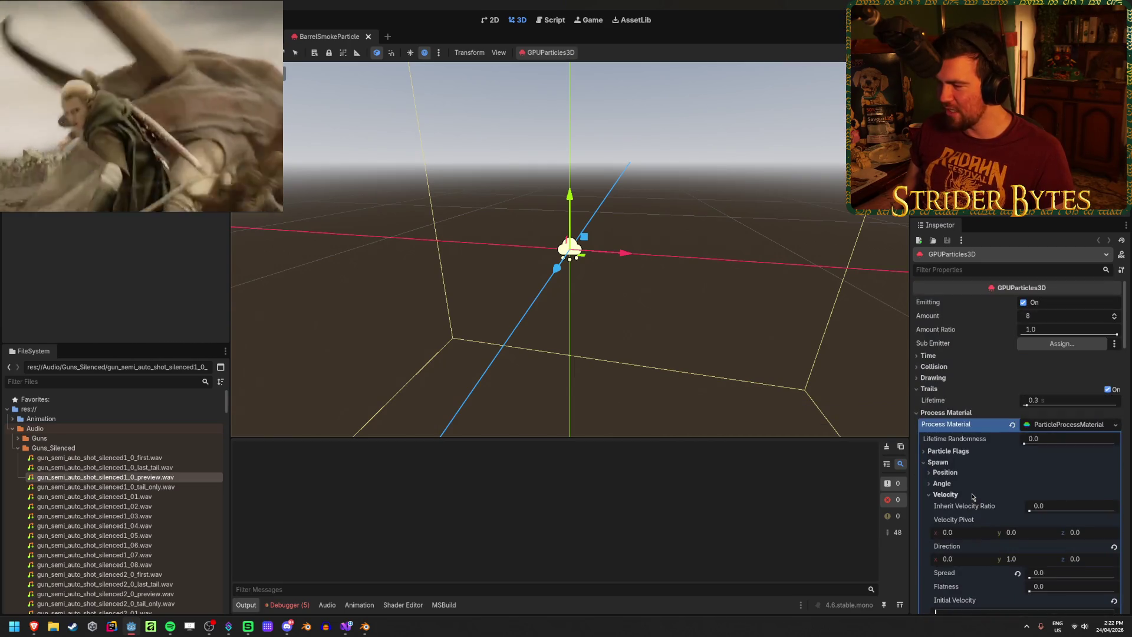
pyautogui.scroll(-15, 972, 489)
pyautogui.click(1071, 379)
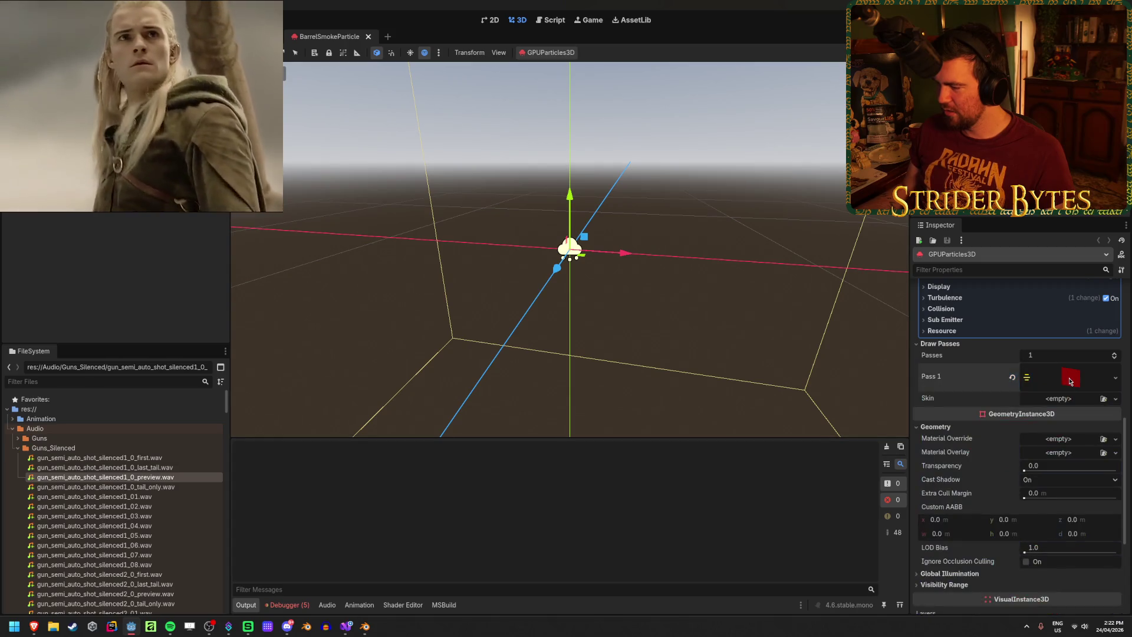
pyautogui.click(1071, 379)
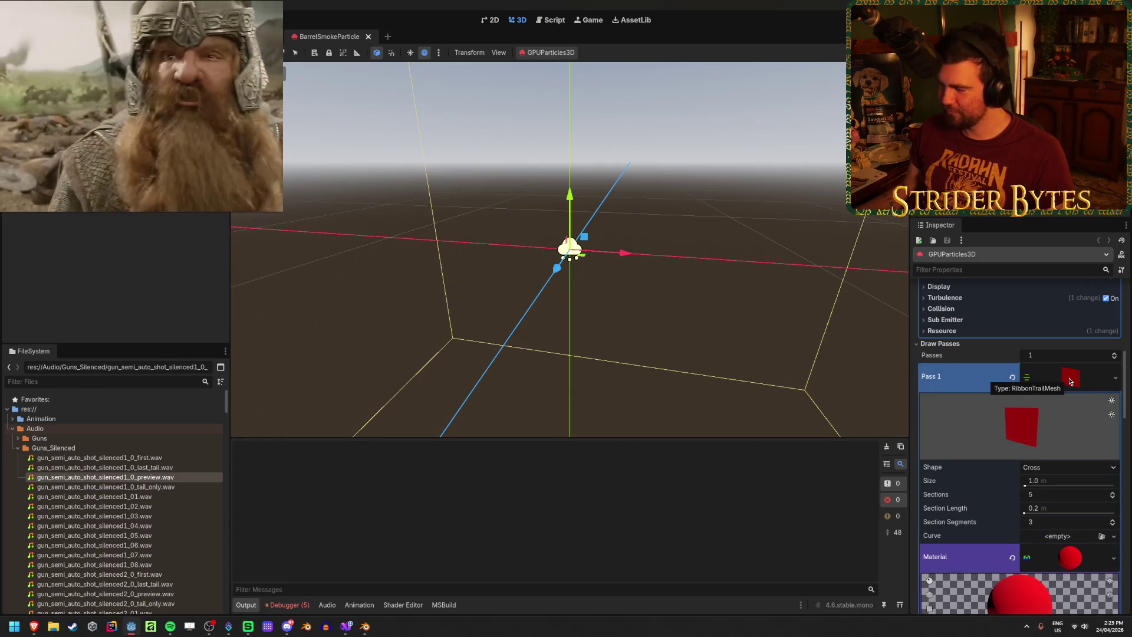
pyautogui.scroll(-1, 1070, 381)
# Try the ribbon mesh Shape as Flat, then restore it to Cross
pyautogui.click(1067, 425)
pyautogui.click(1065, 434)
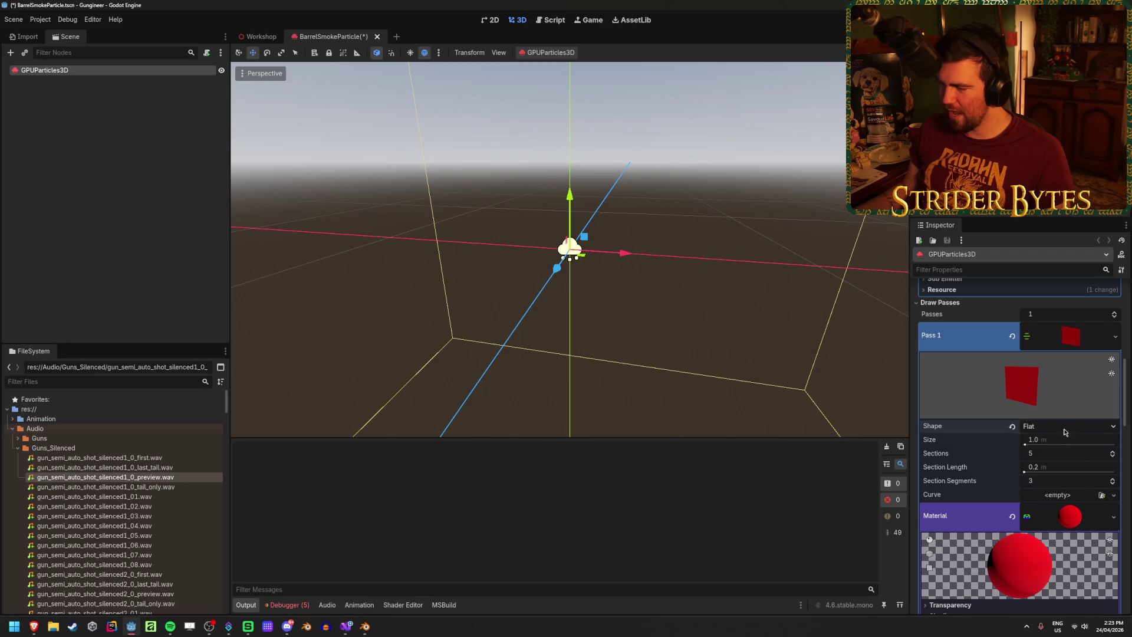
pyautogui.click(1067, 426)
pyautogui.click(1065, 442)
# Collapse the Pass 1 mesh settings, deselect the particles and save the scene
pyautogui.click(1070, 336)
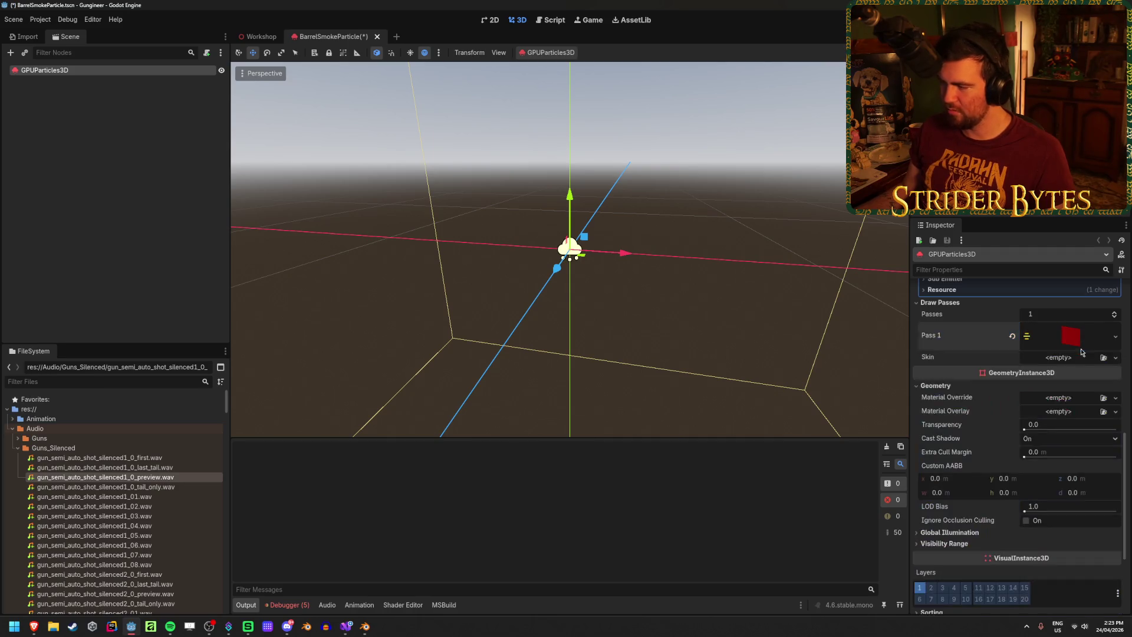
pyautogui.scroll(5, 1048, 464)
pyautogui.scroll(1, 1048, 463)
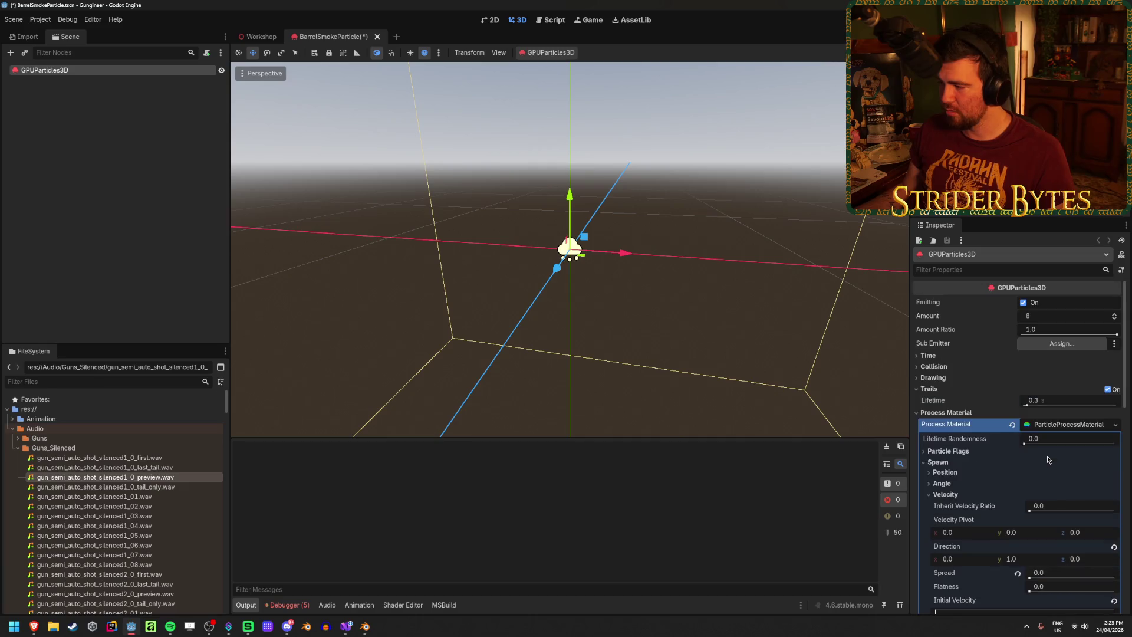
pyautogui.scroll(-5, 1047, 460)
pyautogui.scroll(-10, 1048, 460)
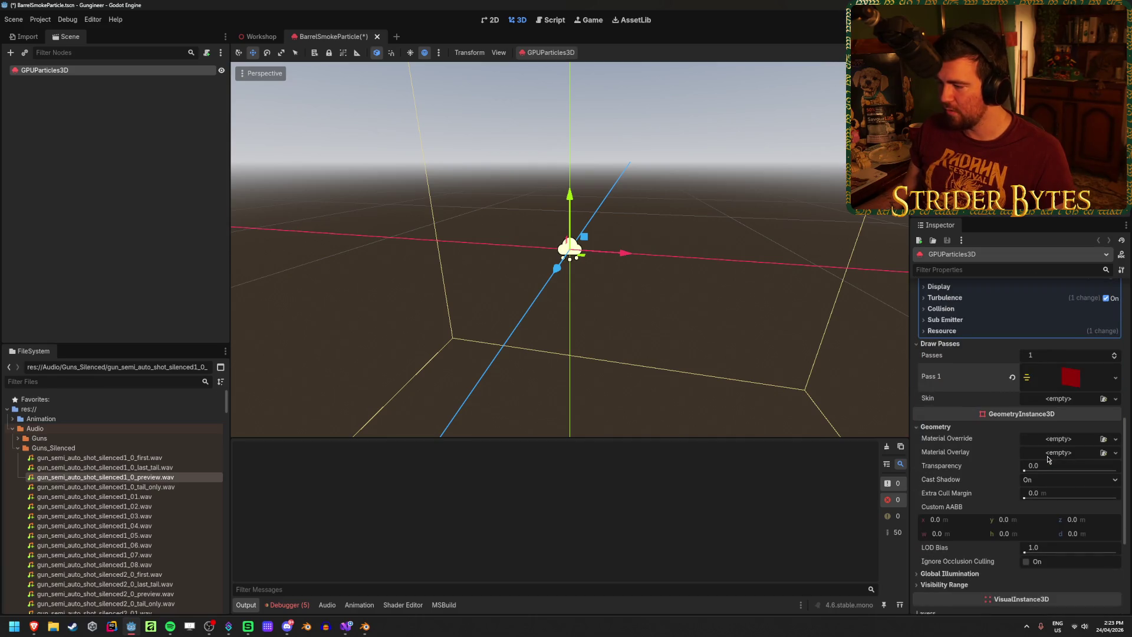
pyautogui.click(1078, 376)
pyautogui.click(1080, 376)
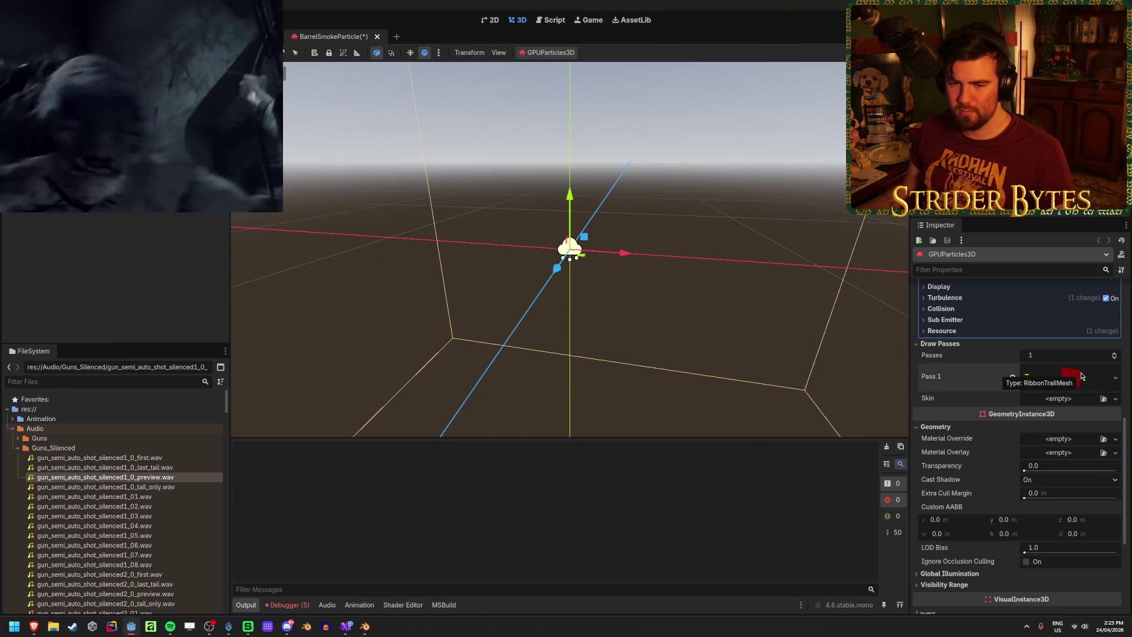
pyautogui.click(163, 257)
pyautogui.hotkey('ctrl', 's')
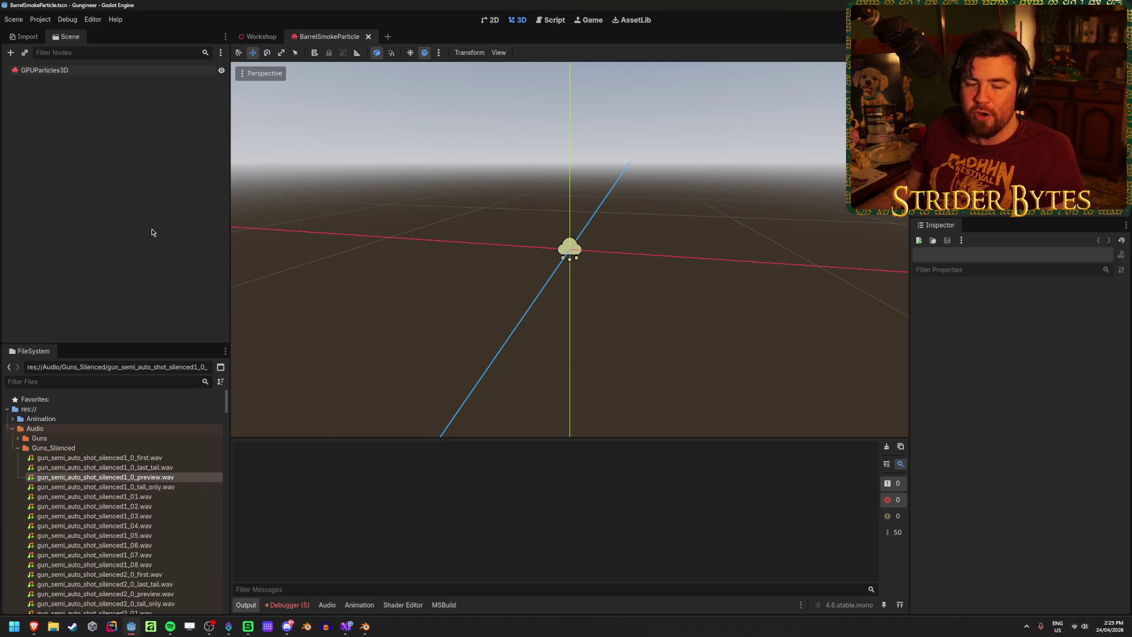
# Switch to Blender and back, then bring up the 3D Particle trails docs in Brave
pyautogui.click(363, 632)
pyautogui.hotkey('alt', 'Tab')
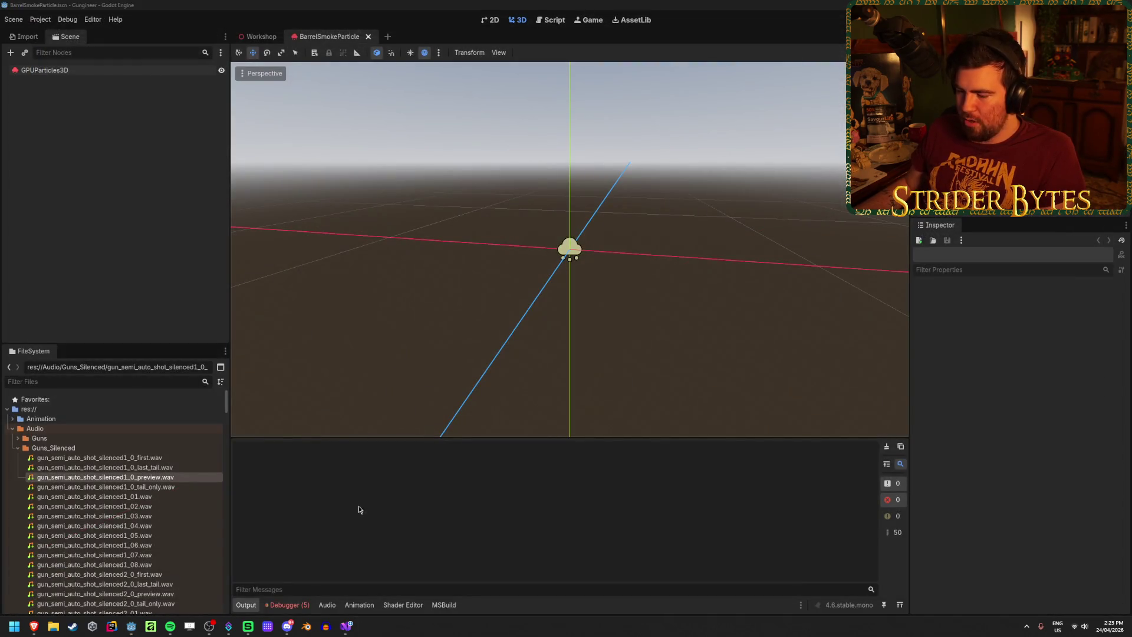
pyautogui.moveTo(347, 628)
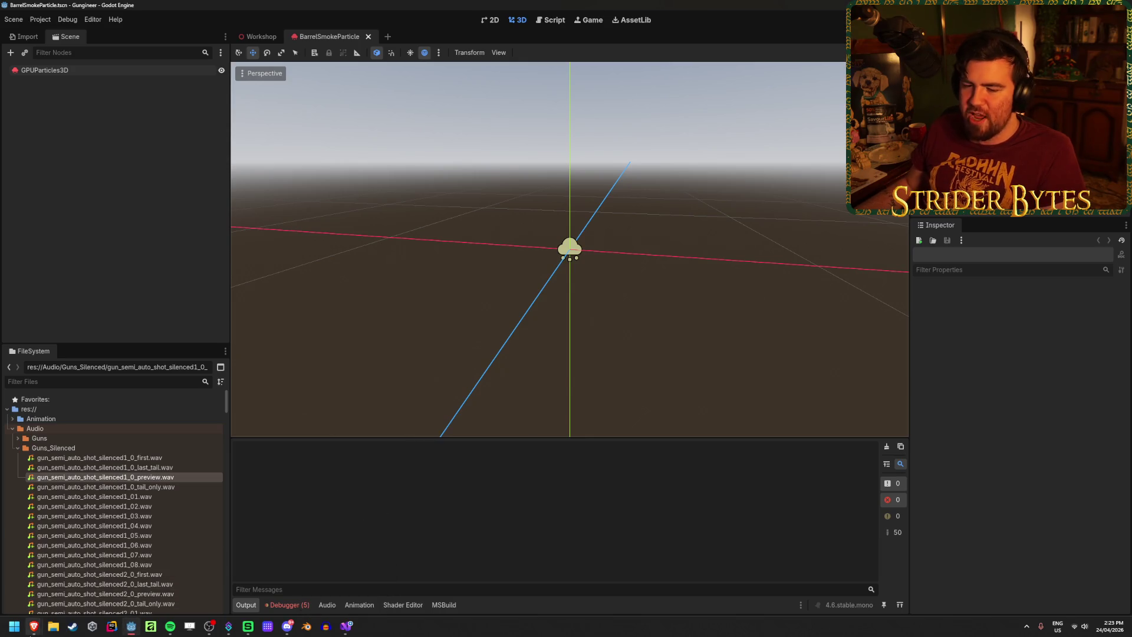
pyautogui.moveTo(40, 632)
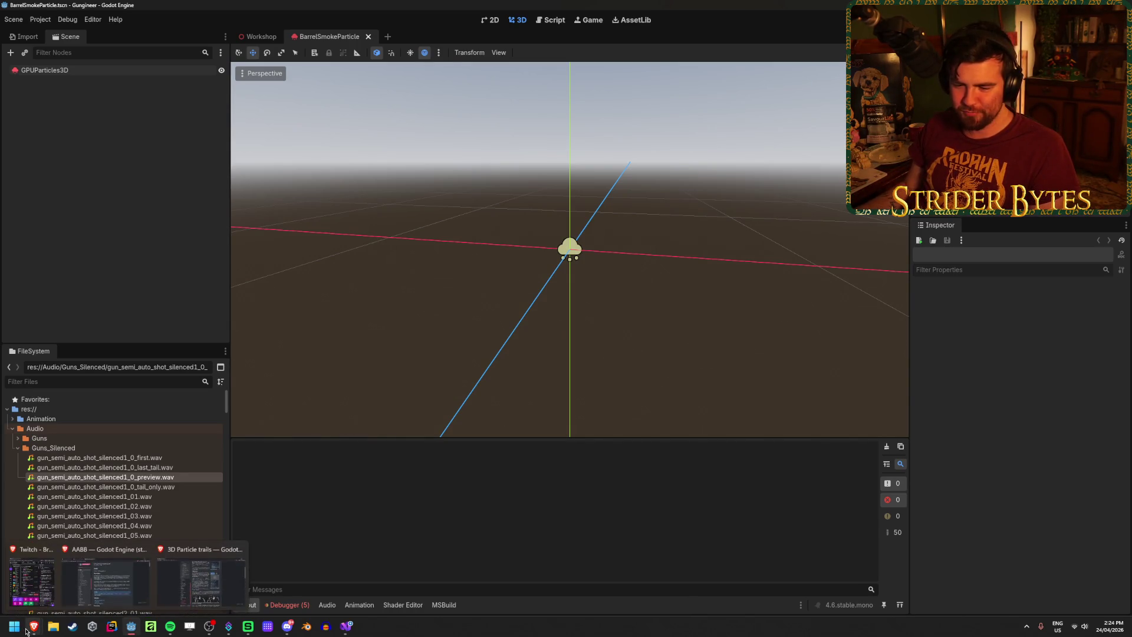
pyautogui.click(41, 577)
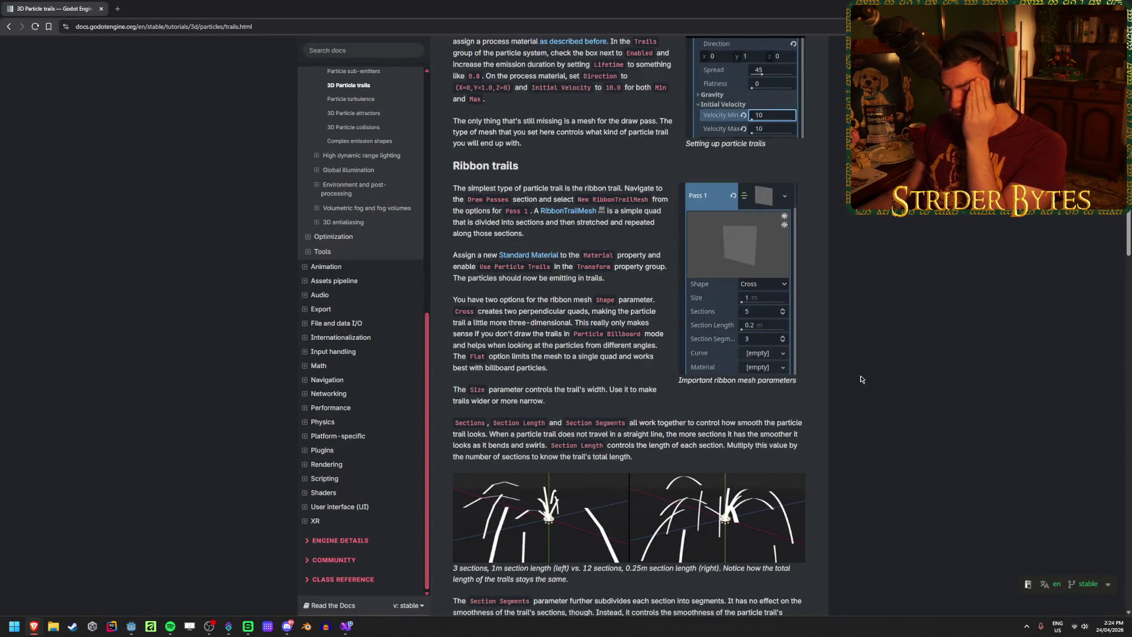
# Read the docs' ribbon mesh and trail lifetime guidance, then reselect GPUParticles3D in Godot
pyautogui.moveTo(554, 371)
pyautogui.mouseDown()
pyautogui.moveTo(486, 281)
pyautogui.moveTo(590, 299)
pyautogui.mouseUp()
pyautogui.click(505, 321)
pyautogui.click(585, 297)
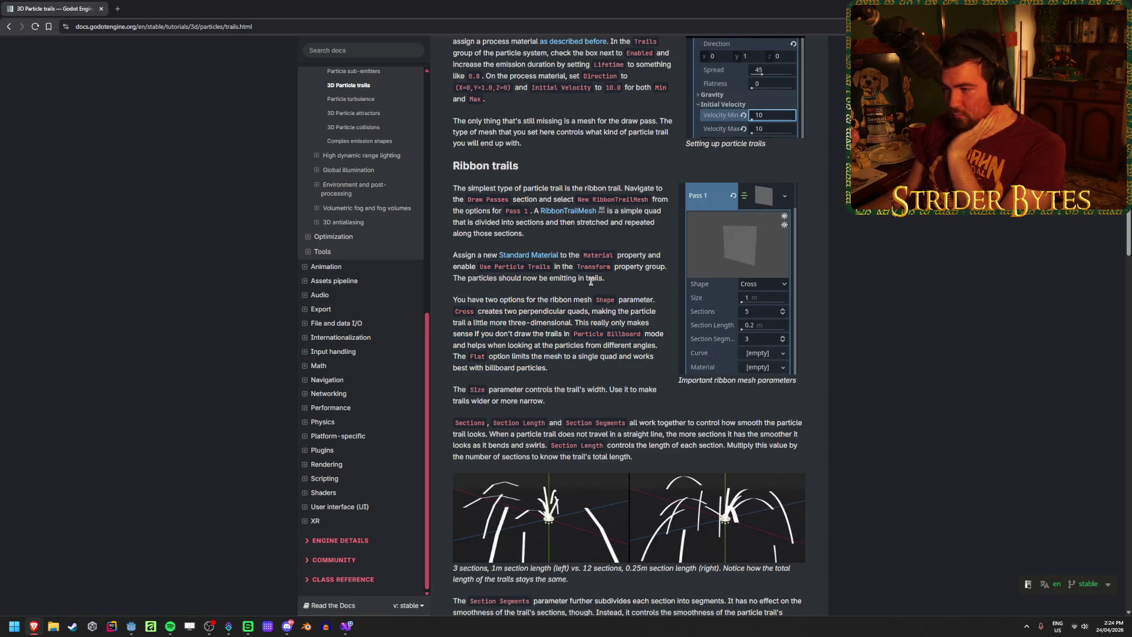
pyautogui.scroll(5, 566, 187)
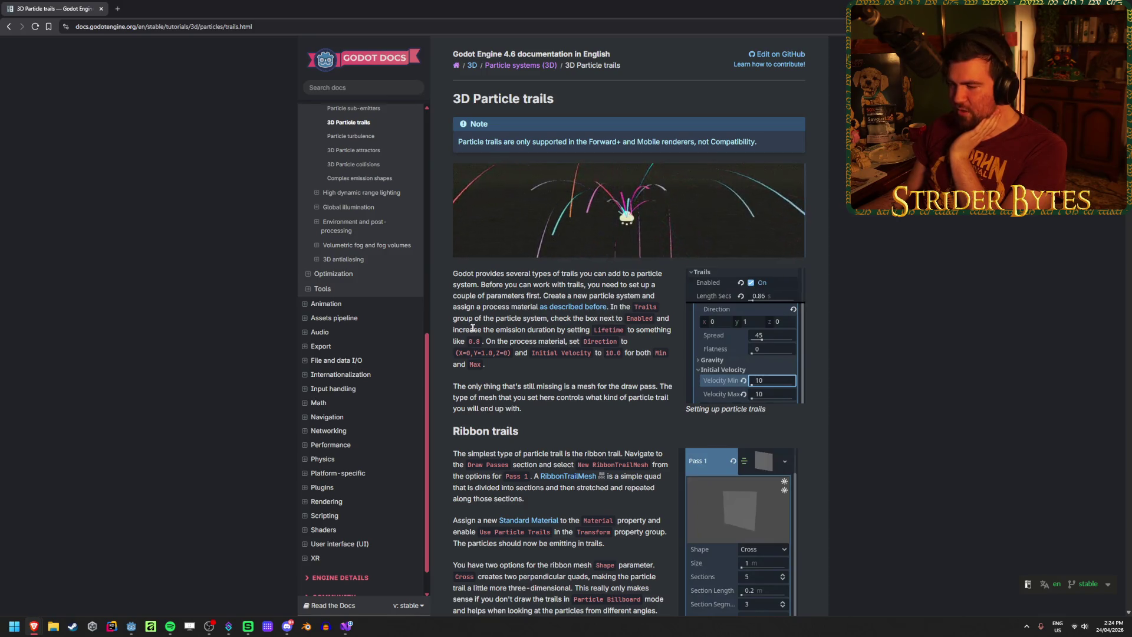
pyautogui.moveTo(555, 330)
pyautogui.mouseDown()
pyautogui.moveTo(463, 329)
pyautogui.moveTo(536, 330)
pyautogui.mouseUp()
pyautogui.click(563, 329)
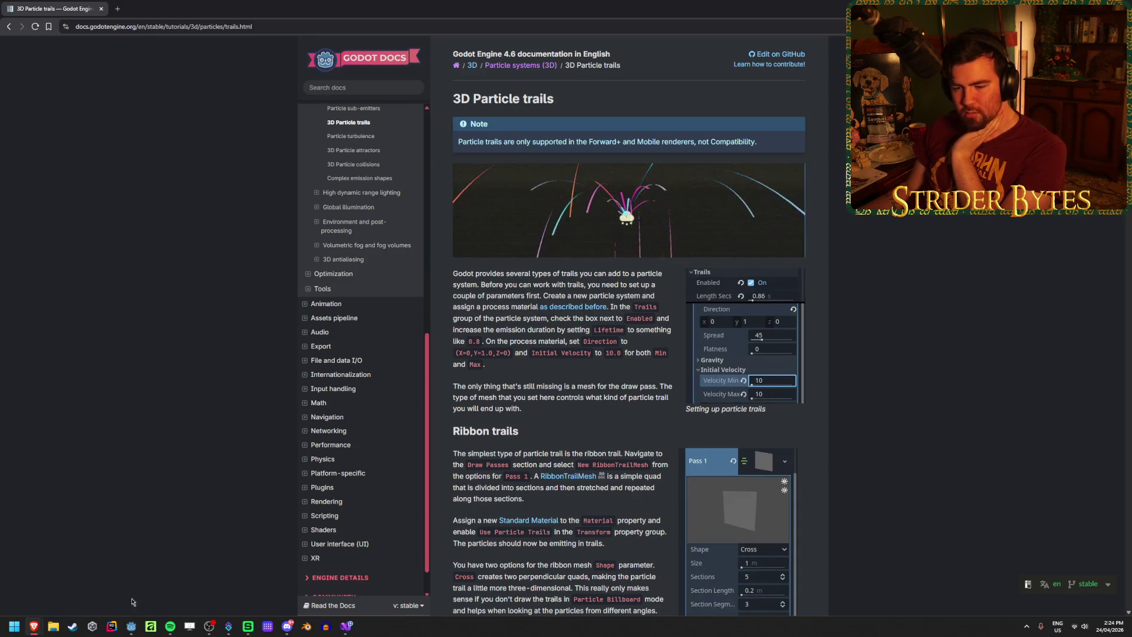
pyautogui.click(131, 627)
pyautogui.click(44, 70)
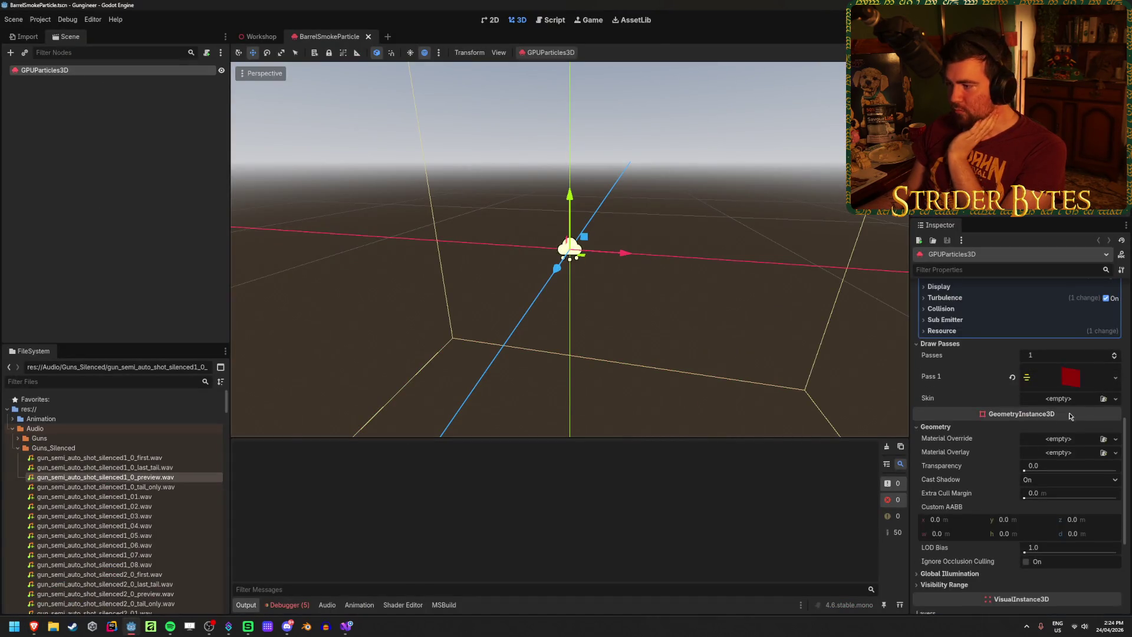
# Set Trails Lifetime to 0.8 and orbit to see the long red ribbon trail
pyautogui.scroll(-5, 1002, 442)
pyautogui.scroll(3, 980, 477)
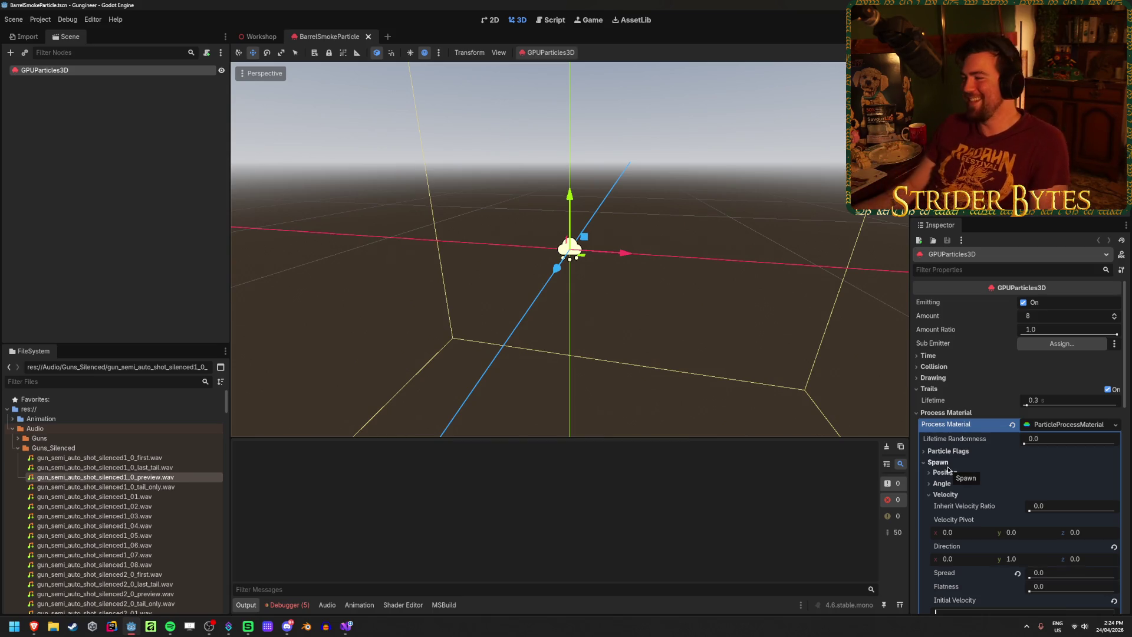
pyautogui.click(1032, 400)
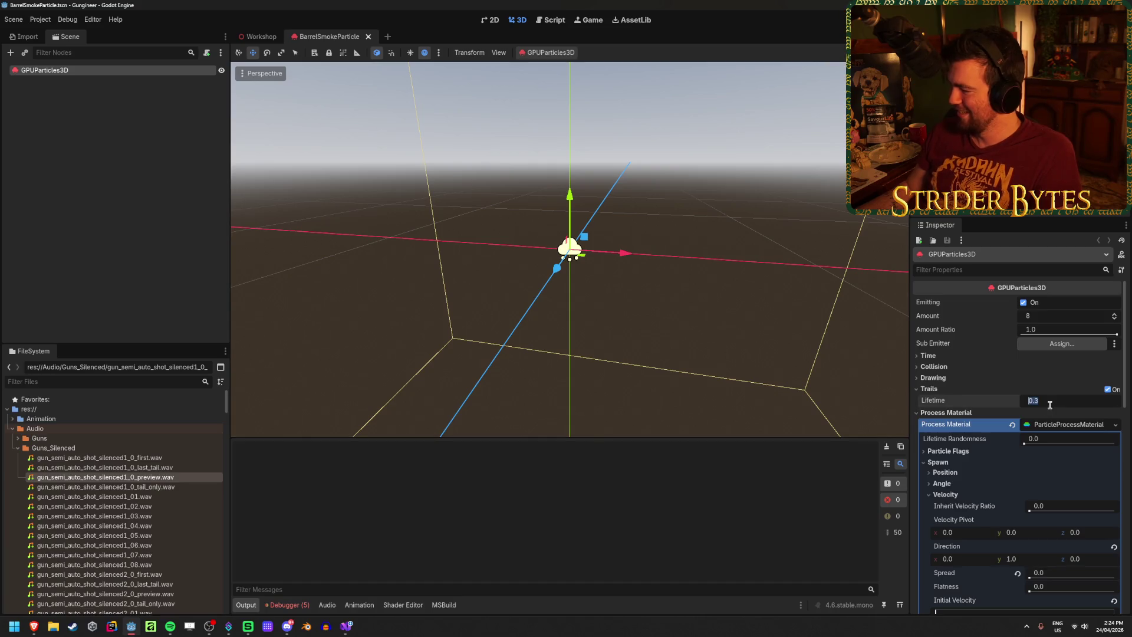
pyautogui.write('0.8')
pyautogui.press('Return')
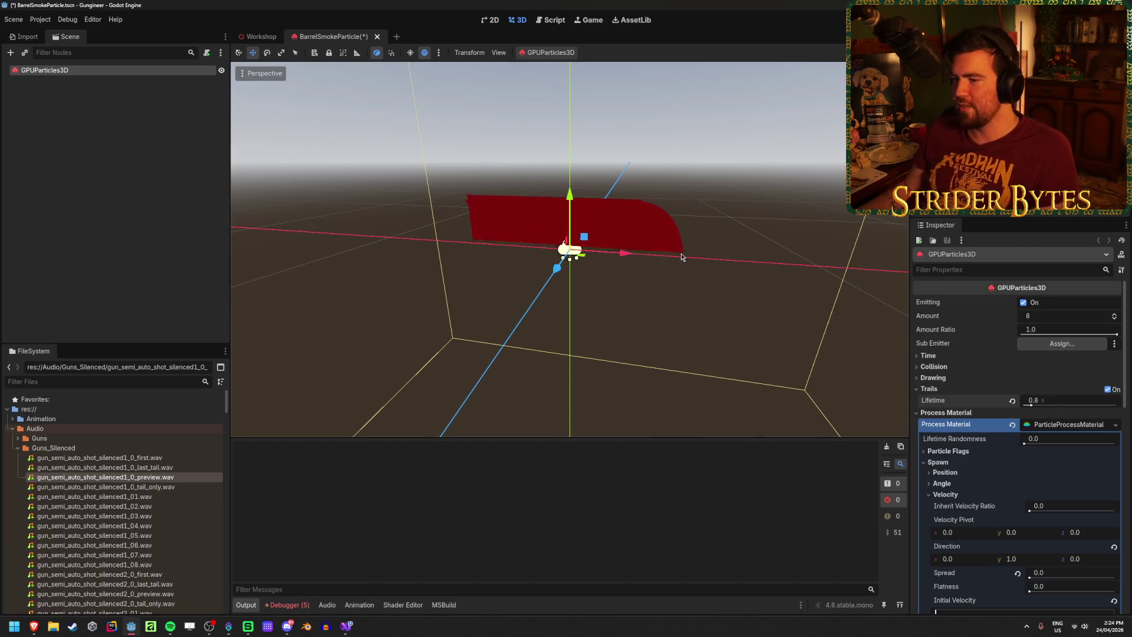
pyautogui.moveTo(843, 355); pyautogui.dragTo(472, 365, button='middle')
pyautogui.scroll(-5, 1018, 439)
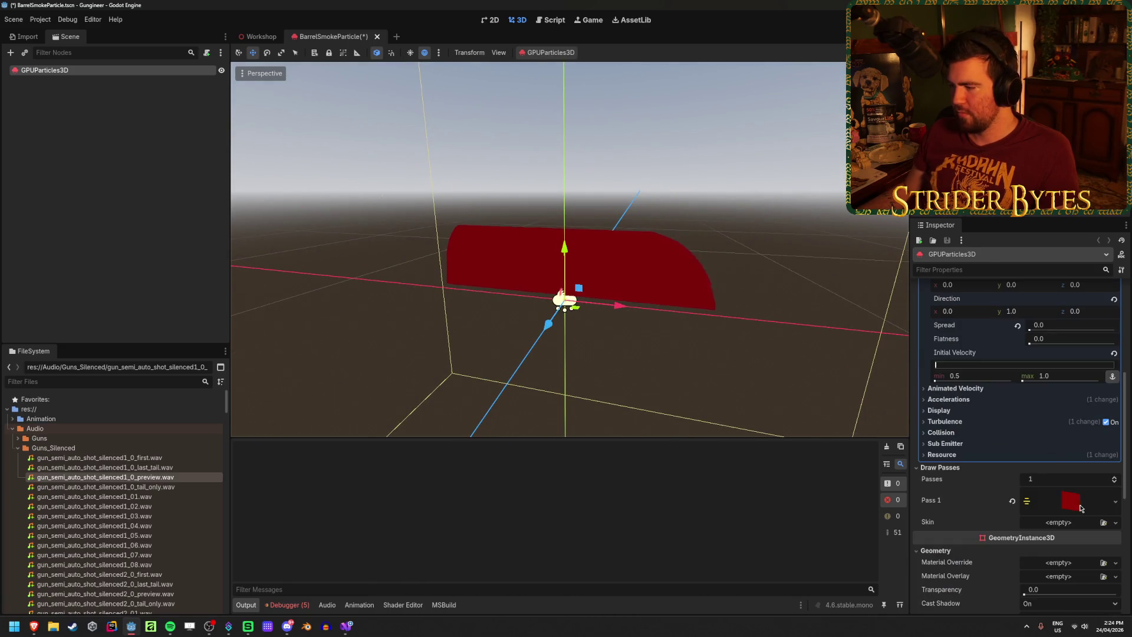
pyautogui.click(1049, 500)
pyautogui.scroll(-3, 1047, 489)
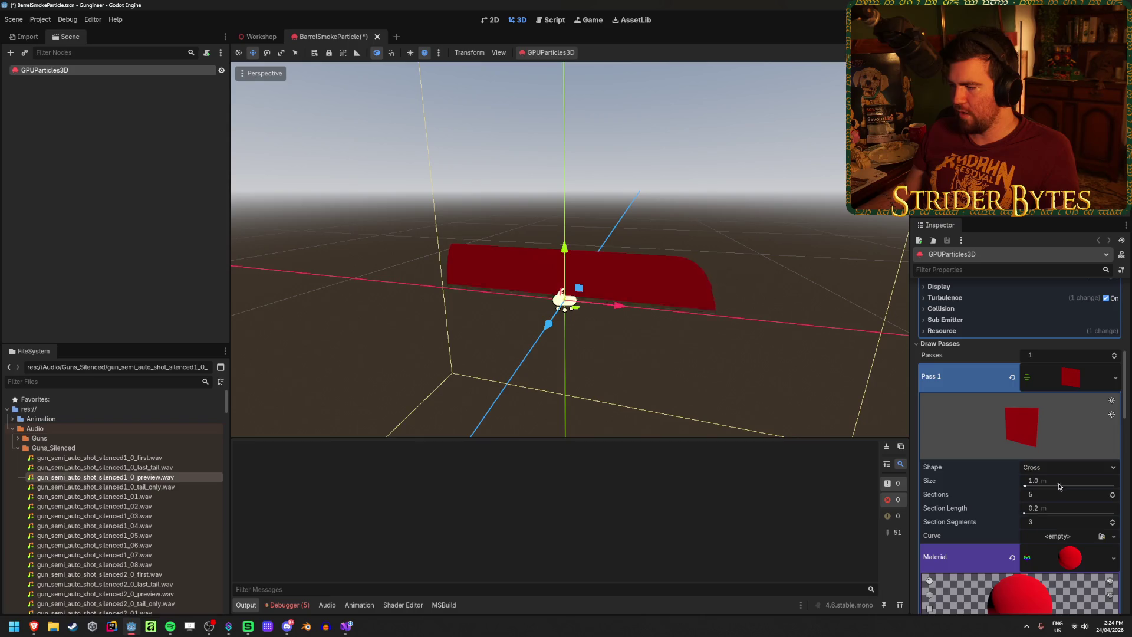
# Narrow the ribbon trail width to 0.1, then further to 0.01
pyautogui.click(1055, 481)
pyautogui.write('0.1')
pyautogui.press('Return')
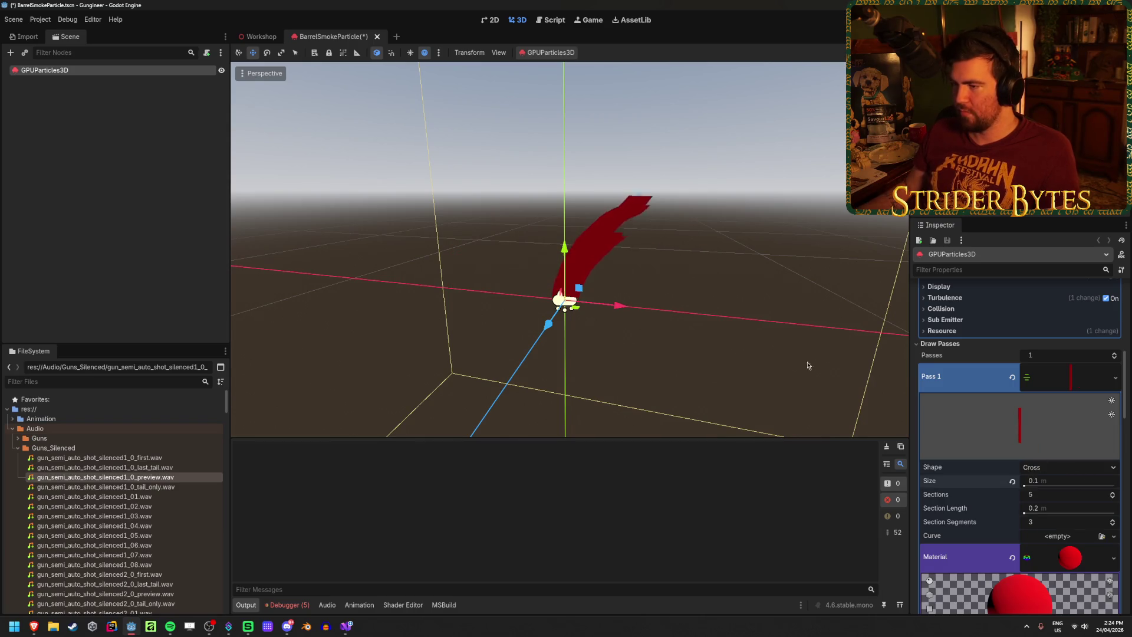
pyautogui.moveTo(648, 354)
pyautogui.mouseDown(button='middle')
pyautogui.moveTo(377, 354)
pyautogui.moveTo(377, 389)
pyautogui.mouseUp(button='middle')
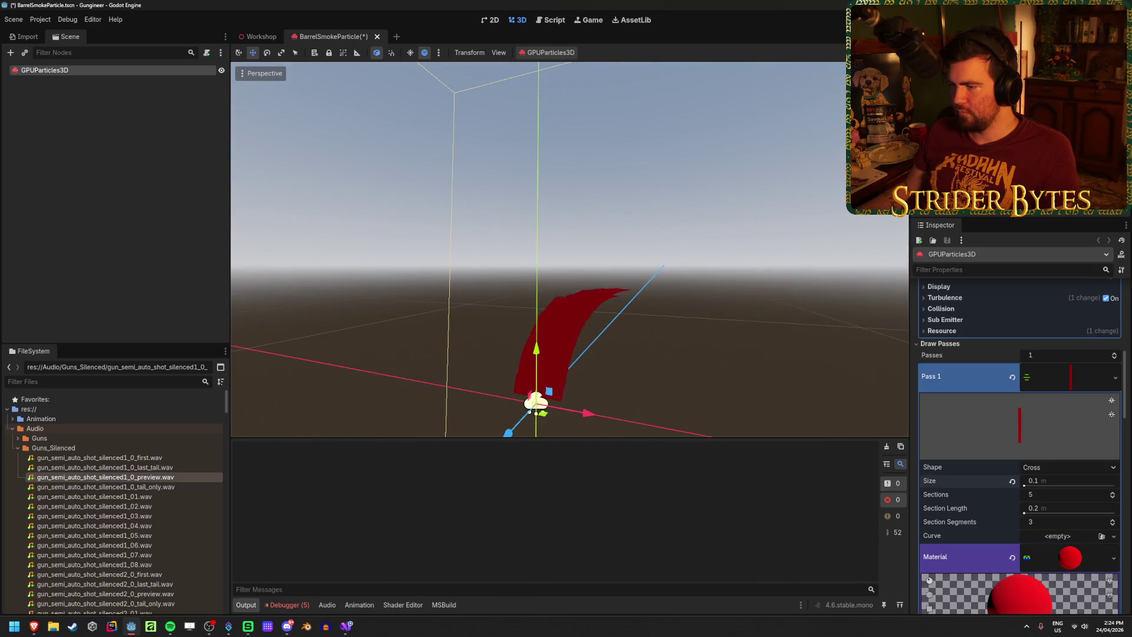
pyautogui.click(1065, 481)
pyautogui.write('0.01')
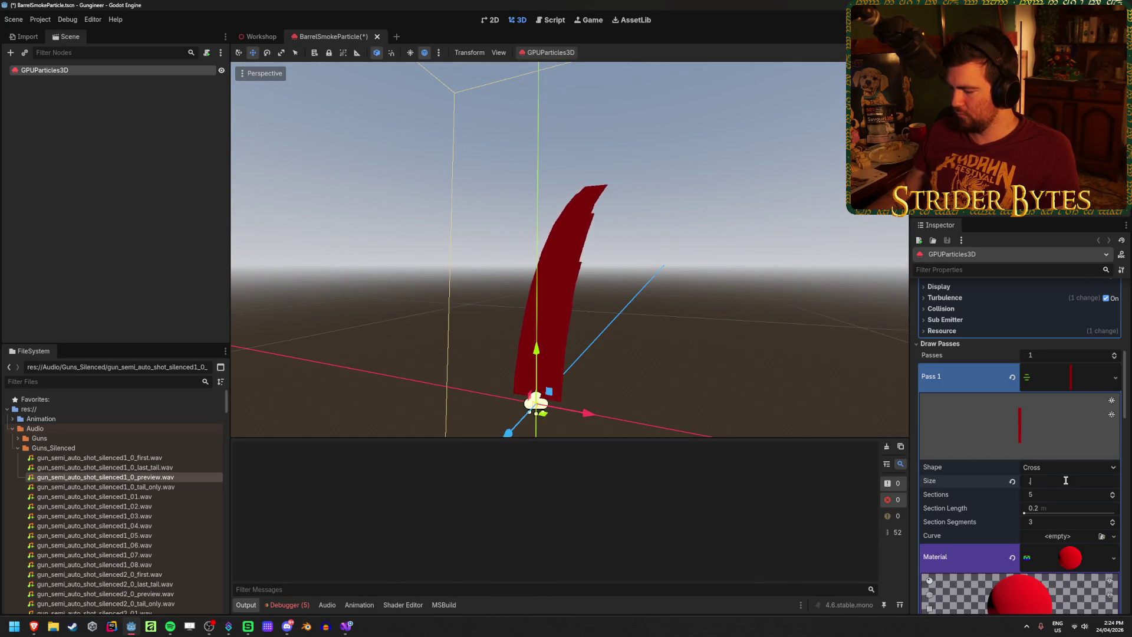
pyautogui.press('Return')
pyautogui.moveTo(627, 282); pyautogui.dragTo(536, 300, button='middle')
pyautogui.moveTo(660, 259); pyautogui.dragTo(662, 279, button='middle')
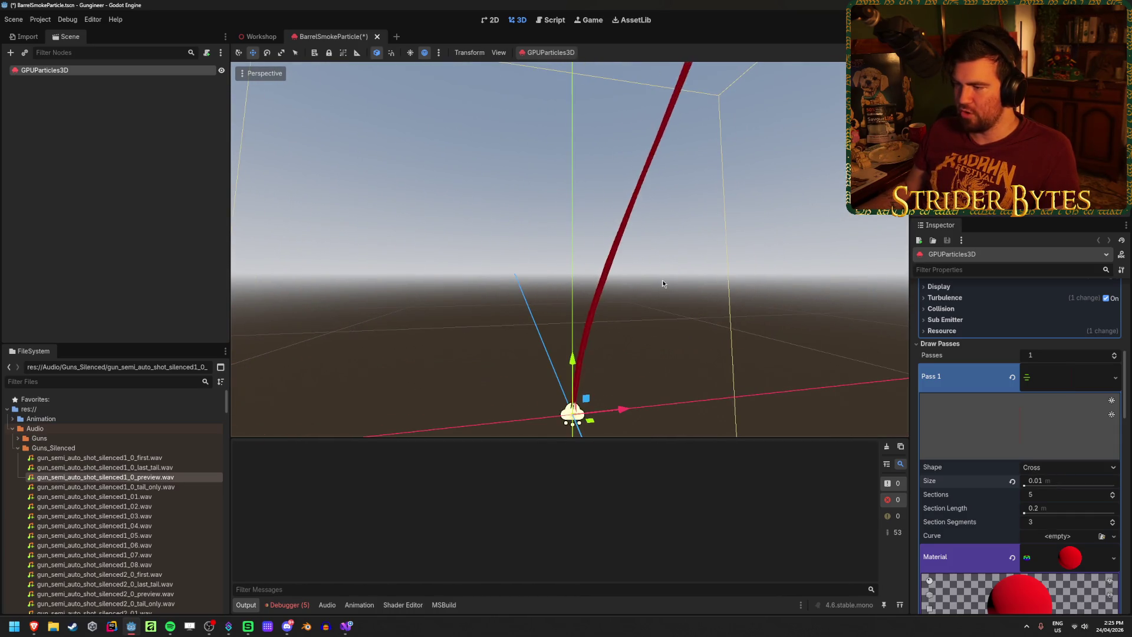
# Set the trail material's Billboard mode to Enabled
pyautogui.scroll(-5, 1030, 441)
pyautogui.scroll(-4, 1031, 441)
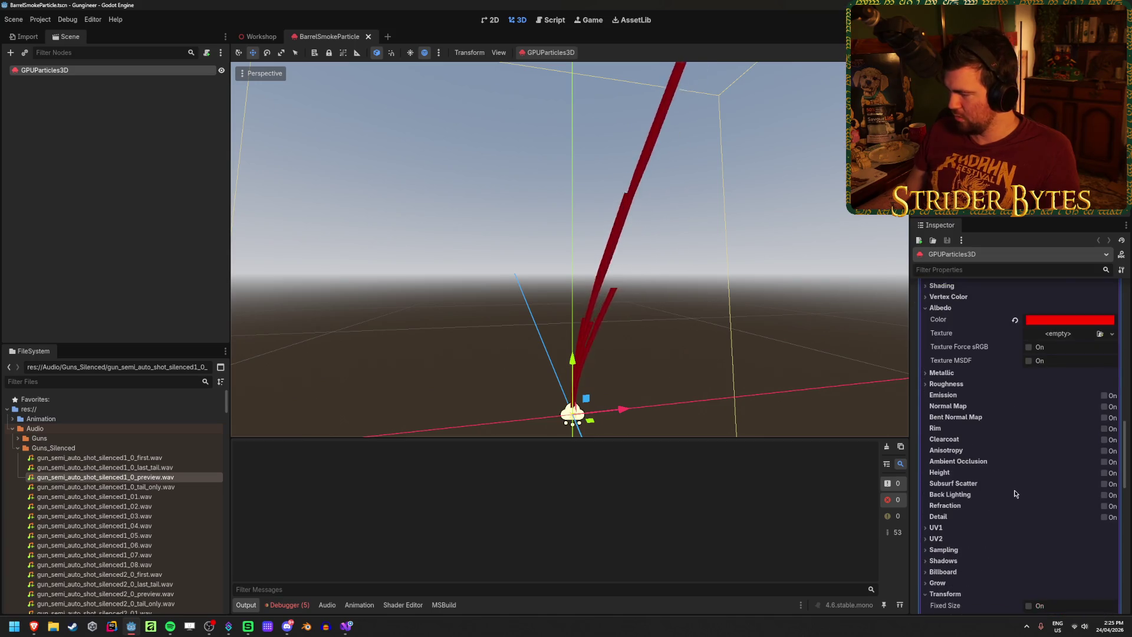
pyautogui.click(956, 531)
pyautogui.scroll(-3, 958, 532)
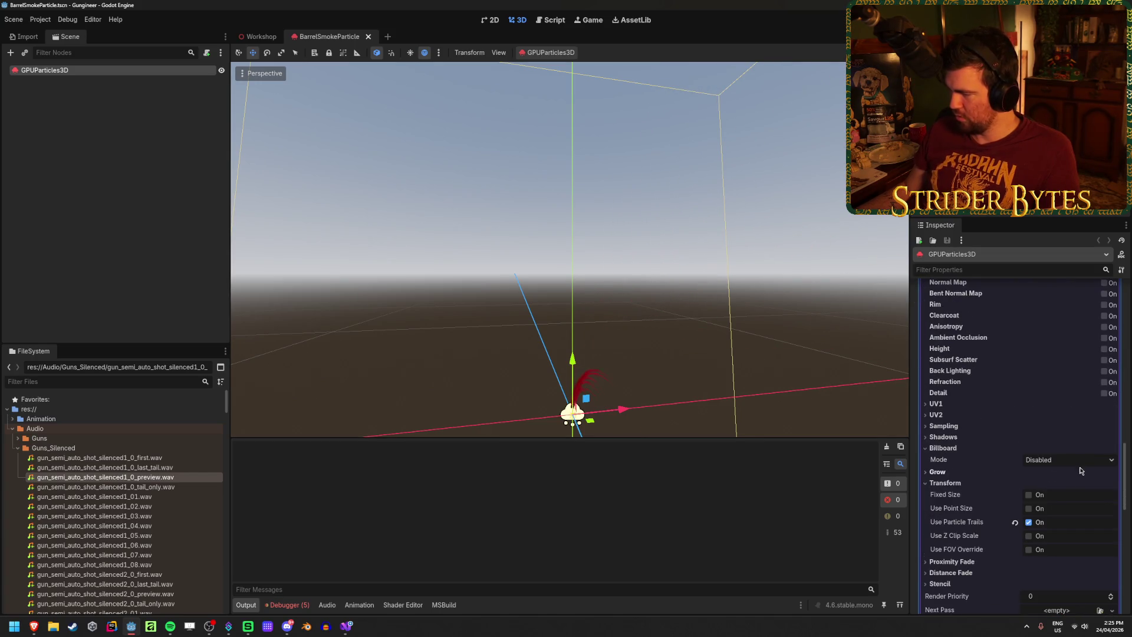
pyautogui.click(1067, 459)
pyautogui.moveTo(648, 266); pyautogui.dragTo(601, 242, button='right')
# Frame the emitter, save, and bring up the trail material's Albedo colour picker
pyautogui.press('f')
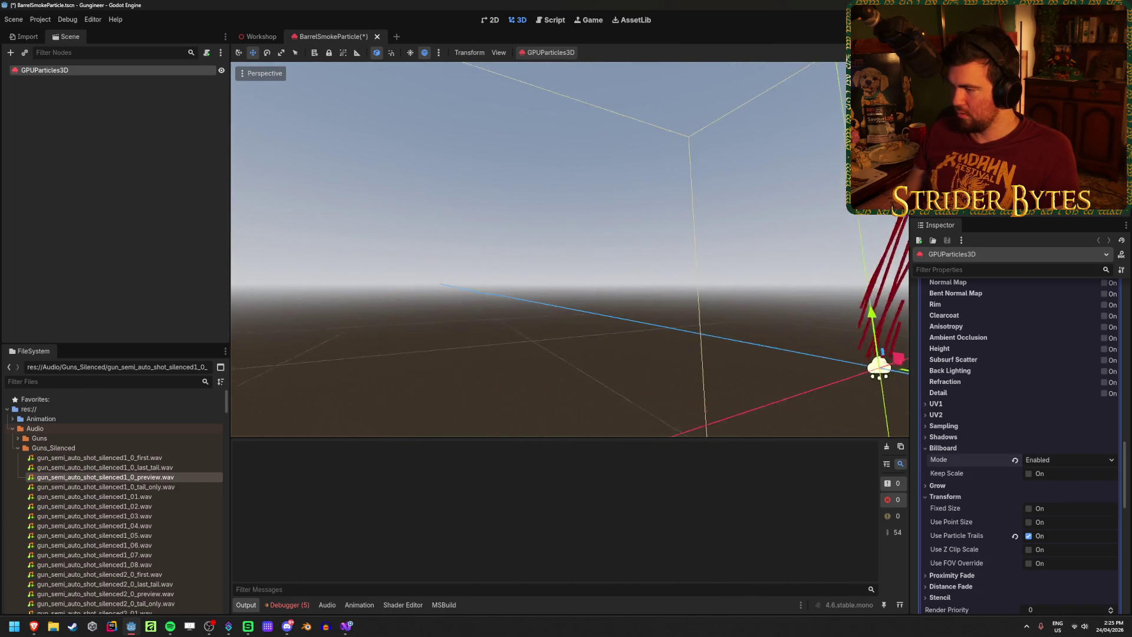
pyautogui.hotkey('ctrl', 's')
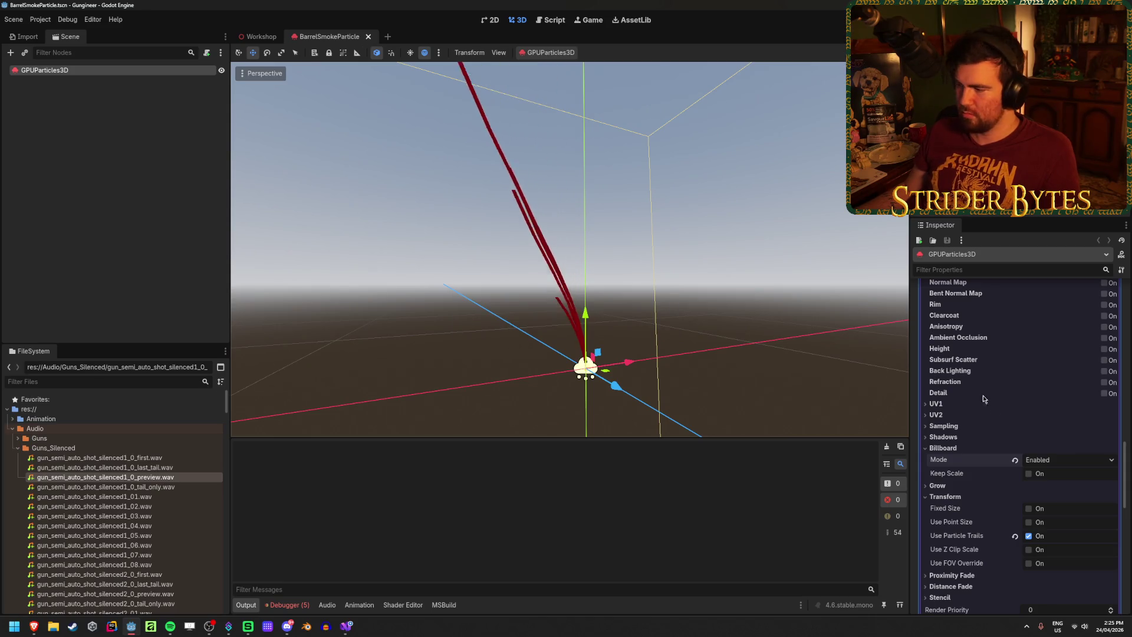
pyautogui.scroll(5, 982, 395)
pyautogui.click(1065, 401)
# Change the trail Albedo colour to light grey e0e0e0, slightly lowering its opacity
pyautogui.write('000000')
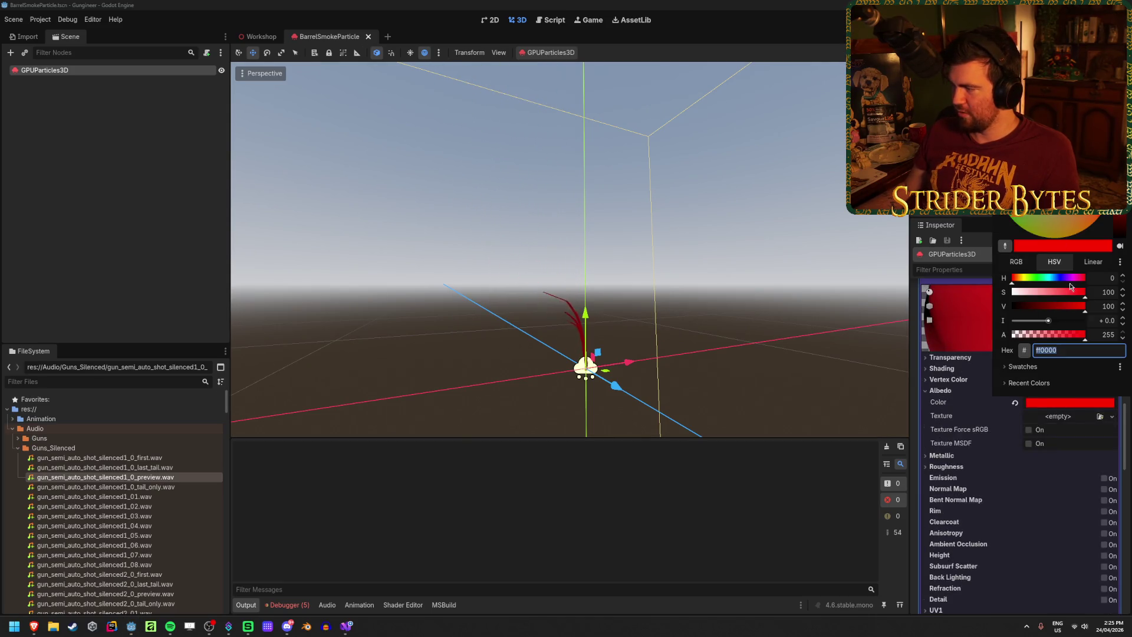
pyautogui.press('Return')
pyautogui.moveTo(1032, 305)
pyautogui.mouseDown()
pyautogui.moveTo(1067, 306)
pyautogui.moveTo(976, 299)
pyautogui.mouseUp()
pyautogui.moveTo(1045, 311); pyautogui.dragTo(1076, 311)
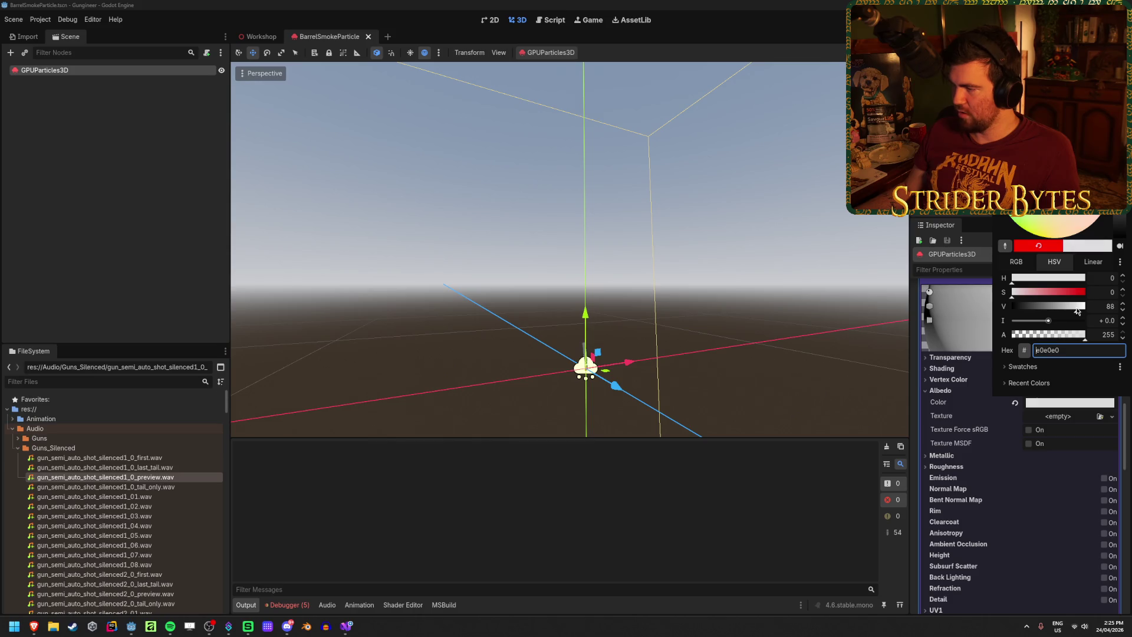
pyautogui.click(686, 322)
pyautogui.moveTo(687, 322)
pyautogui.mouseDown(button='middle')
pyautogui.moveTo(625, 327)
pyautogui.moveTo(613, 306)
pyautogui.moveTo(548, 330)
pyautogui.mouseUp(button='middle')
pyautogui.hotkey('ctrl', 's')
pyautogui.click(1064, 404)
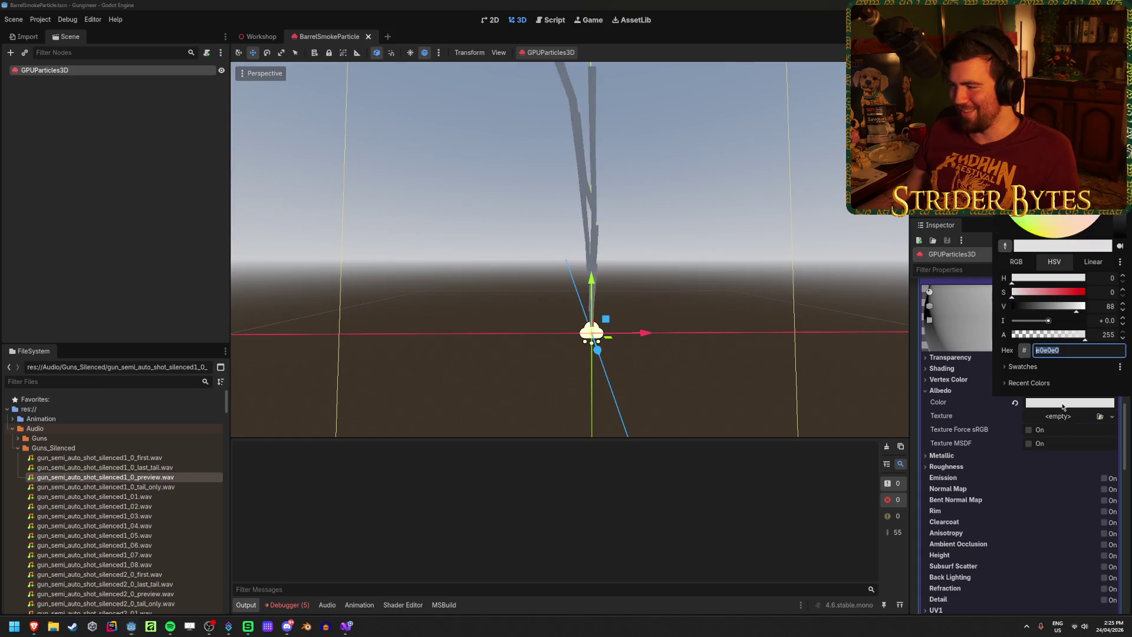
pyautogui.moveTo(1061, 335)
pyautogui.mouseDown()
pyautogui.moveTo(1029, 334)
pyautogui.moveTo(1053, 334)
pyautogui.mouseUp()
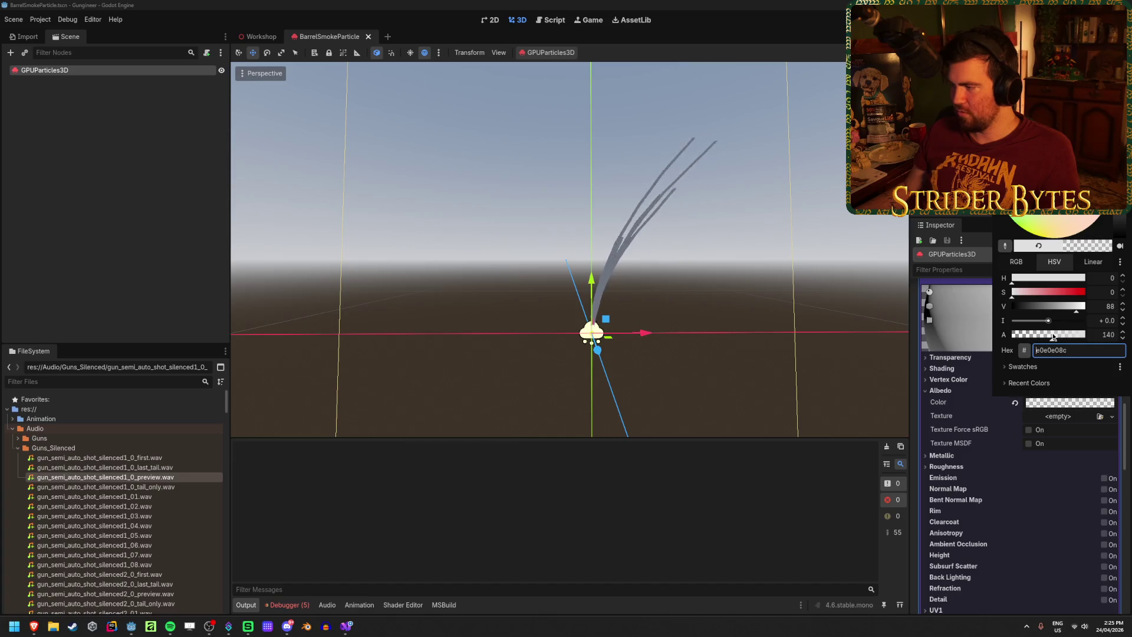
pyautogui.click(961, 354)
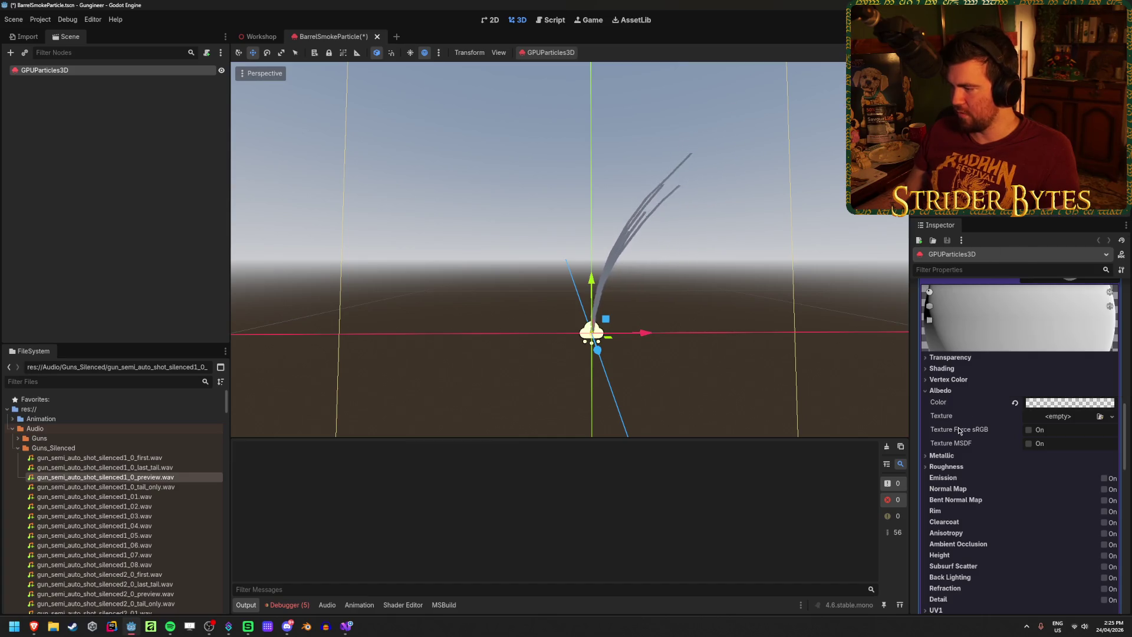
# Set the trail material's Transparency mode to Alpha
pyautogui.click(941, 368)
pyautogui.click(941, 368)
pyautogui.click(949, 357)
pyautogui.click(1074, 369)
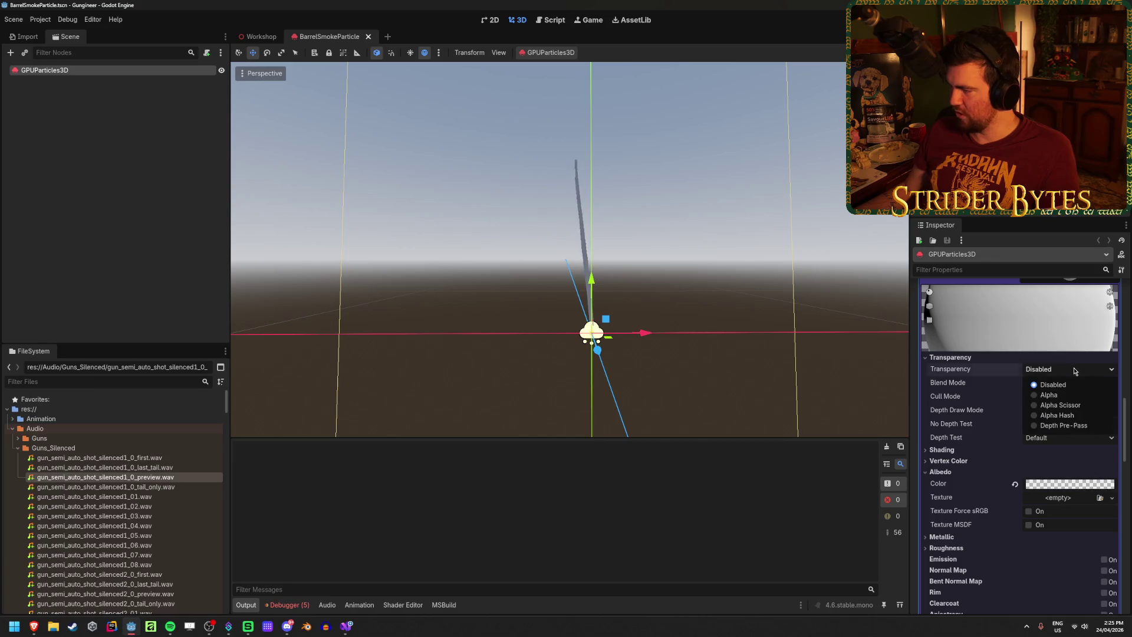
pyautogui.click(1048, 394)
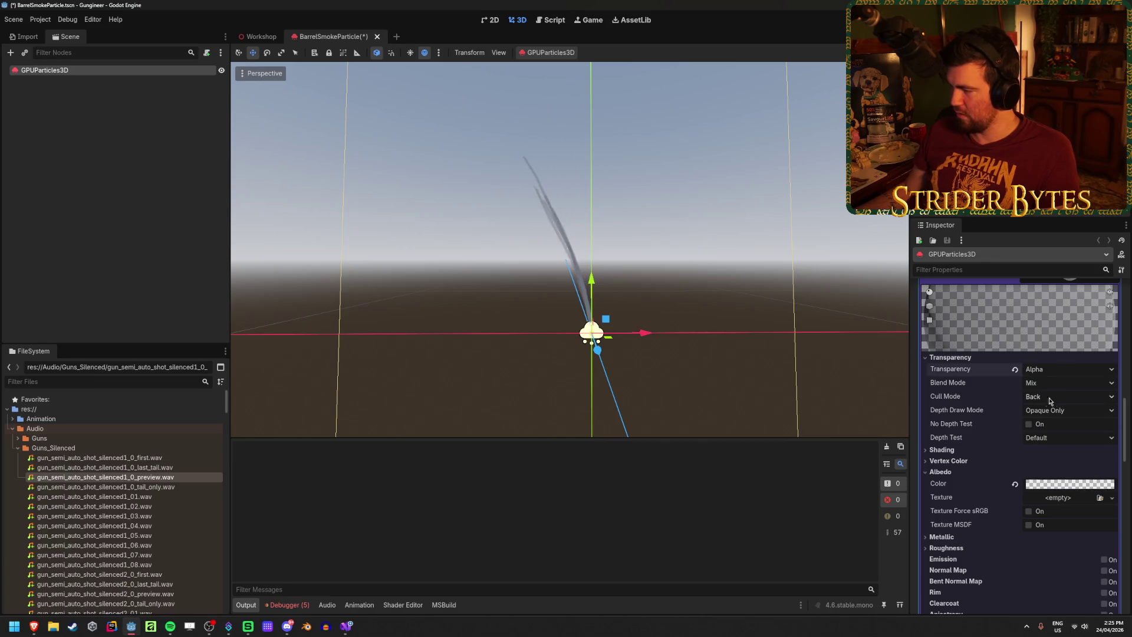
# Lower the Albedo alpha to 53 for translucent e0e0e035 smoke and save
pyautogui.click(1053, 483)
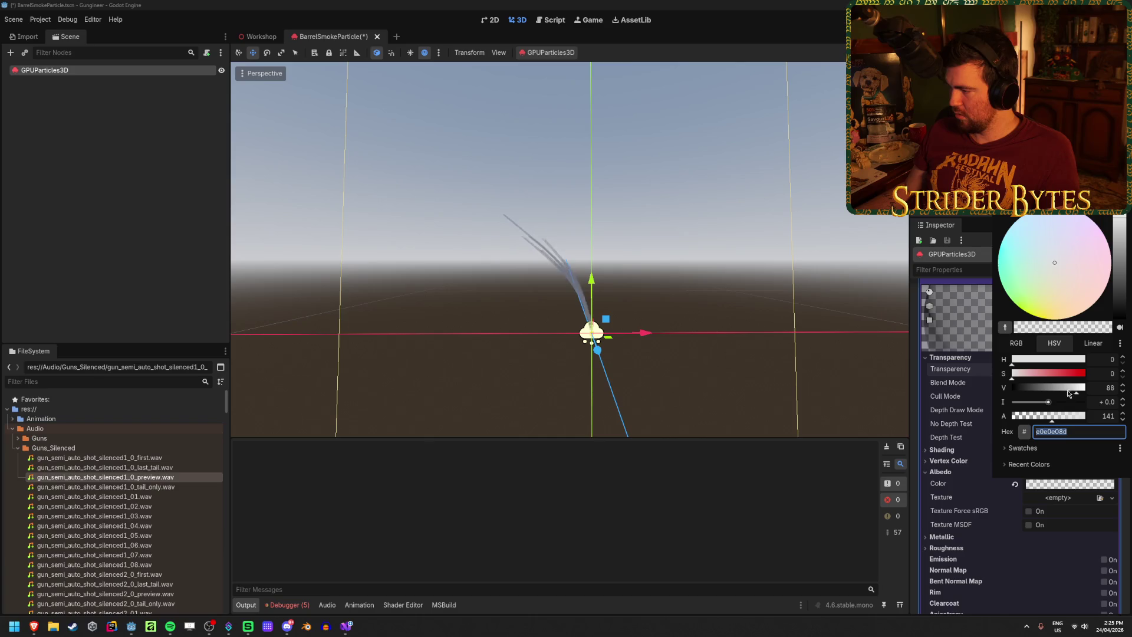
pyautogui.click(1028, 416)
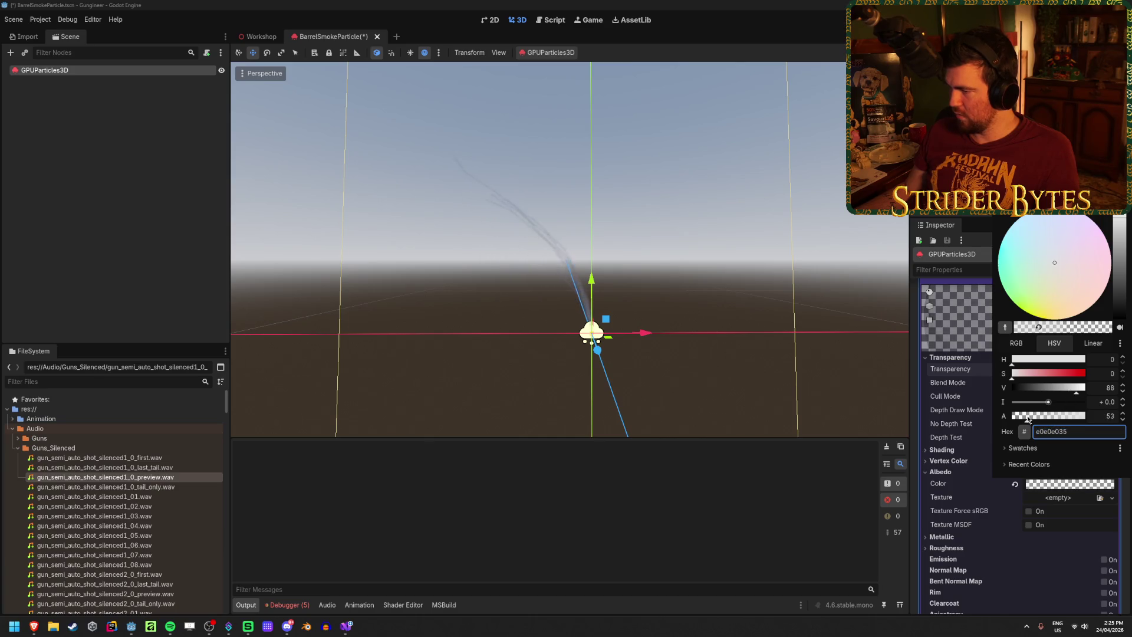
pyautogui.click(764, 392)
pyautogui.hotkey('ctrl', 's')
pyautogui.moveTo(764, 391)
pyautogui.mouseDown(button='middle')
pyautogui.moveTo(677, 365)
pyautogui.moveTo(531, 348)
pyautogui.moveTo(577, 353)
pyautogui.mouseUp(button='middle')
pyautogui.scroll(-2, 1046, 454)
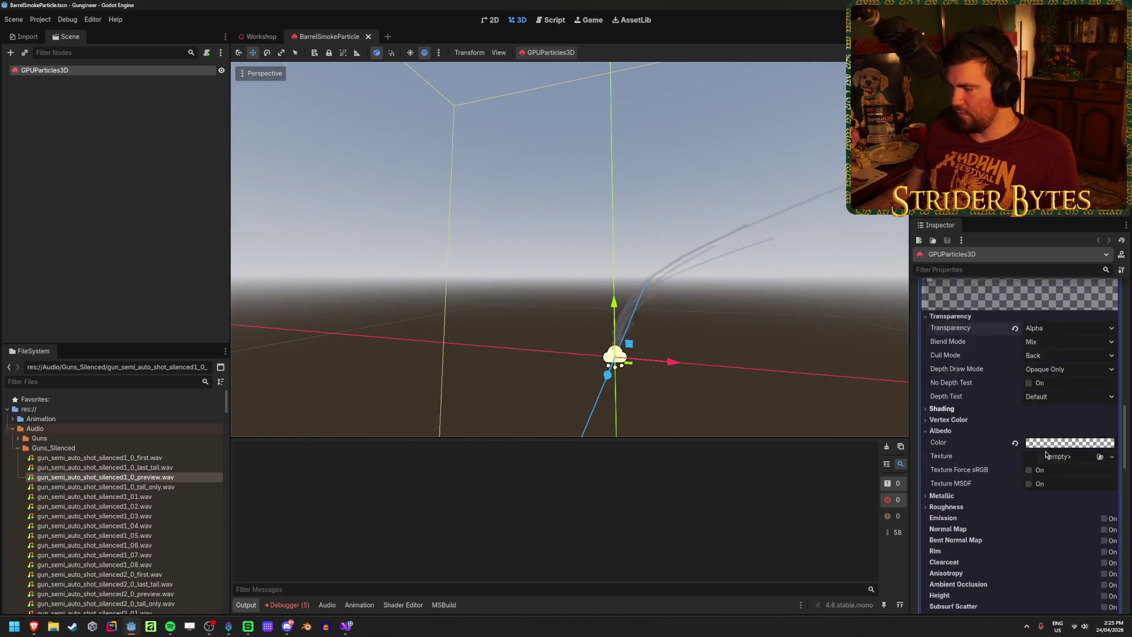
pyautogui.scroll(-5, 1046, 454)
pyautogui.scroll(5, 1018, 482)
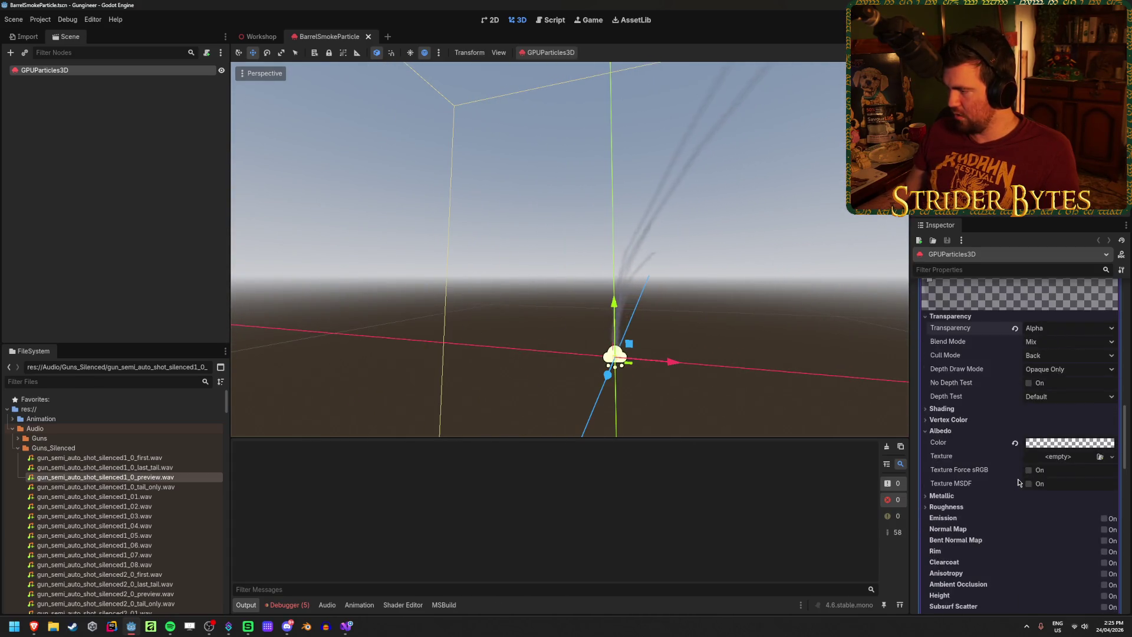
pyautogui.scroll(10, 1018, 482)
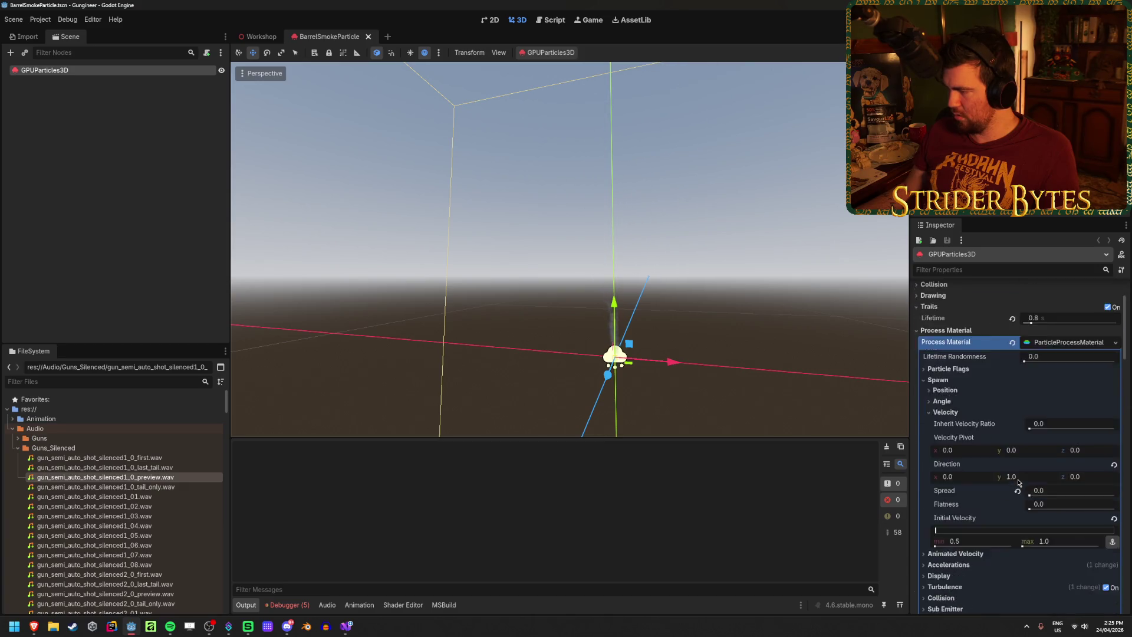
# Uncheck Turbulence in the Process Material, then reselect GPUParticles3D to view the straight trails
pyautogui.scroll(-4, 1018, 482)
pyautogui.click(1104, 505)
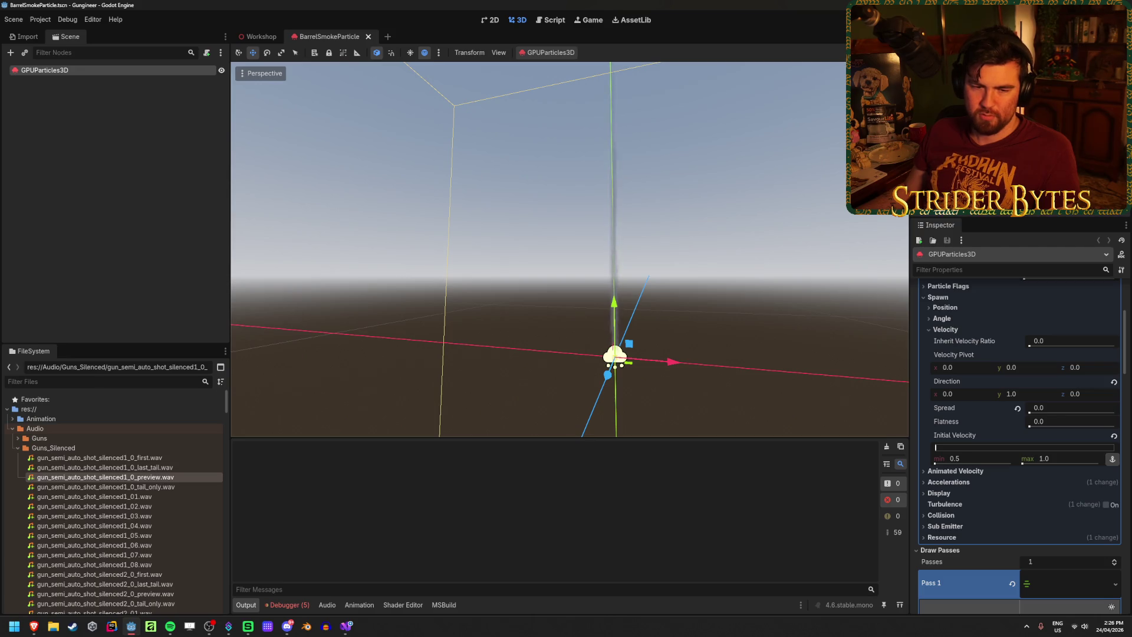
pyautogui.click(407, 315)
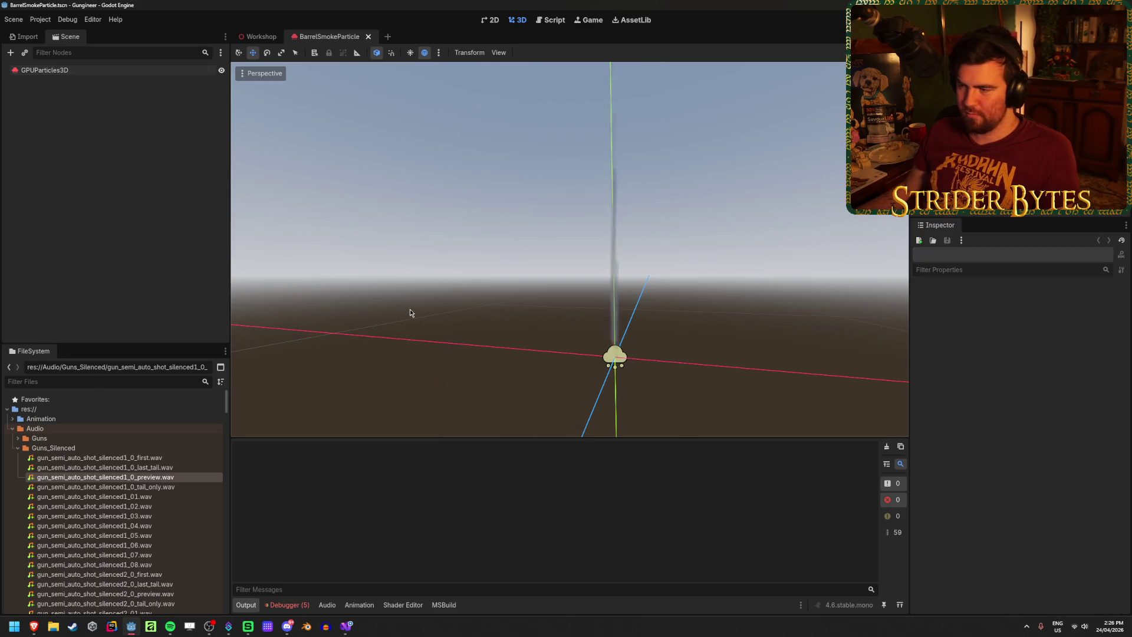
pyautogui.moveTo(409, 313)
pyautogui.mouseDown(button='right')
pyautogui.moveTo(377, 306)
pyautogui.moveTo(413, 319)
pyautogui.moveTo(424, 448)
pyautogui.moveTo(407, 450)
pyautogui.moveTo(448, 448)
pyautogui.moveTo(412, 456)
pyautogui.mouseUp(button='right')
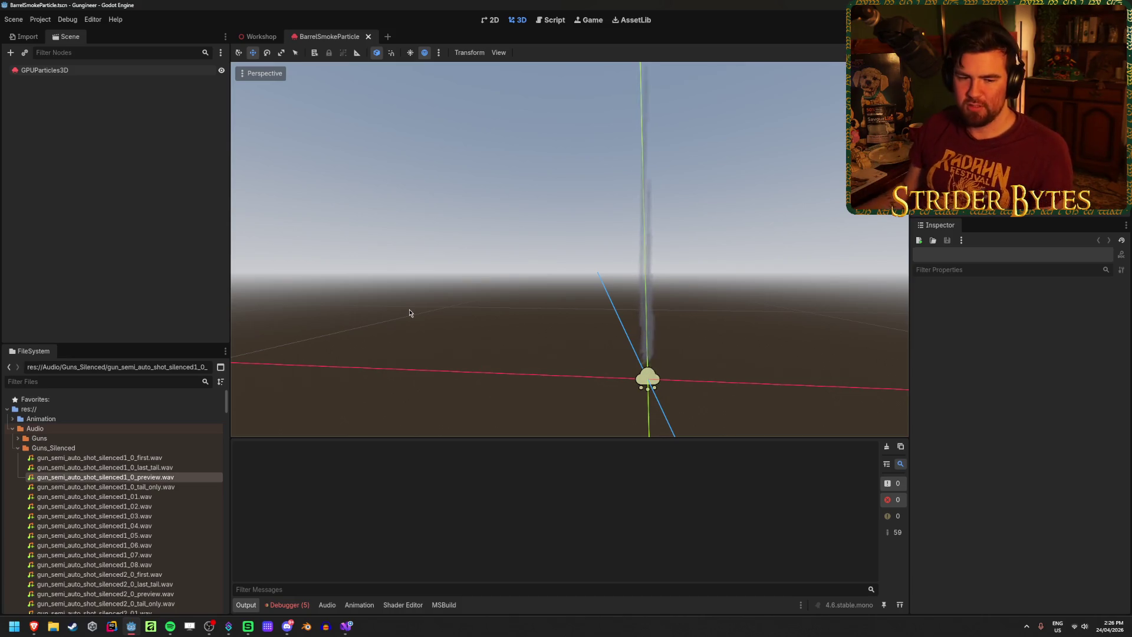
pyautogui.moveTo(380, 292)
pyautogui.mouseDown(button='middle')
pyautogui.moveTo(484, 296)
pyautogui.moveTo(453, 297)
pyautogui.mouseUp(button='middle')
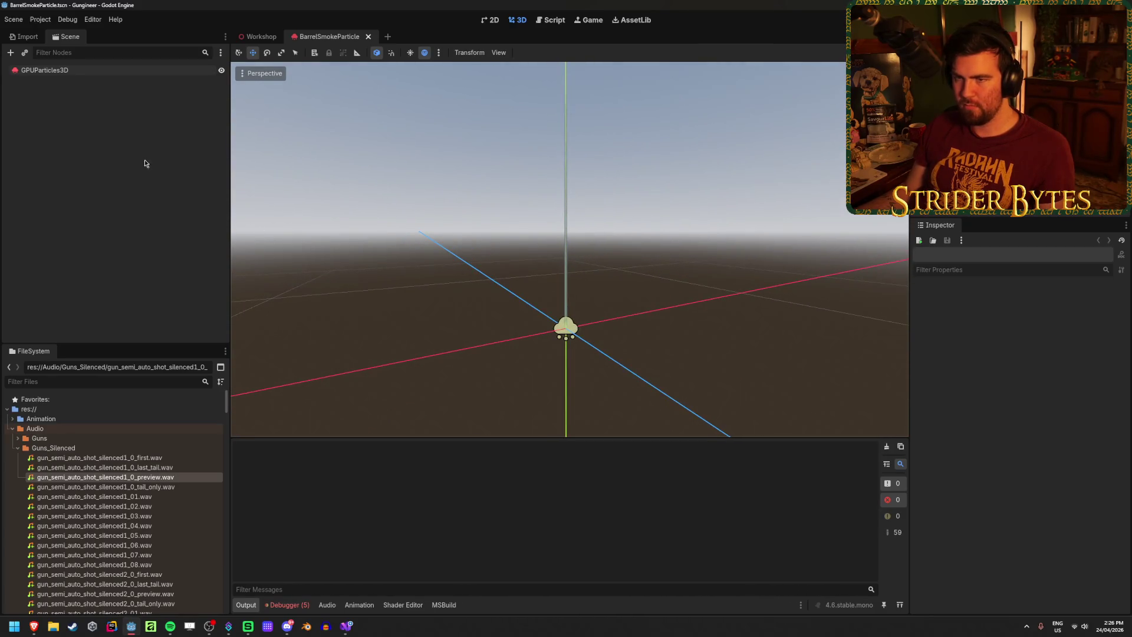
pyautogui.click(100, 83)
pyautogui.scroll(5, 1015, 433)
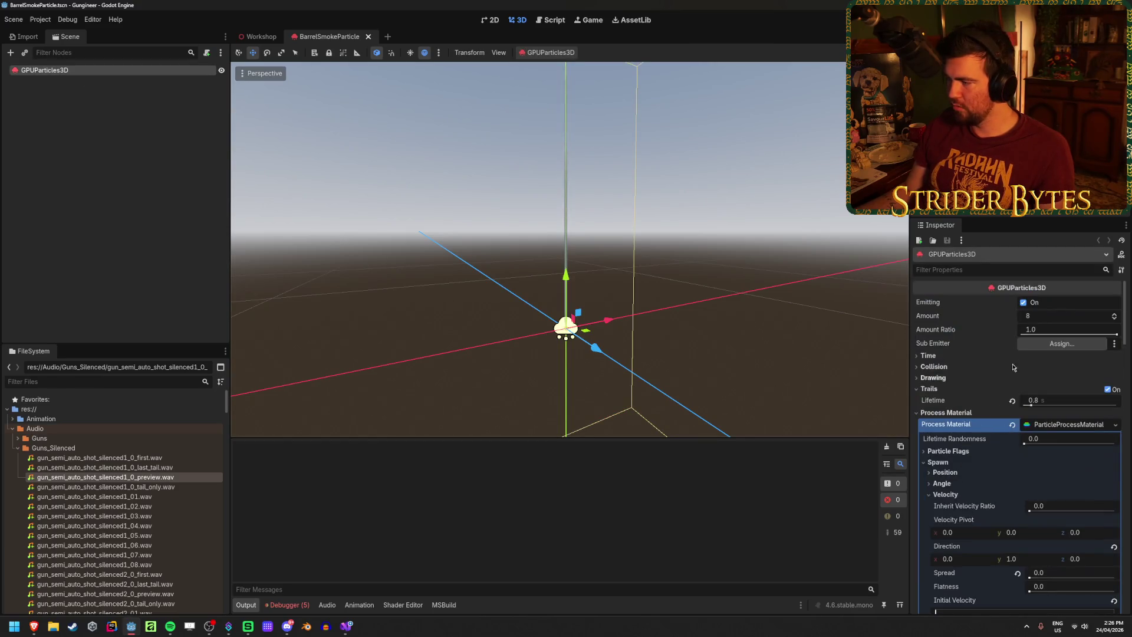
# Reduce the emitter Amount to 1 particle and save the scene
pyautogui.click(1035, 315)
pyautogui.write('1')
pyautogui.press('Return')
pyautogui.moveTo(565, 248); pyautogui.dragTo(519, 248, button='middle')
pyautogui.press('f')
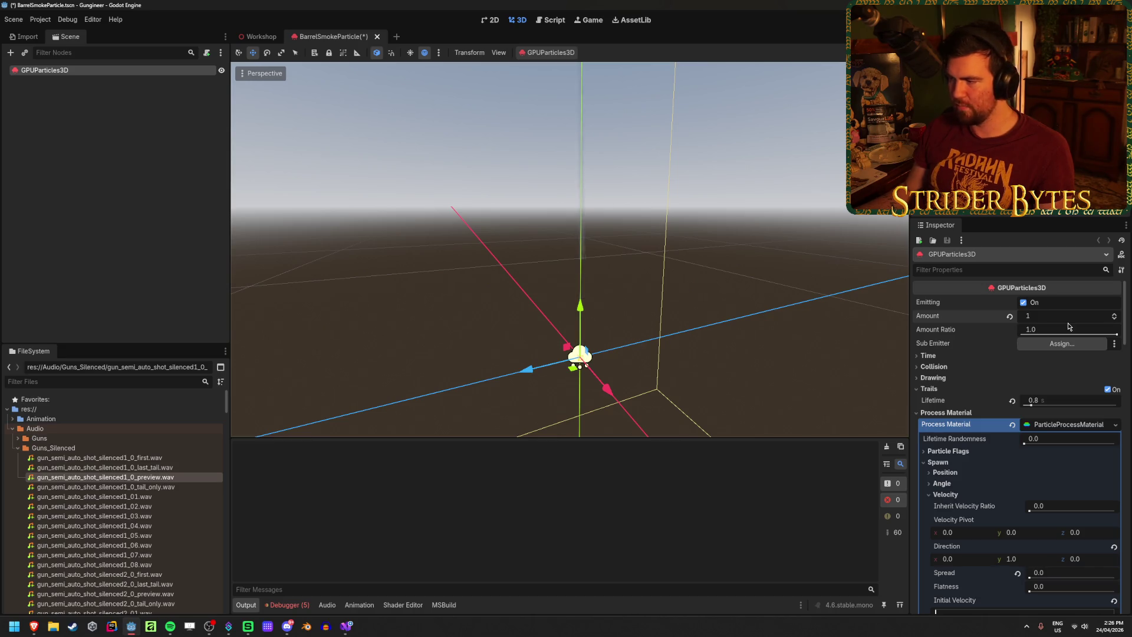
pyautogui.hotkey('ctrl', 's')
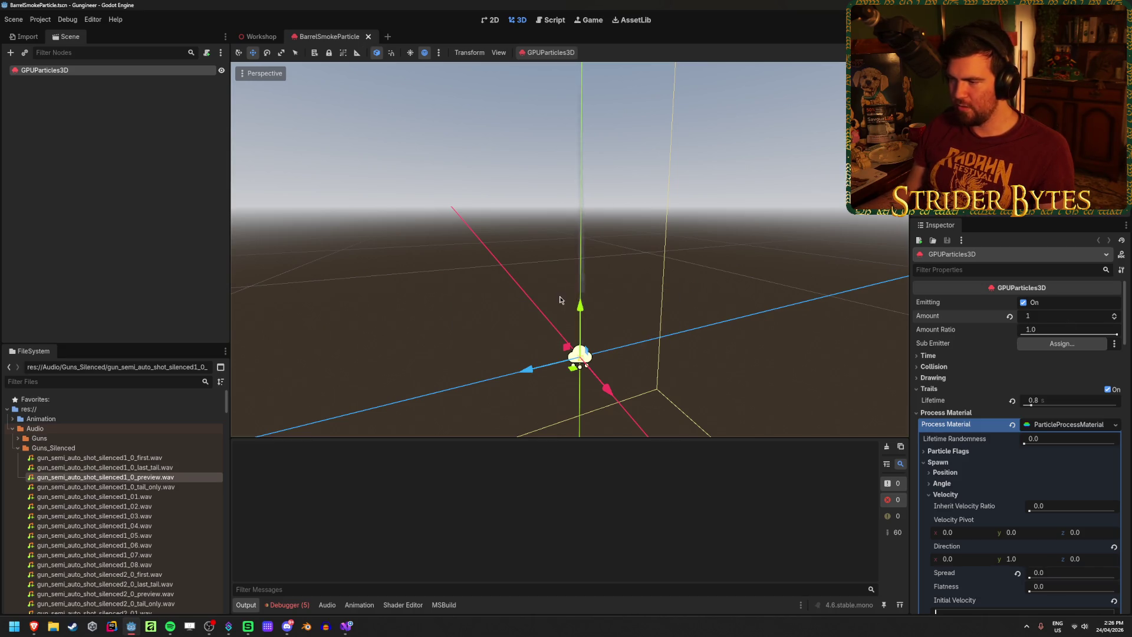
# Make the light grey trail Albedo color fully opaque (alpha 255) and save again
pyautogui.scroll(-10, 1004, 467)
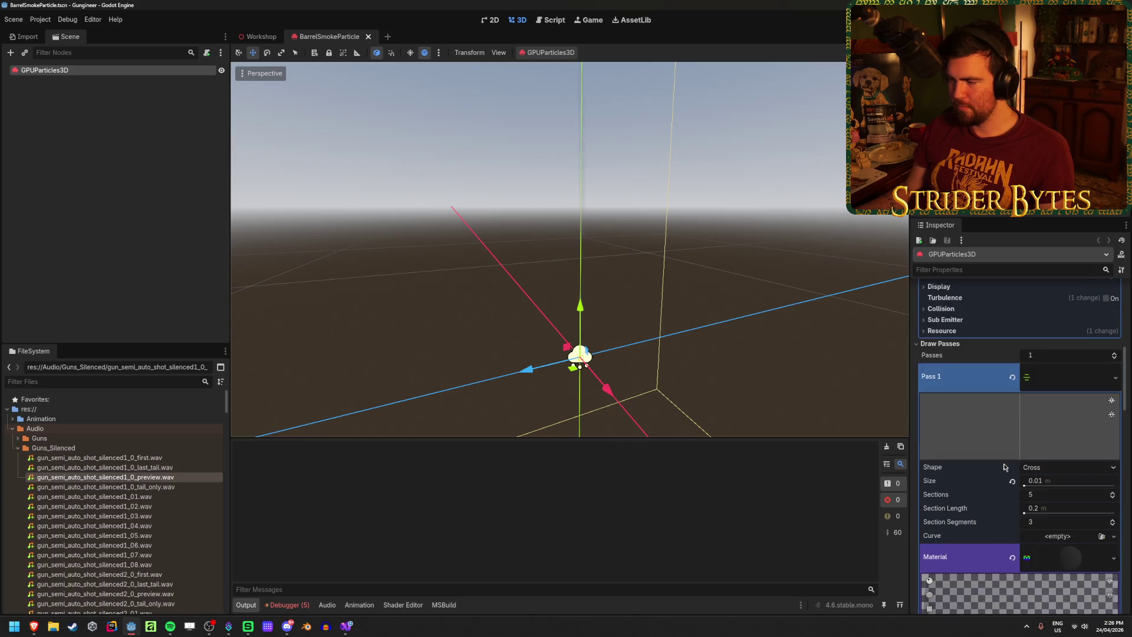
pyautogui.scroll(-5, 1004, 466)
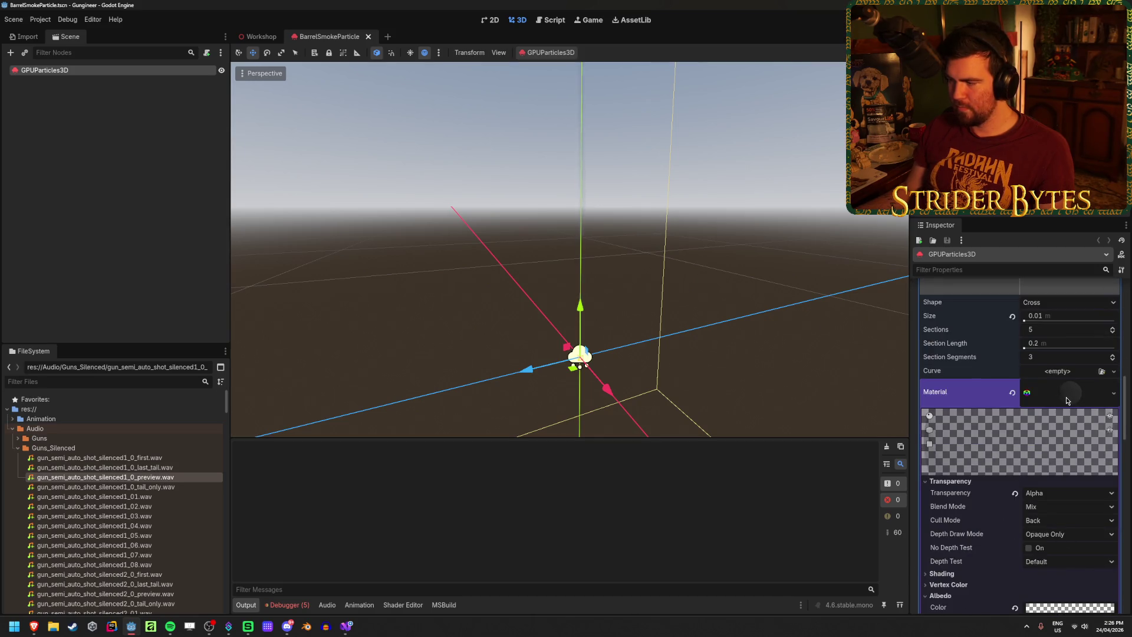
pyautogui.scroll(-3, 1059, 428)
pyautogui.click(1061, 484)
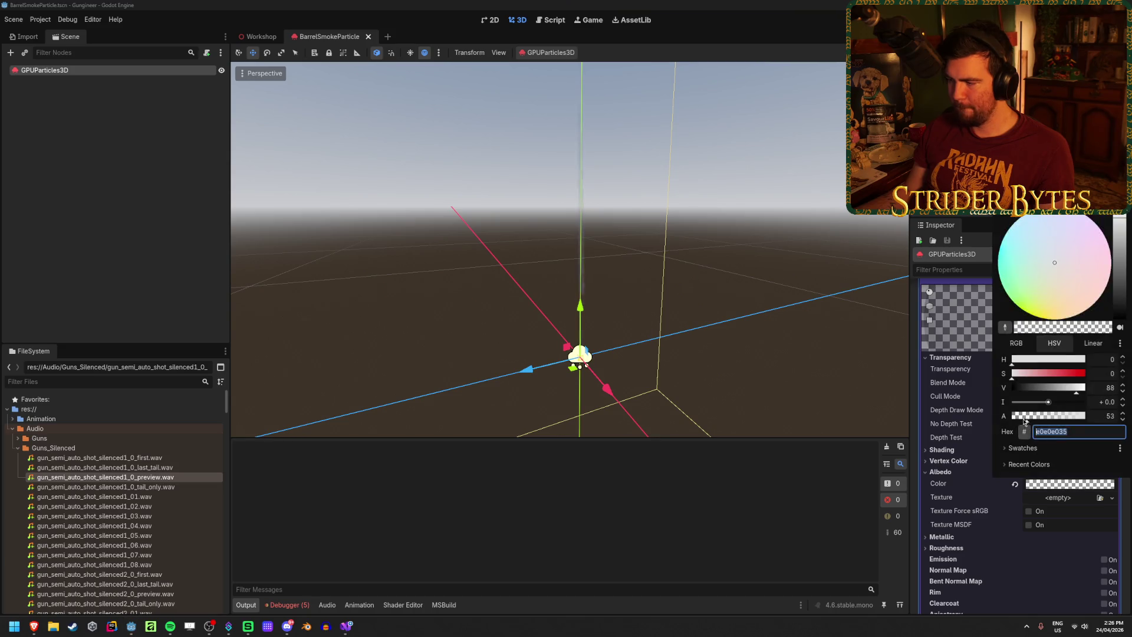
pyautogui.moveTo(1024, 421); pyautogui.dragTo(1087, 417)
pyautogui.click(733, 361)
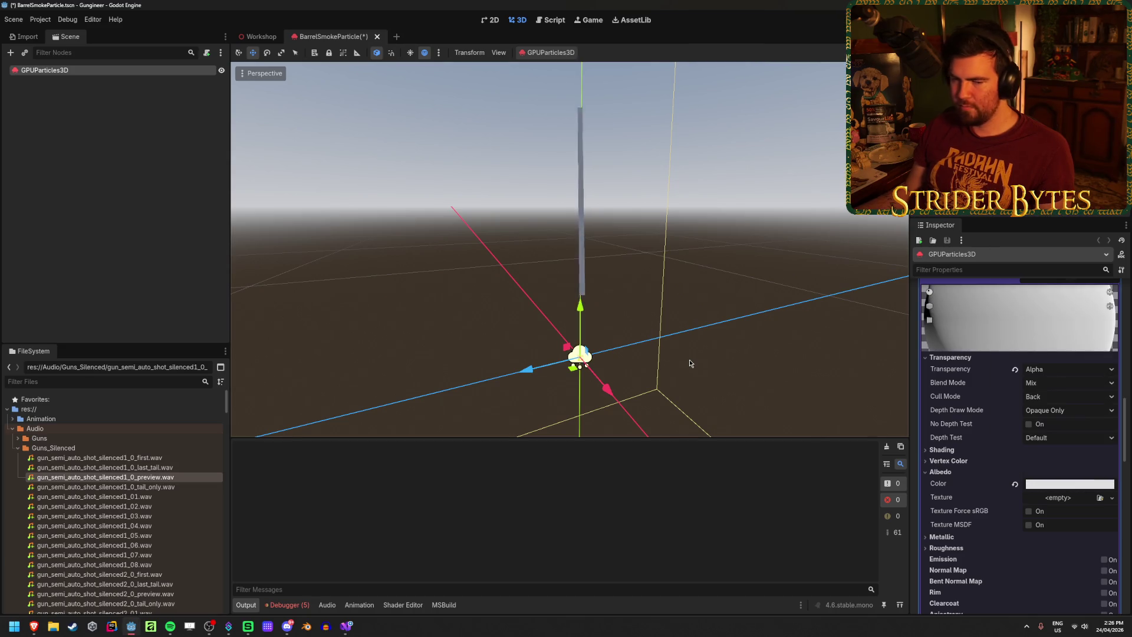
pyautogui.moveTo(690, 363)
pyautogui.mouseDown(button='middle')
pyautogui.moveTo(630, 357)
pyautogui.moveTo(690, 363)
pyautogui.mouseUp(button='middle')
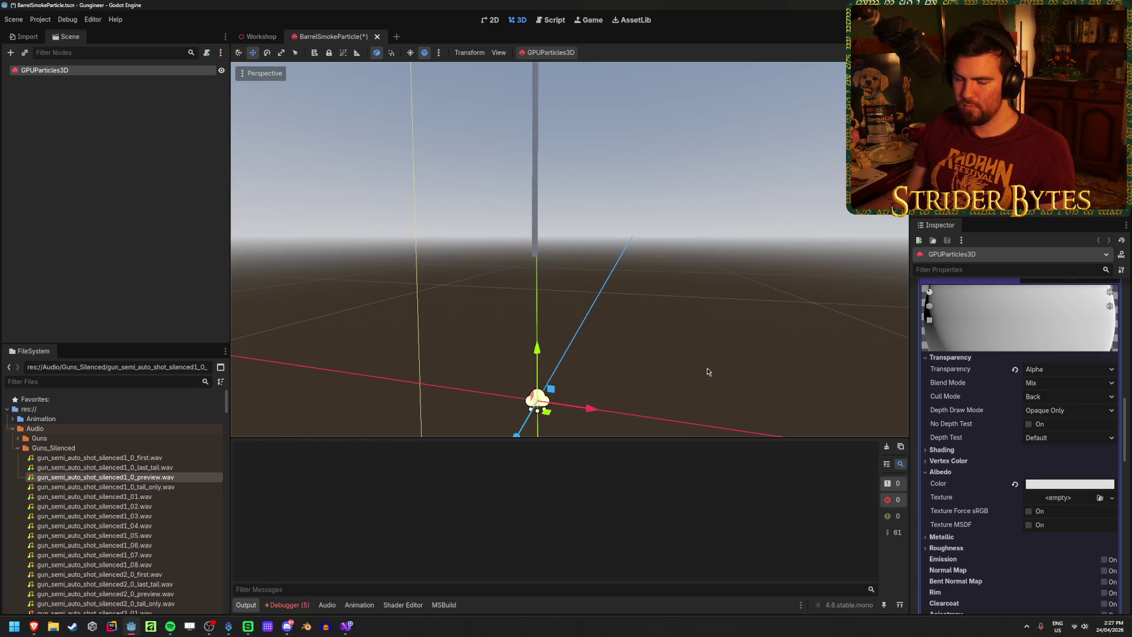
pyautogui.moveTo(707, 372)
pyautogui.mouseDown(button='middle')
pyautogui.moveTo(772, 374)
pyautogui.moveTo(761, 319)
pyautogui.moveTo(760, 407)
pyautogui.mouseUp(button='middle')
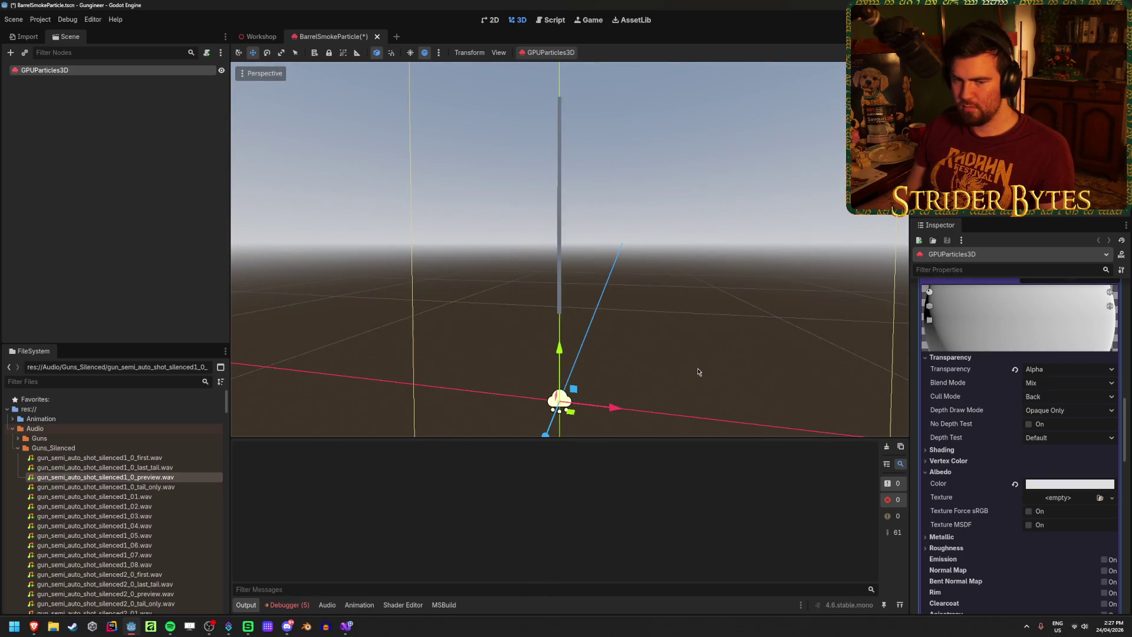
pyautogui.hotkey('ctrl', 's')
# Collapse the Albedo section of the trail material
pyautogui.moveTo(697, 374); pyautogui.dragTo(719, 371, button='middle')
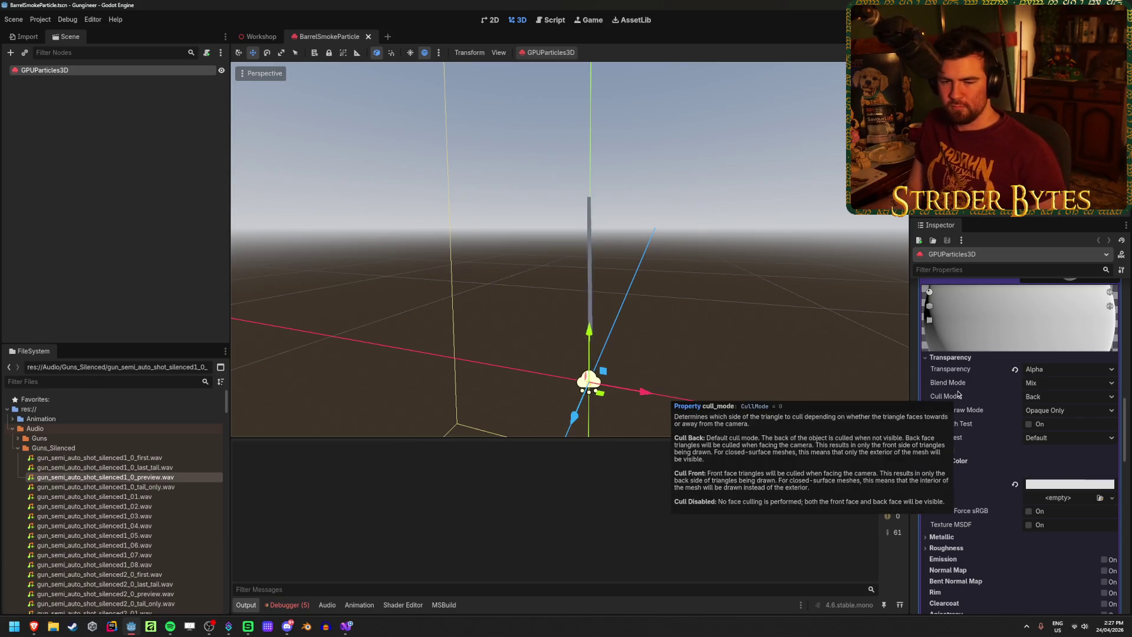
pyautogui.click(961, 470)
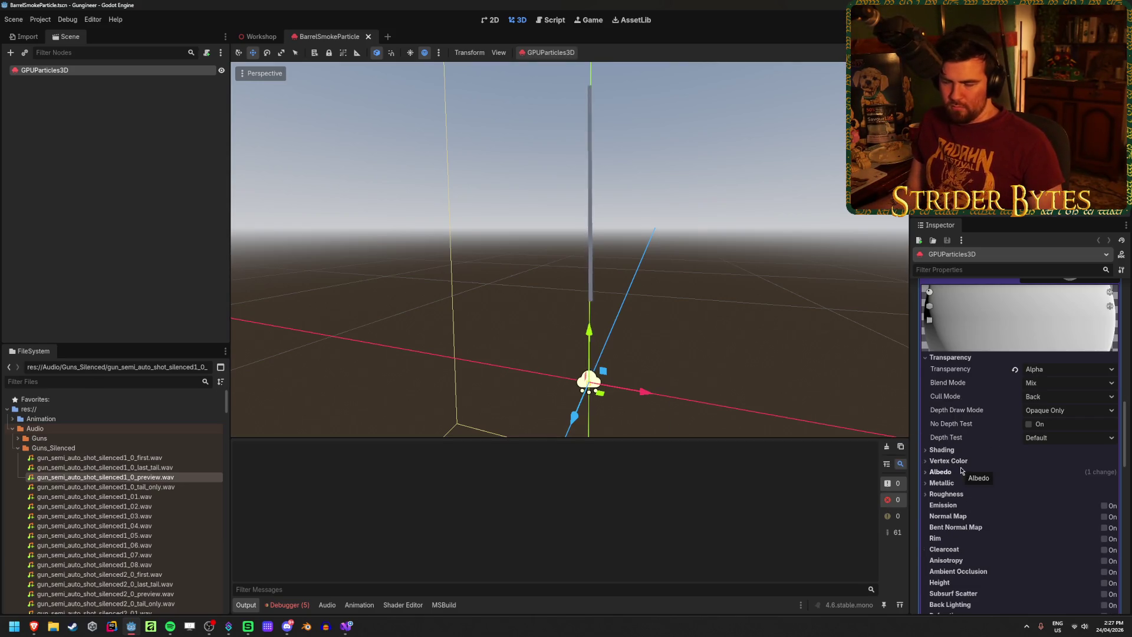
pyautogui.scroll(-10, 961, 465)
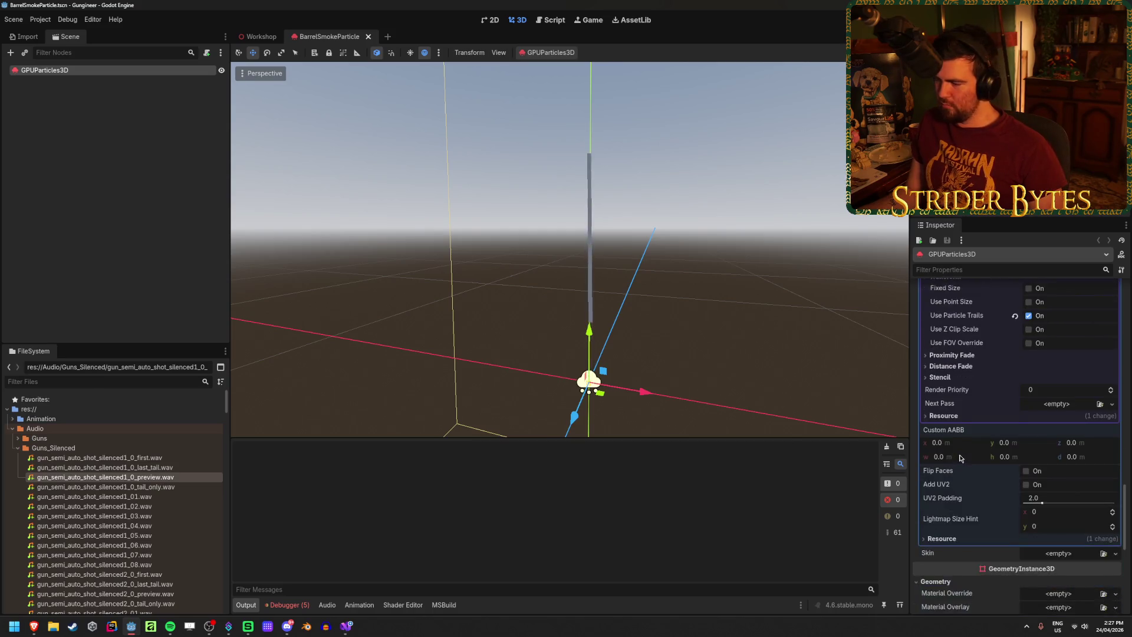
pyautogui.scroll(10, 961, 458)
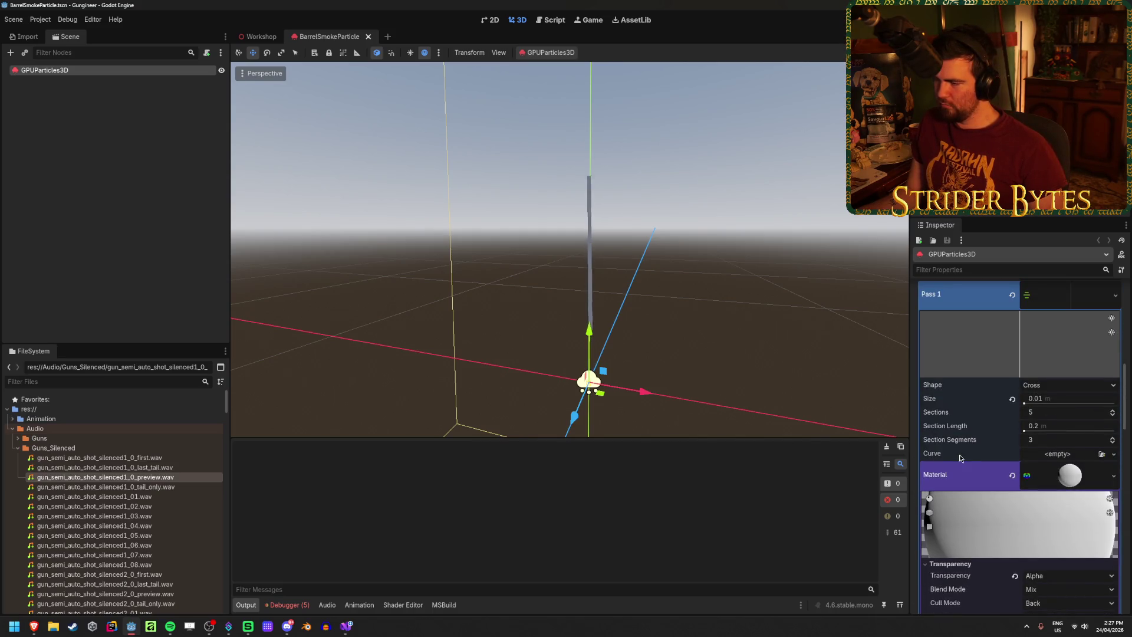
# Set the ribbon trail to 20 sections with a 0.01 m section length
pyautogui.click(1058, 412)
pyautogui.write('20')
pyautogui.press('Return')
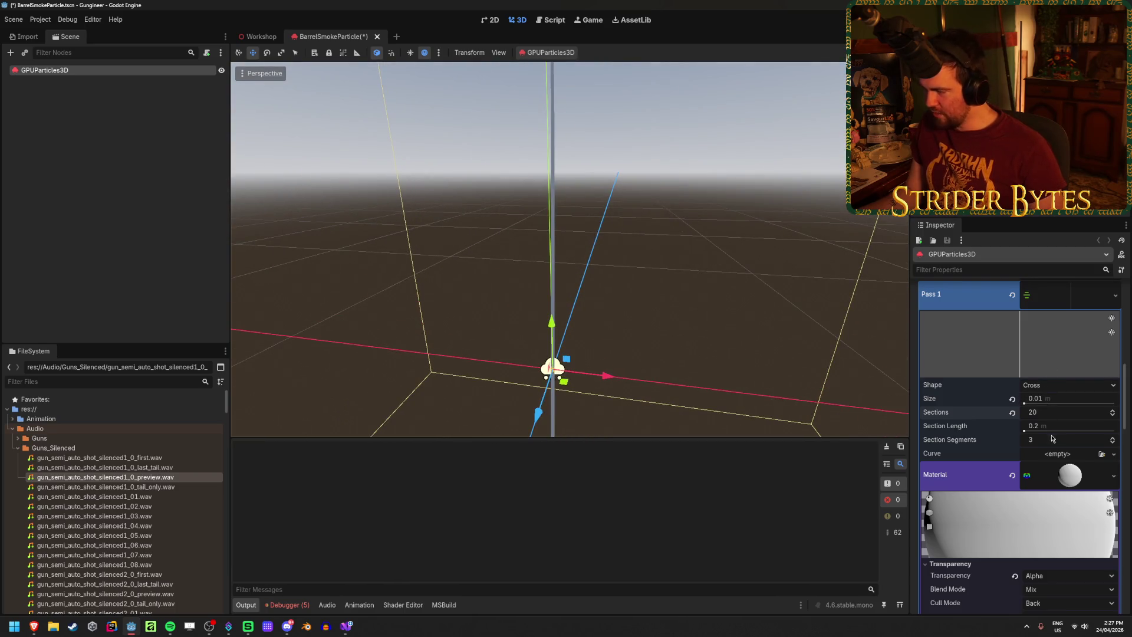
pyautogui.click(1054, 425)
pyautogui.write('1')
pyautogui.press('Return')
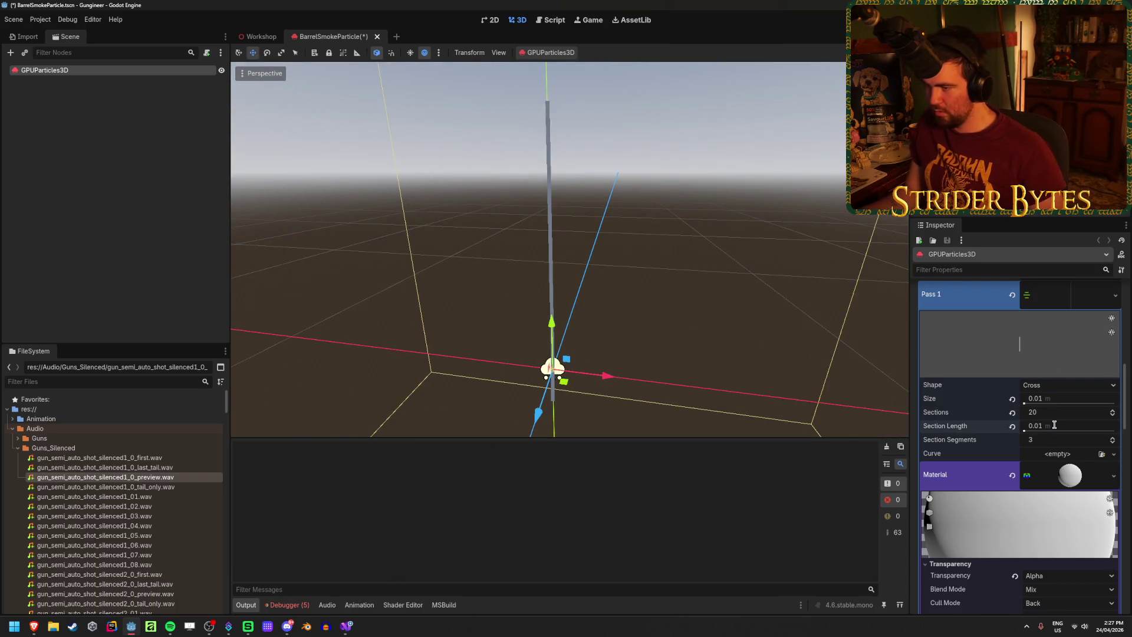
pyautogui.moveTo(665, 284); pyautogui.dragTo(575, 321, button='middle')
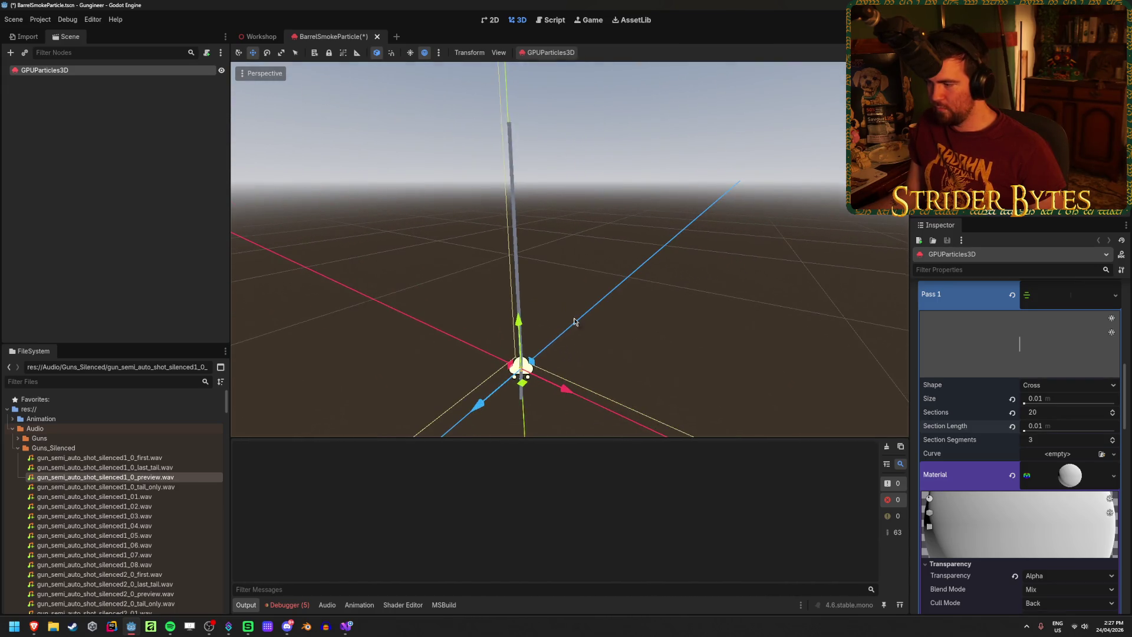
# Test 5 sections, restore 20, adjust Section Segments, and save the scene
pyautogui.click(1057, 416)
pyautogui.write('5')
pyautogui.press('Return')
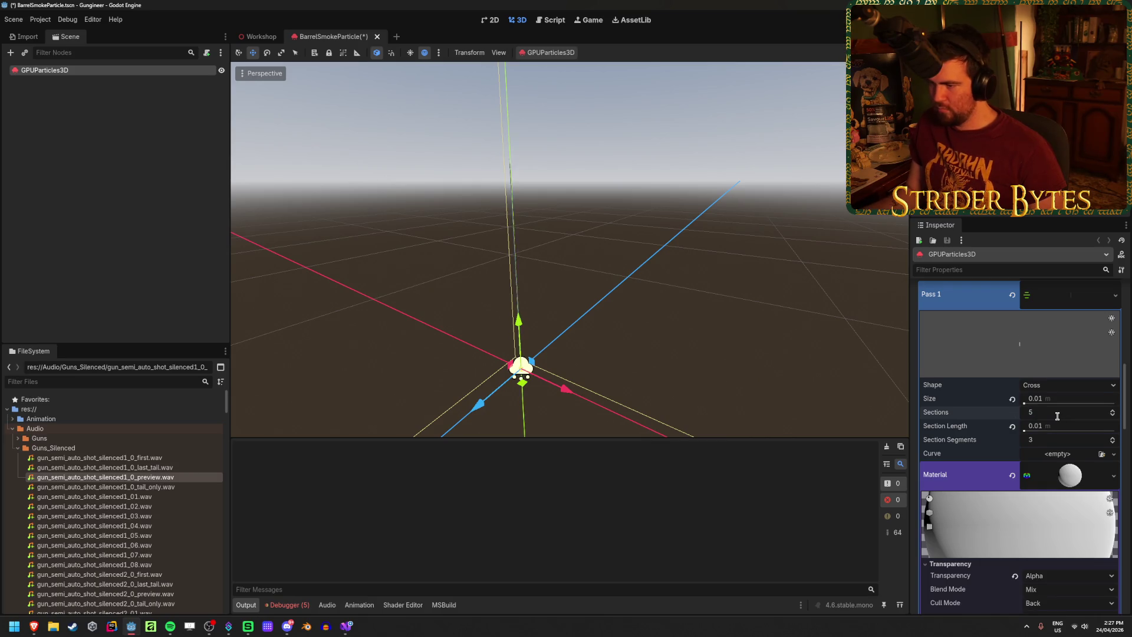
pyautogui.moveTo(530, 294)
pyautogui.mouseDown(button='middle')
pyautogui.moveTo(472, 297)
pyautogui.moveTo(661, 307)
pyautogui.mouseUp(button='middle')
pyautogui.hotkey('ctrl', 'z')
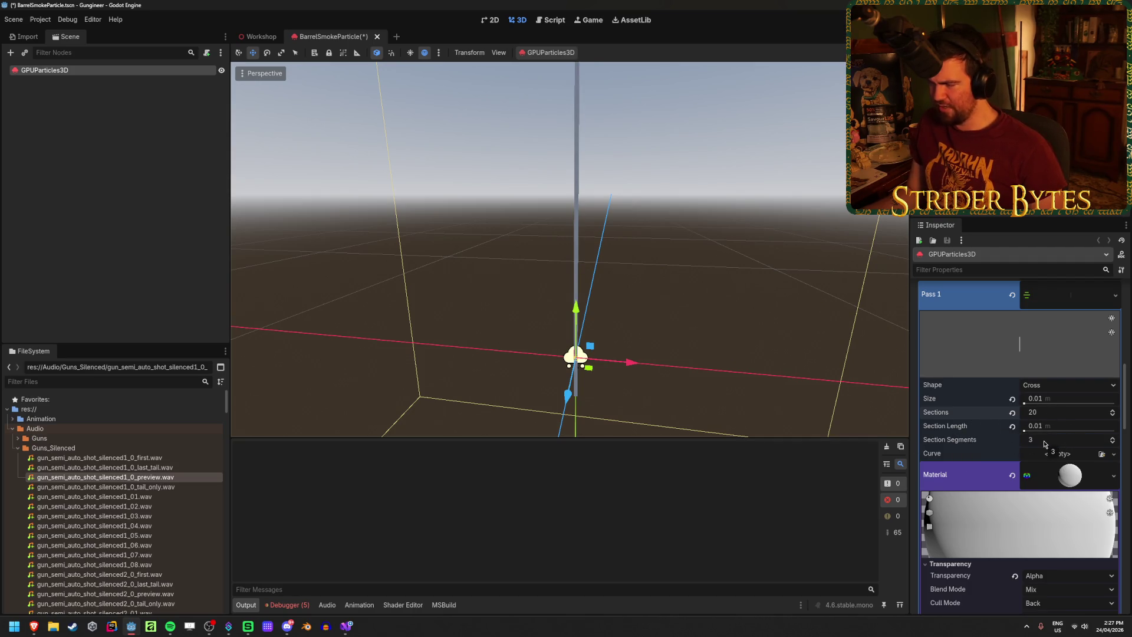
pyautogui.click(1043, 442)
pyautogui.write('20')
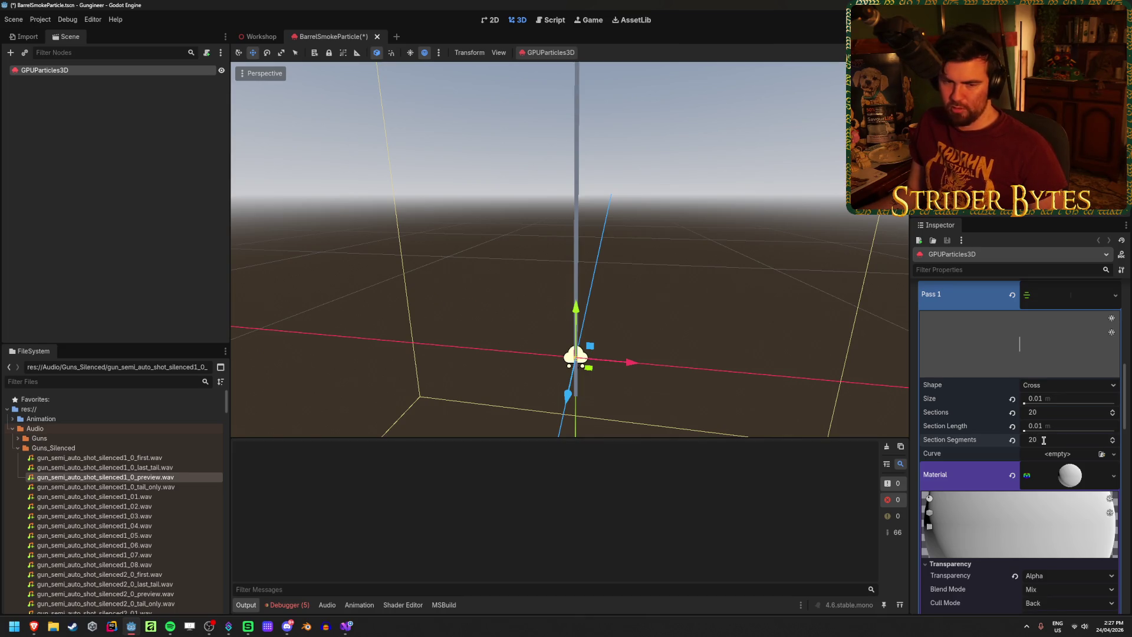
pyautogui.hotkey('ctrl', 's')
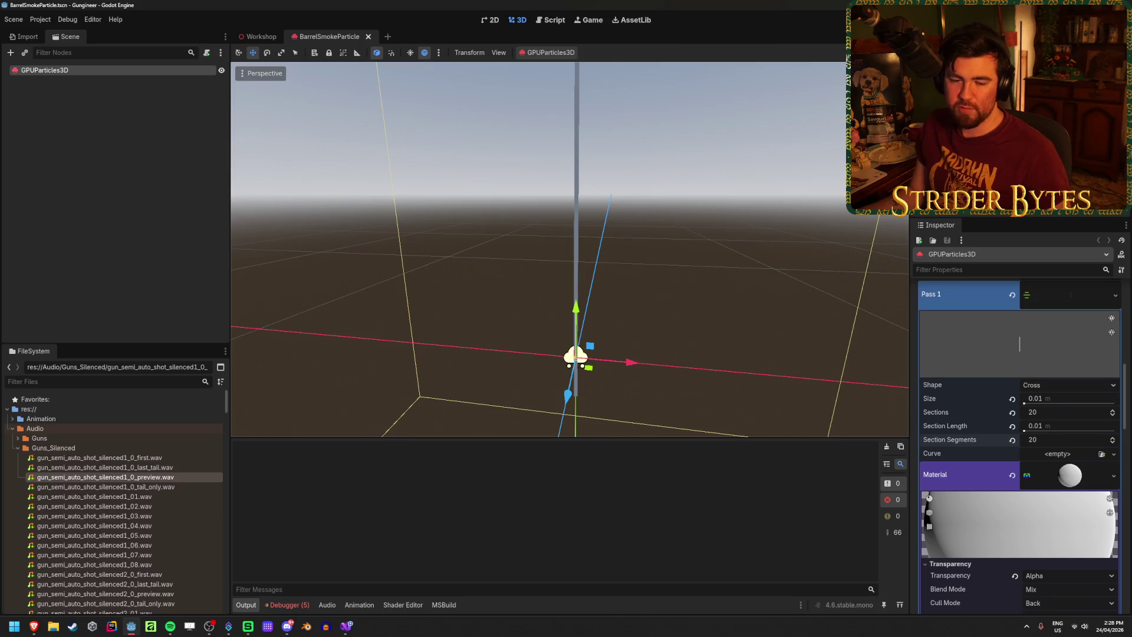
# Revert two ribbon mesh settings to their defaults
pyautogui.moveTo(489, 290); pyautogui.dragTo(531, 300, button='middle')
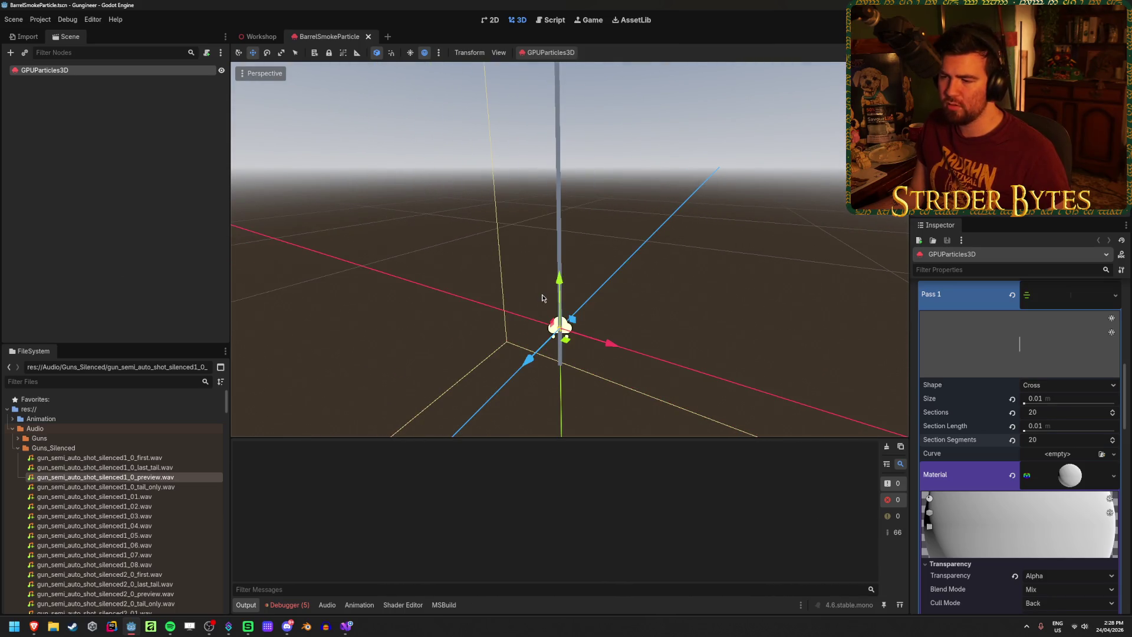
pyautogui.click(1012, 440)
pyautogui.click(1012, 426)
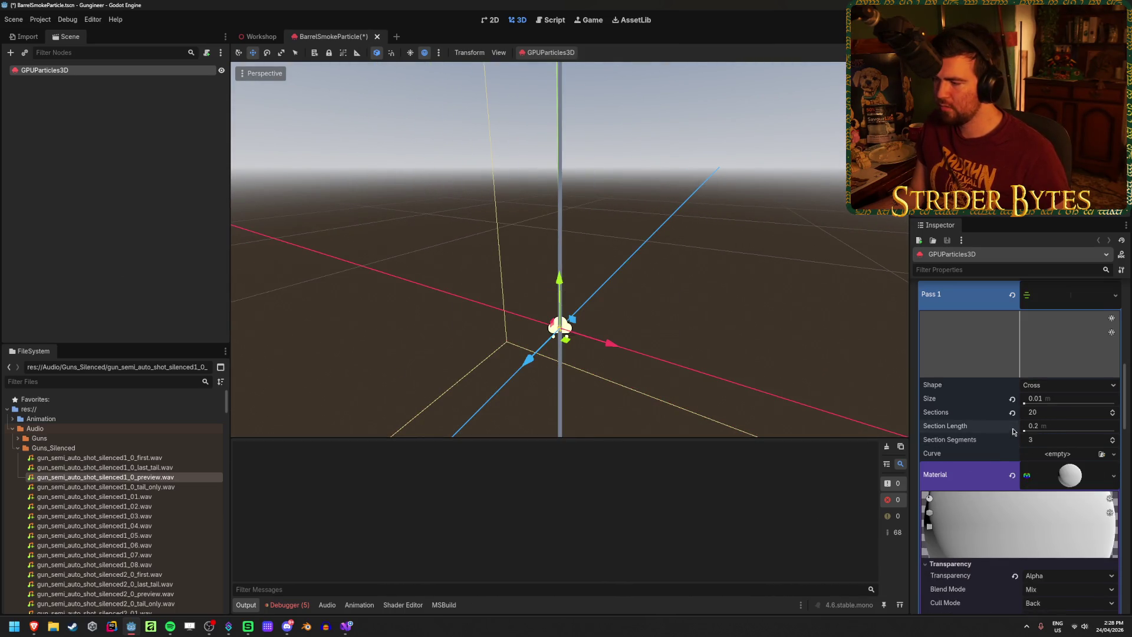
# Revert the remaining ribbon fields and set the ribbon size to 0.1 m
pyautogui.click(1012, 413)
pyautogui.click(1012, 399)
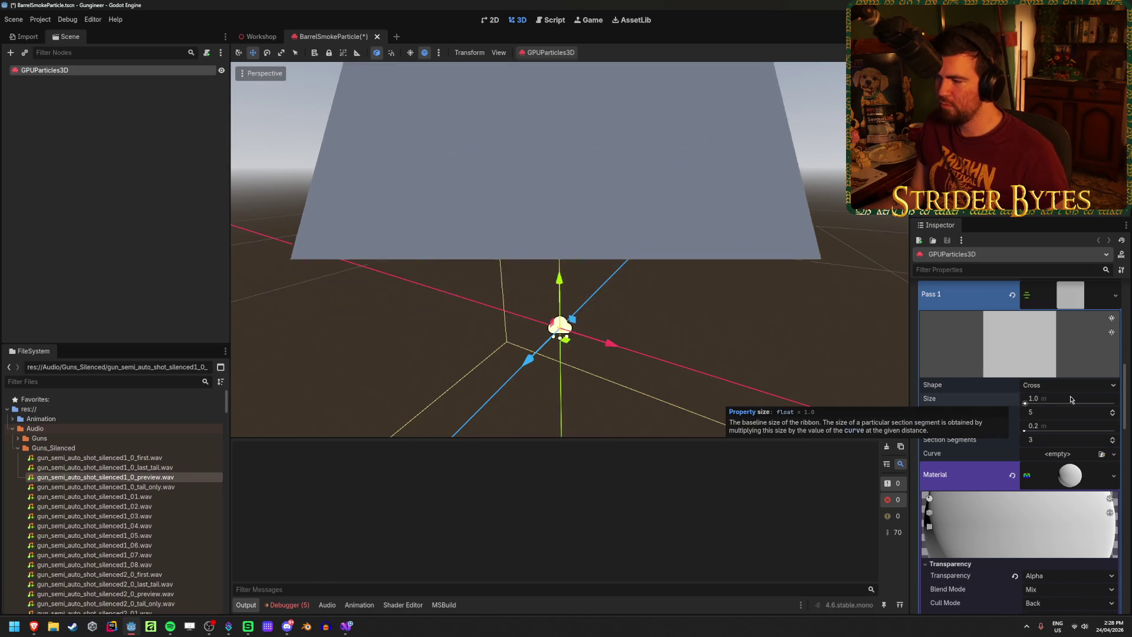
pyautogui.click(1069, 398)
pyautogui.write('.1')
pyautogui.press('Return')
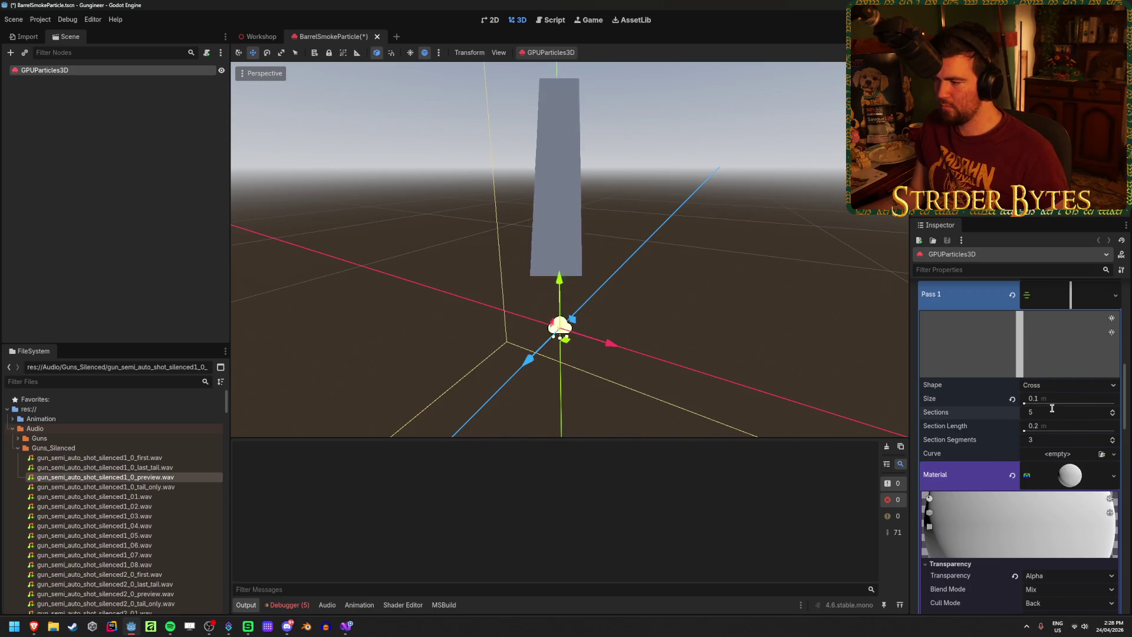
# Try 10 ribbon sections, then settle on 5 sections of 1.0 m and save
pyautogui.click(1052, 411)
pyautogui.write('10')
pyautogui.press('Return')
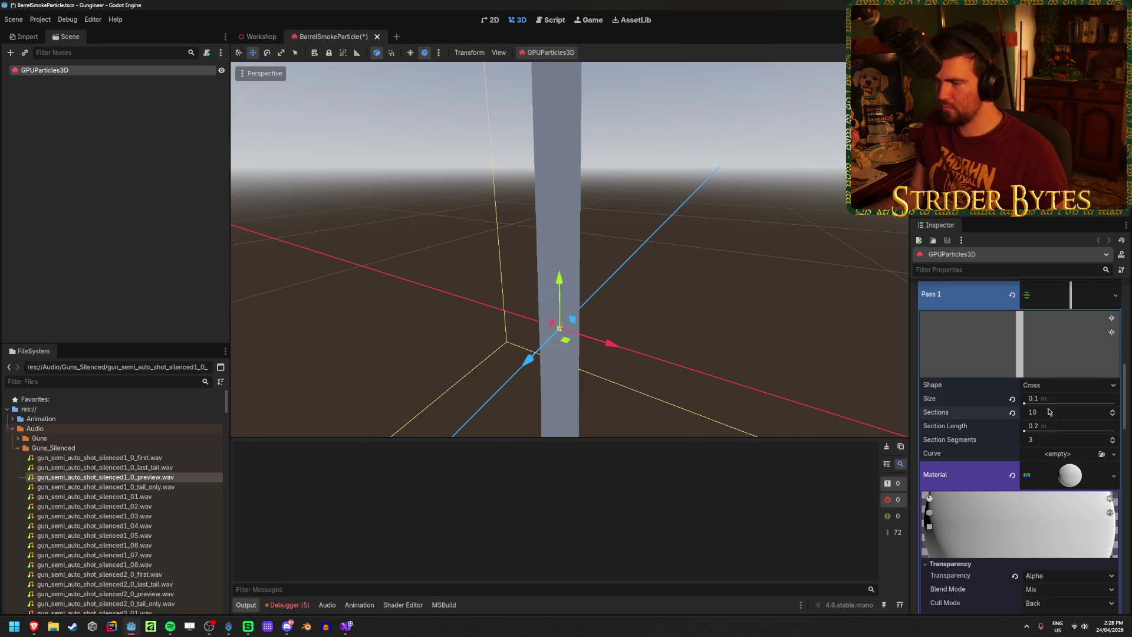
pyautogui.moveTo(566, 235); pyautogui.dragTo(695, 240, button='middle')
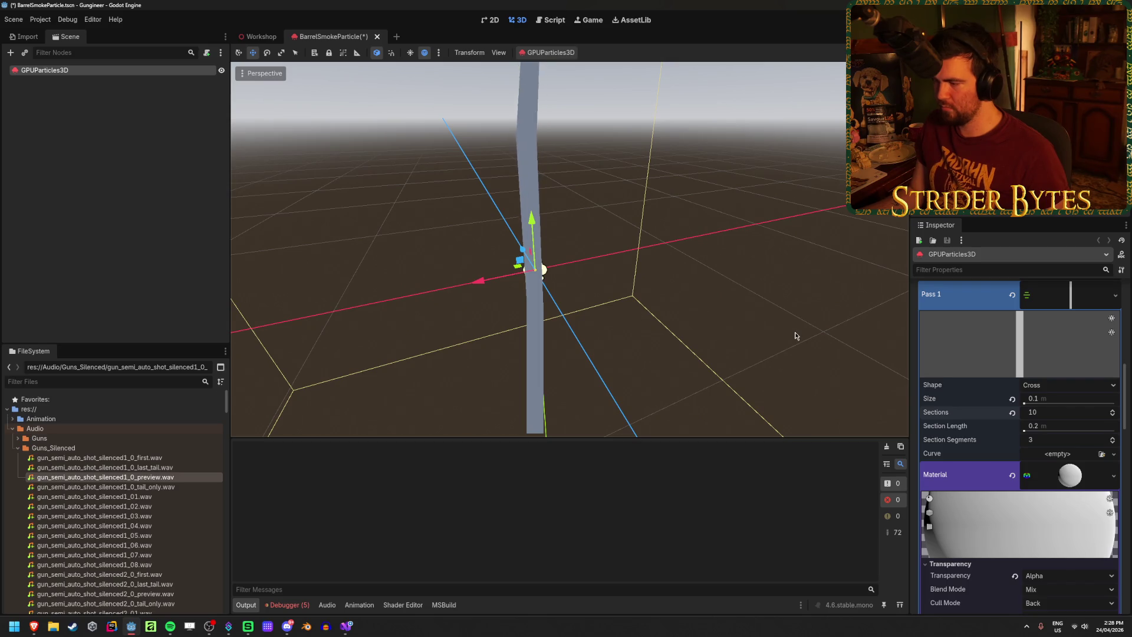
pyautogui.click(1061, 412)
pyautogui.write('5')
pyautogui.click(1068, 426)
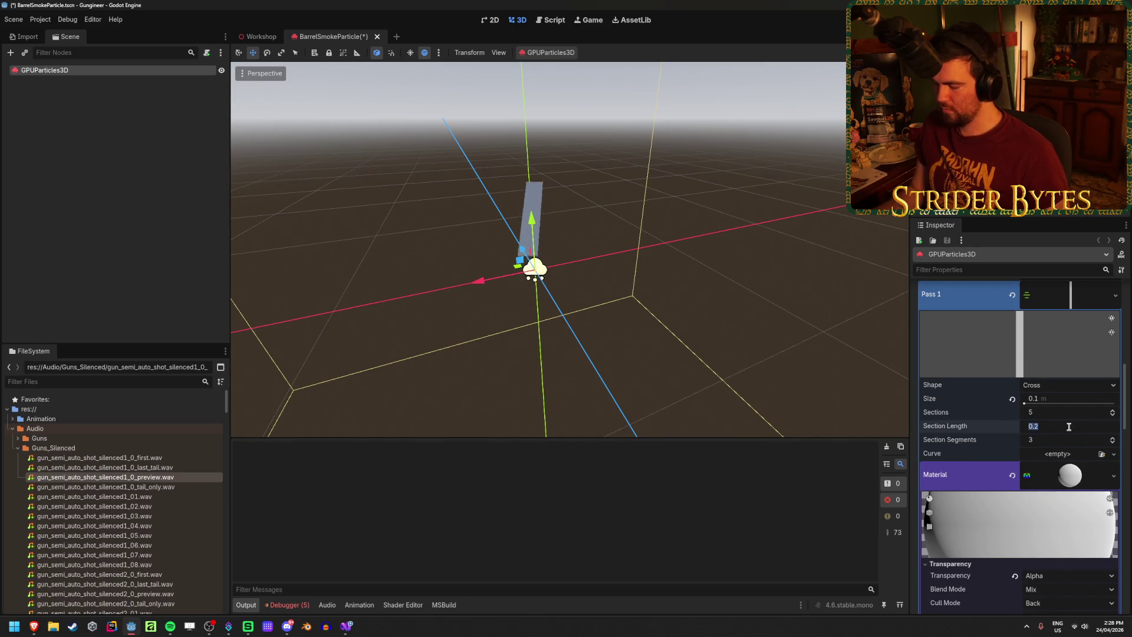
pyautogui.write('1')
pyautogui.press('Return')
pyautogui.moveTo(589, 266)
pyautogui.mouseDown(button='middle')
pyautogui.moveTo(737, 235)
pyautogui.moveTo(624, 248)
pyautogui.moveTo(666, 200)
pyautogui.mouseUp(button='middle')
pyautogui.moveTo(678, 330); pyautogui.dragTo(778, 321, button='middle')
pyautogui.hotkey('ctrl', 's')
# Set a 0.2 m section length and 5 section segments, then save
pyautogui.click(1038, 425)
pyautogui.write('0.2')
pyautogui.press('Tab')
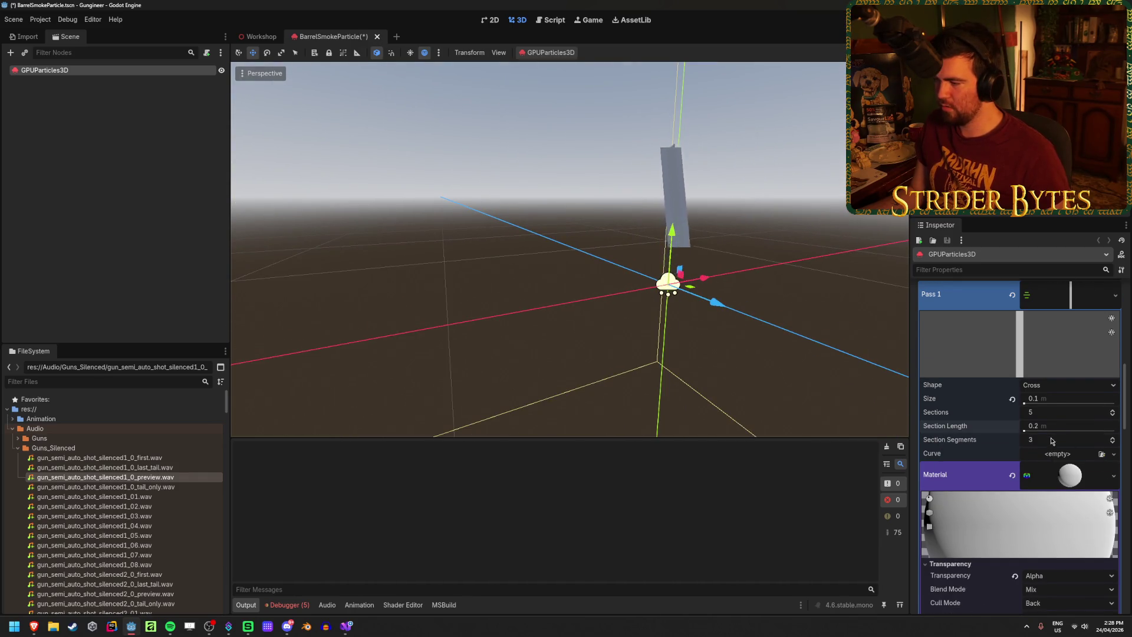
pyautogui.write('5')
pyautogui.press('Return')
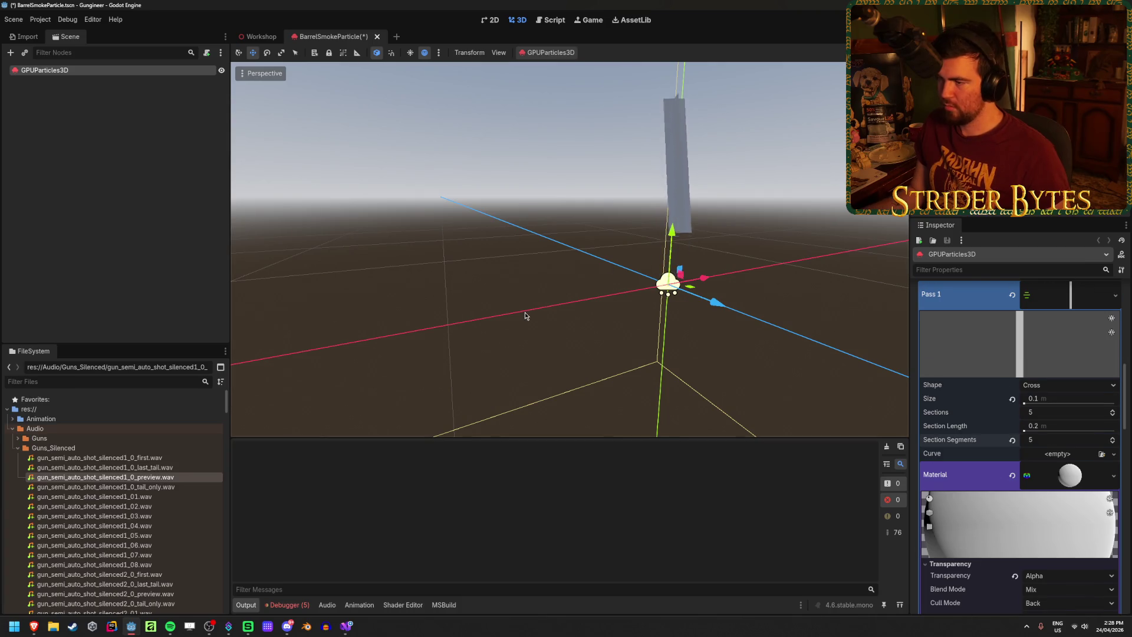
pyautogui.moveTo(523, 313); pyautogui.dragTo(581, 343, button='middle')
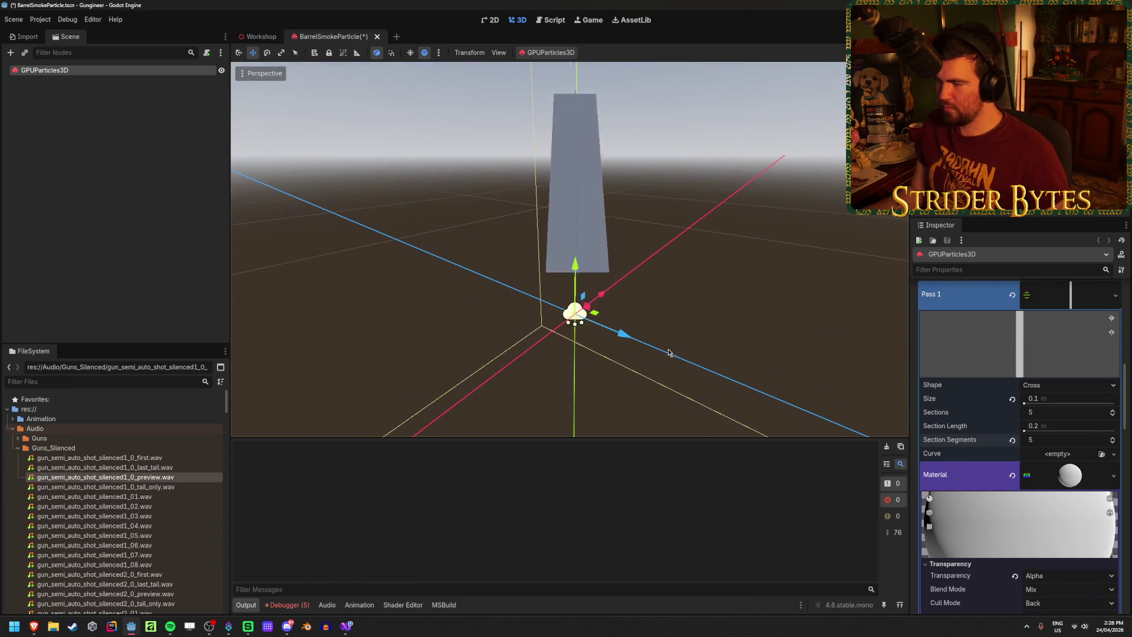
pyautogui.hotkey('ctrl', 's')
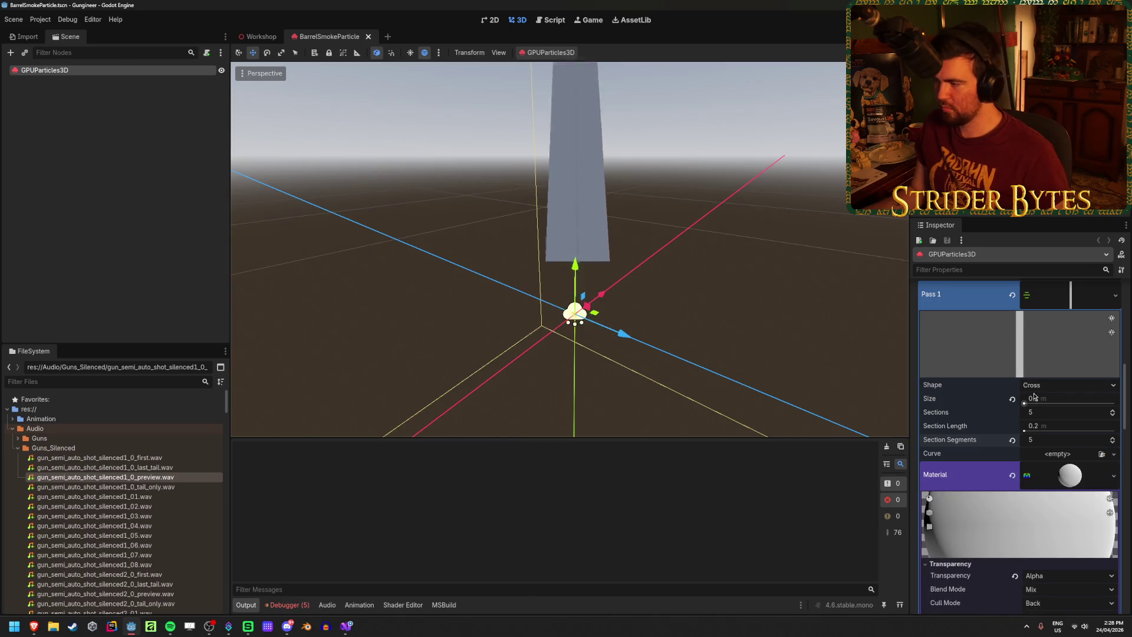
# Thin the ribbon to a 0.01 m size and save the scene
pyautogui.click(1050, 399)
pyautogui.write('0.01')
pyautogui.press('Return')
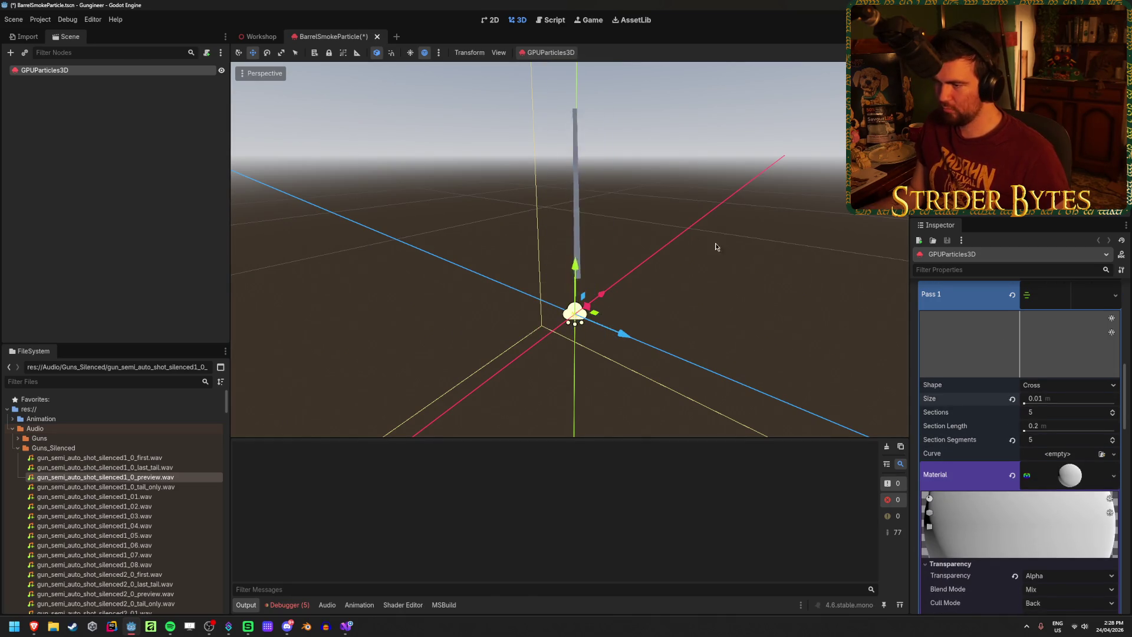
pyautogui.moveTo(581, 344); pyautogui.dragTo(637, 345, button='middle')
pyautogui.hotkey('ctrl', 's')
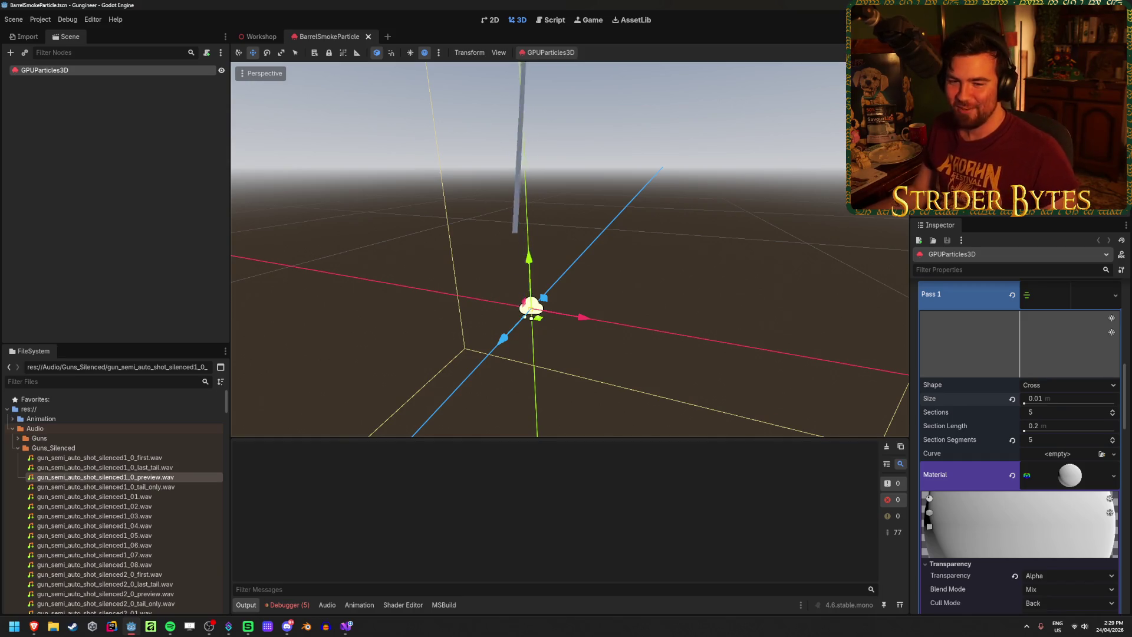
pyautogui.moveTo(573, 343); pyautogui.dragTo(619, 347, button='middle')
# Switch the ribbon Shape to Flat, then back to Cross
pyautogui.scroll(-3, 1029, 479)
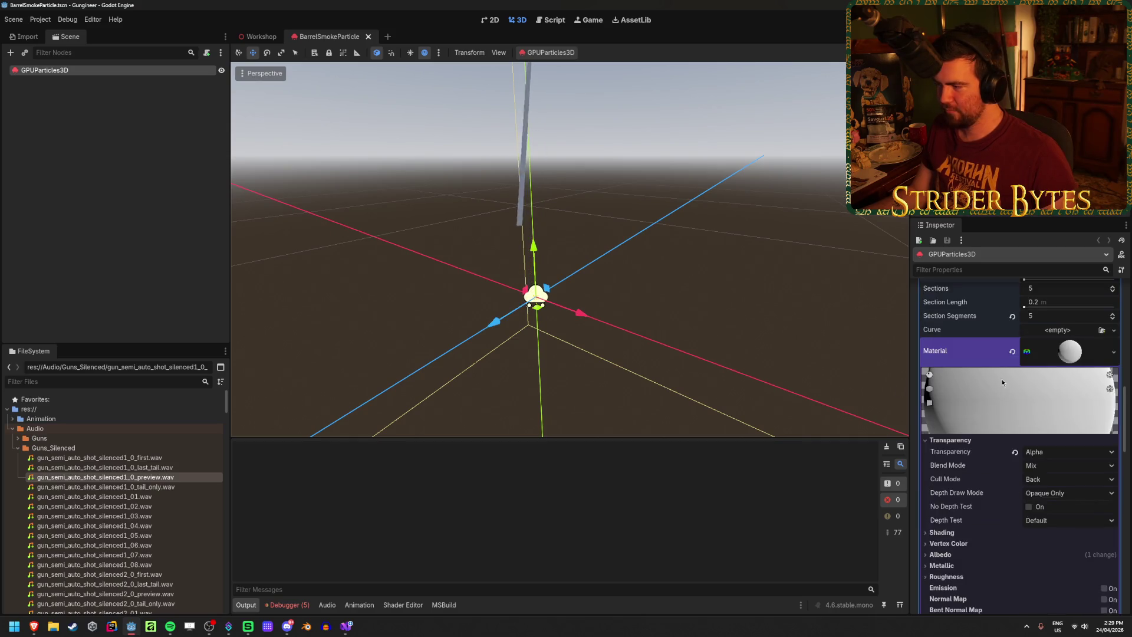
pyautogui.scroll(2, 1025, 460)
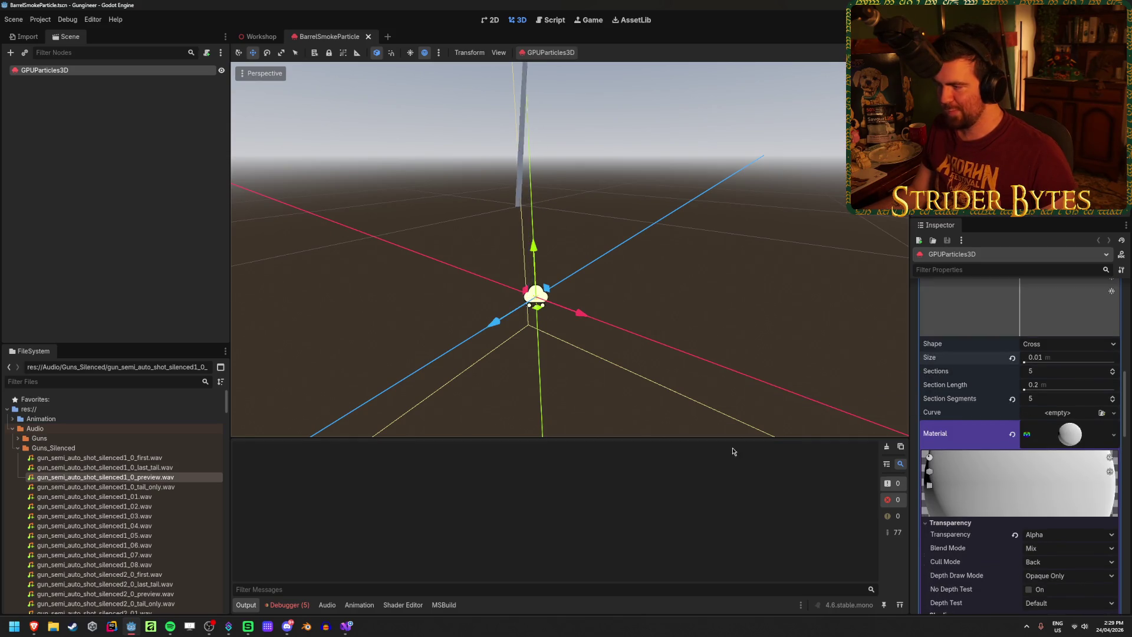
pyautogui.click(1031, 346)
pyautogui.click(1047, 359)
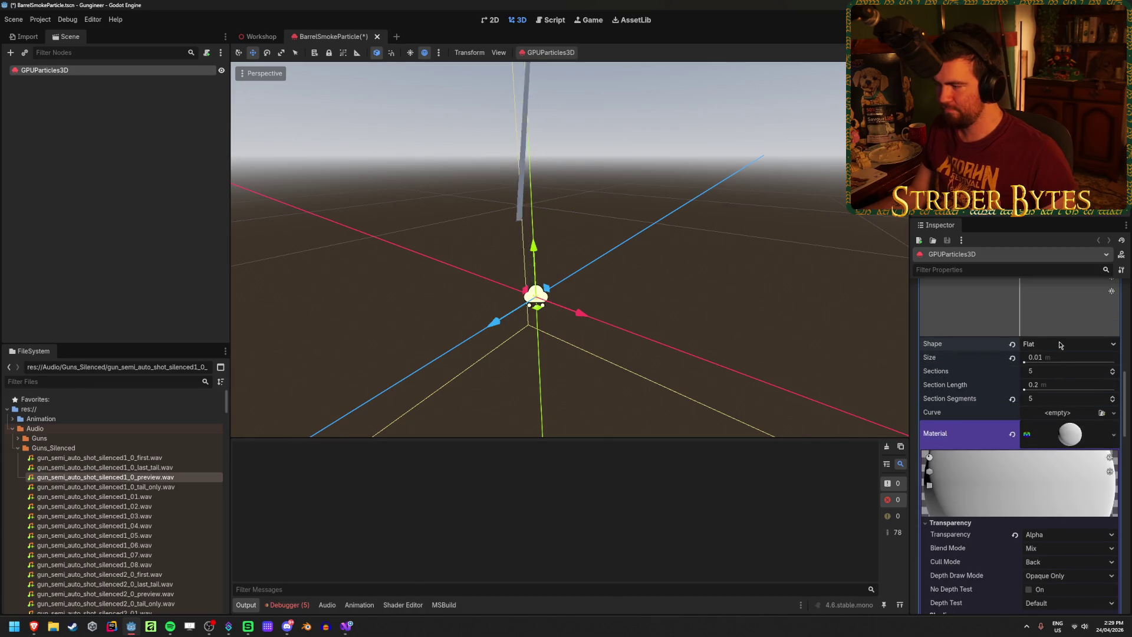
pyautogui.click(1059, 345)
pyautogui.click(1056, 370)
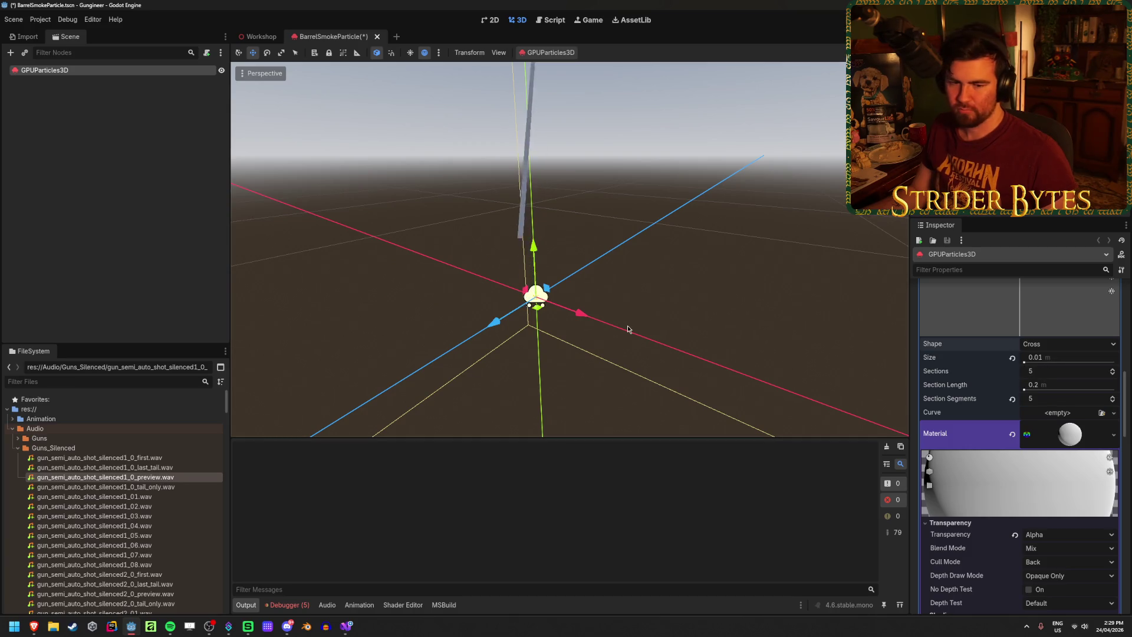
pyautogui.moveTo(628, 330); pyautogui.dragTo(653, 325, button='middle')
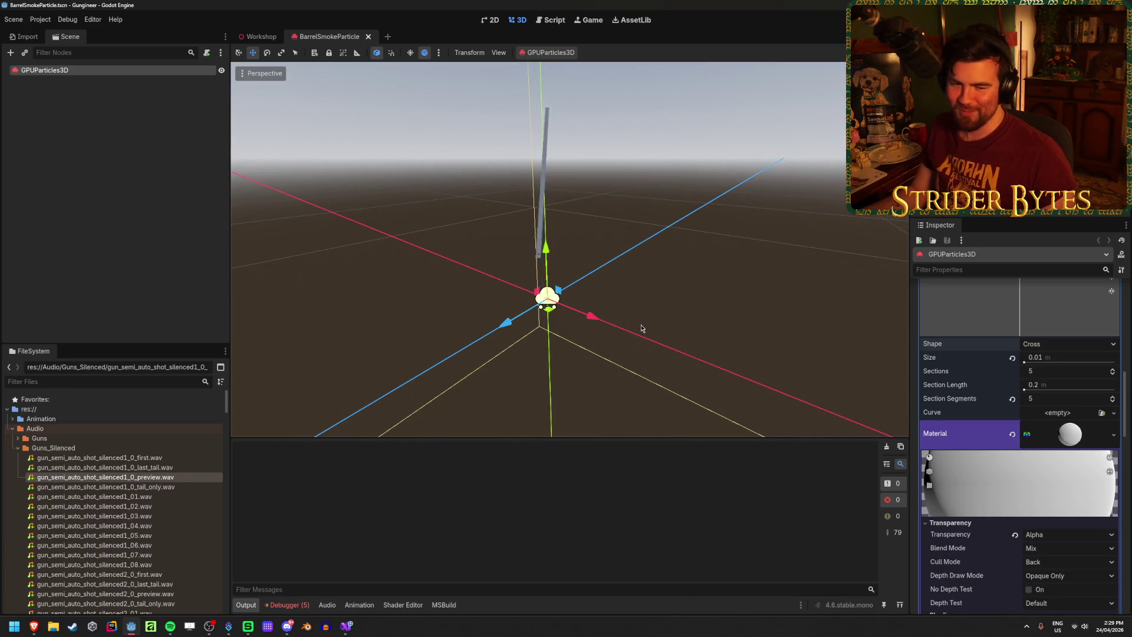
pyautogui.moveTo(620, 329); pyautogui.dragTo(591, 328, button='middle')
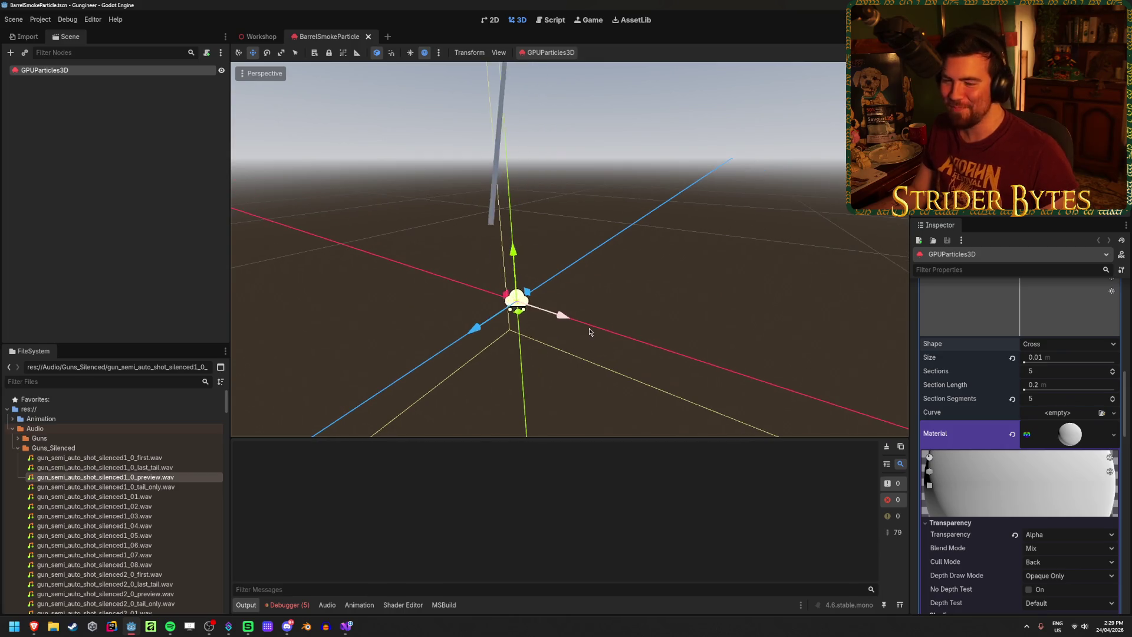
# Frame the emitter and scroll the Inspector up to the Process Material settings
pyautogui.scroll(-3, 949, 407)
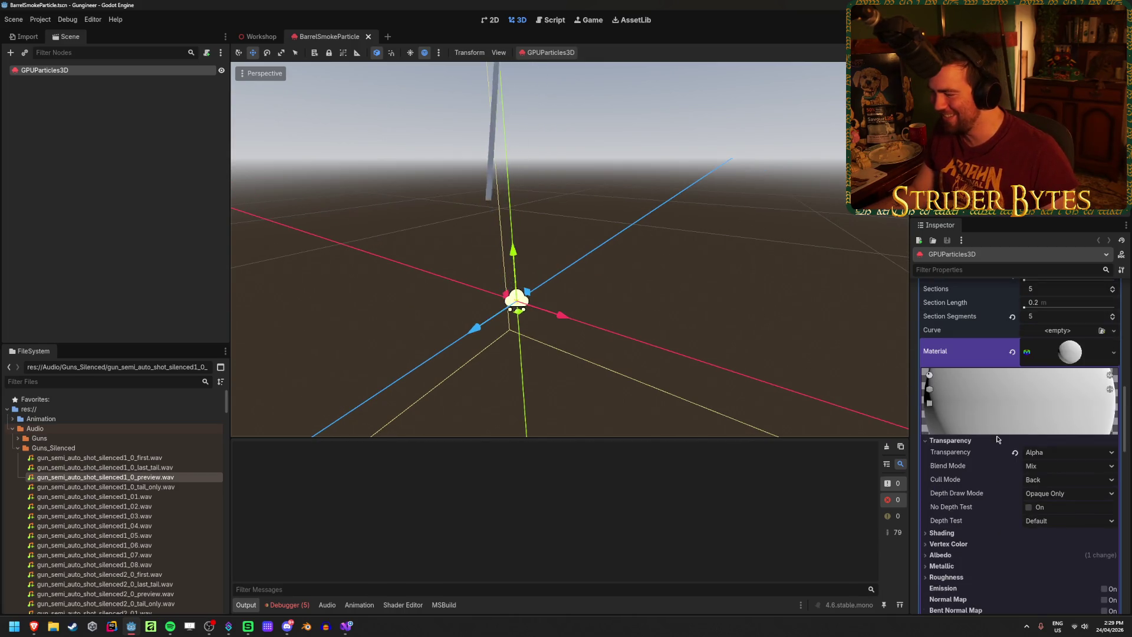
pyautogui.scroll(-3, 997, 439)
pyautogui.scroll(2, 996, 439)
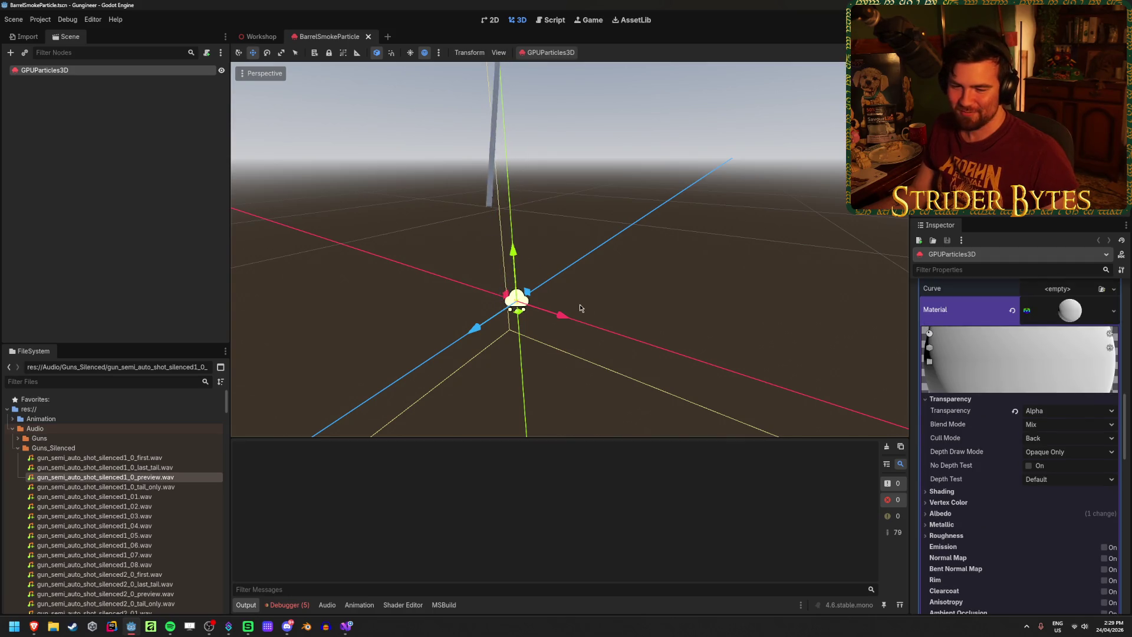
pyautogui.moveTo(662, 352)
pyautogui.mouseDown(button='right')
pyautogui.moveTo(696, 336)
pyautogui.moveTo(661, 354)
pyautogui.moveTo(607, 351)
pyautogui.moveTo(707, 351)
pyautogui.moveTo(642, 354)
pyautogui.moveTo(663, 353)
pyautogui.moveTo(649, 372)
pyautogui.moveTo(644, 329)
pyautogui.moveTo(573, 316)
pyautogui.moveTo(599, 330)
pyautogui.moveTo(580, 351)
pyautogui.mouseUp(button='right')
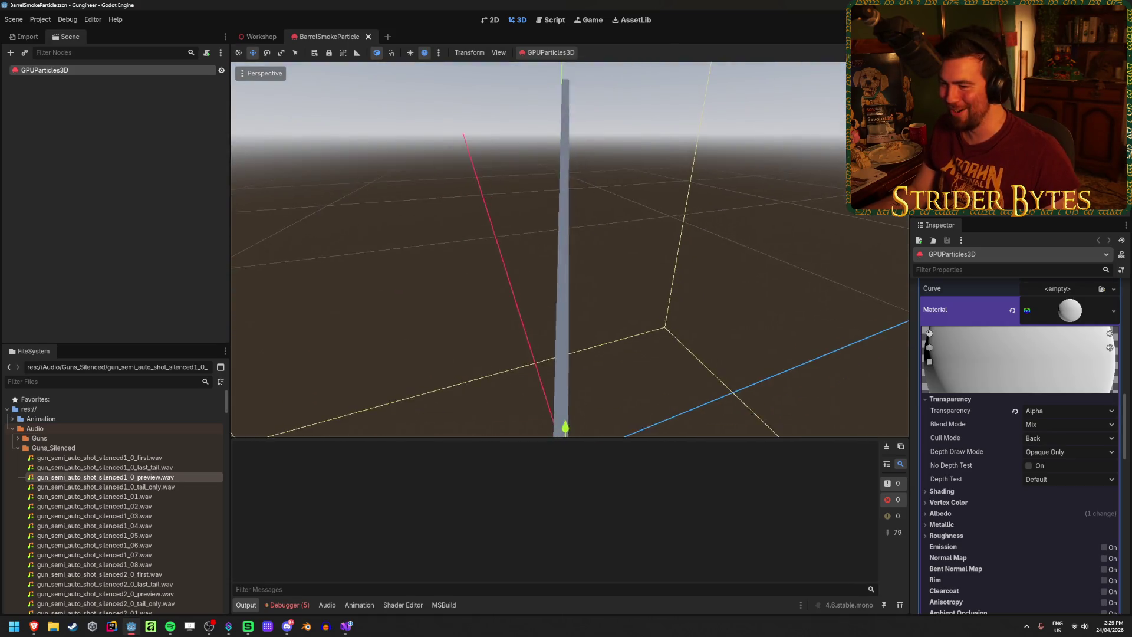
pyautogui.press('f')
pyautogui.scroll(10, 984, 406)
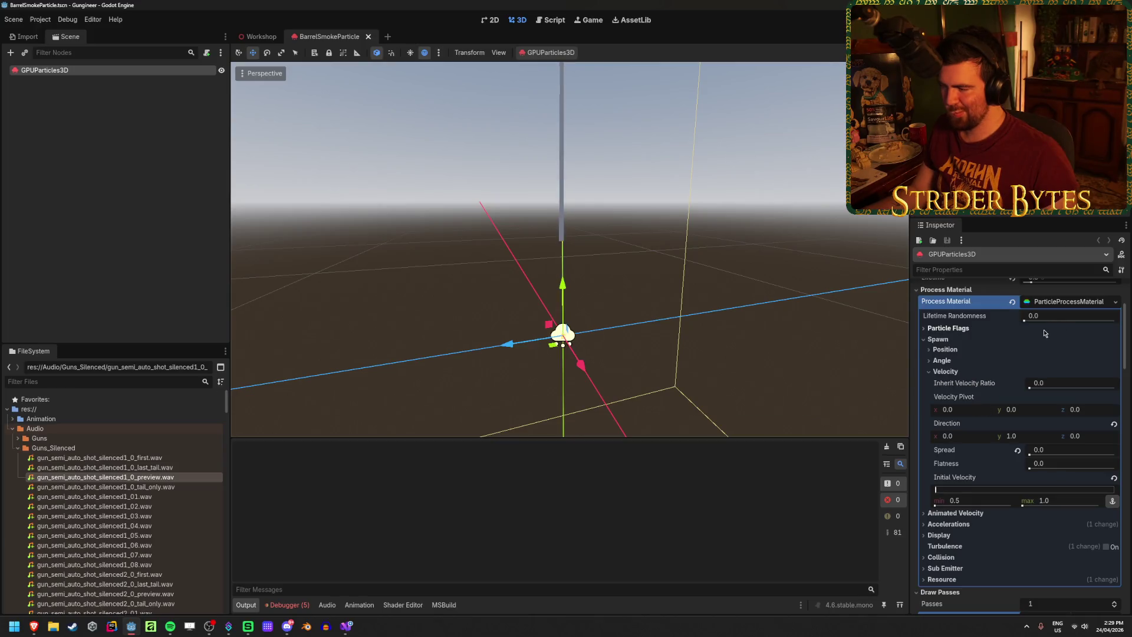
# Raise the spawn emission offset to 0.5 on Y and save the scene
pyautogui.click(972, 350)
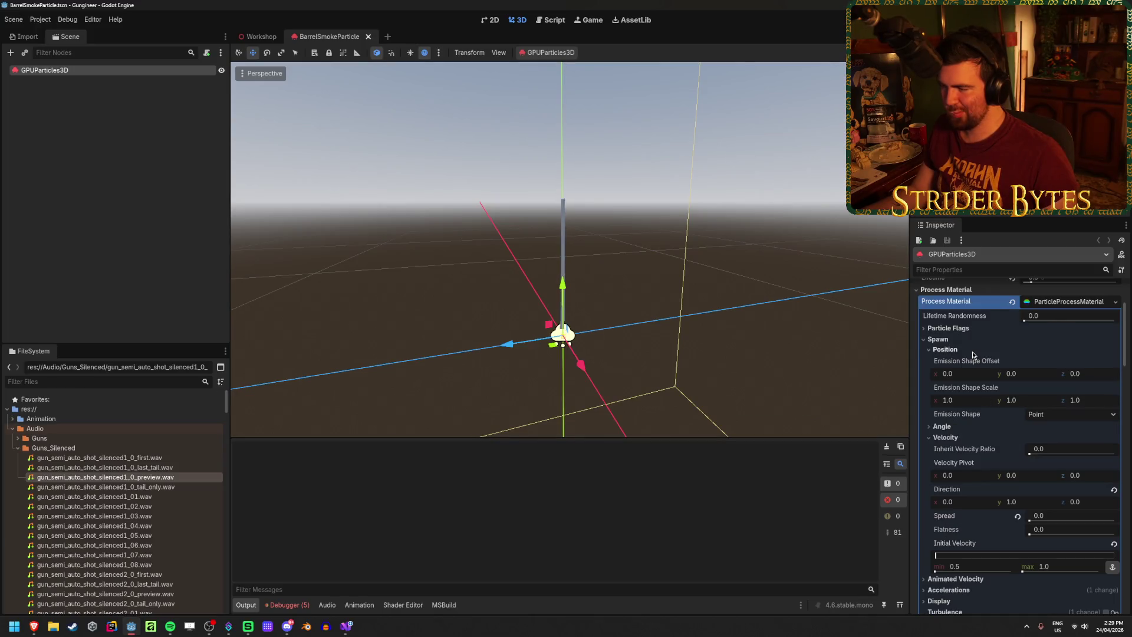
pyautogui.click(1036, 375)
pyautogui.write('0.5')
pyautogui.press('Return')
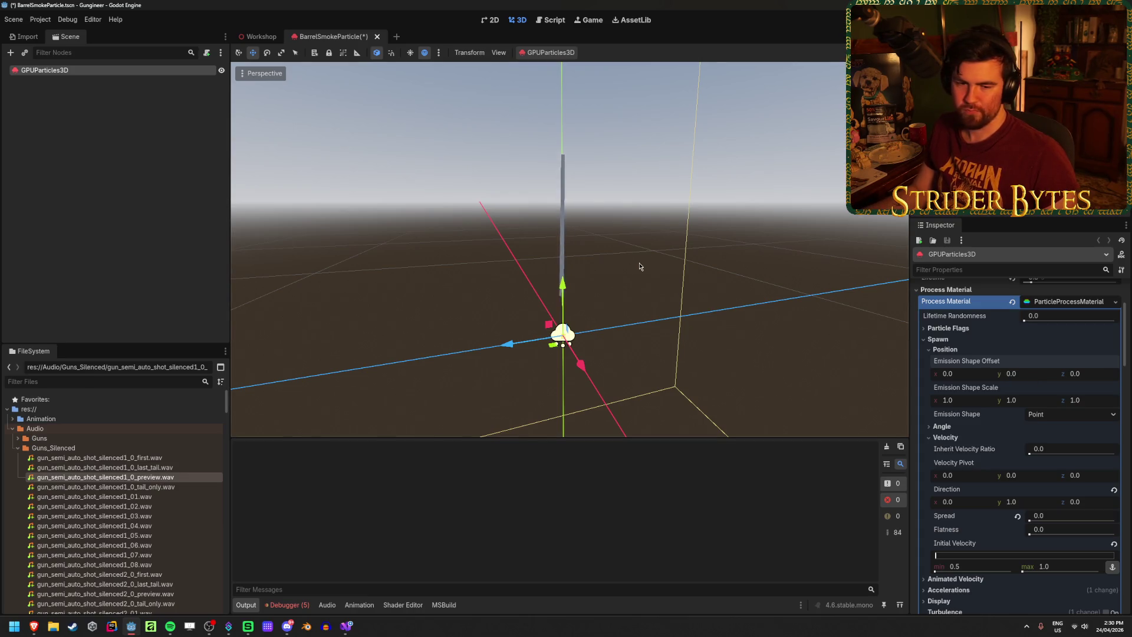
pyautogui.hotkey('ctrl', 's')
pyautogui.moveTo(445, 301); pyautogui.dragTo(383, 303, button='middle')
pyautogui.press('f')
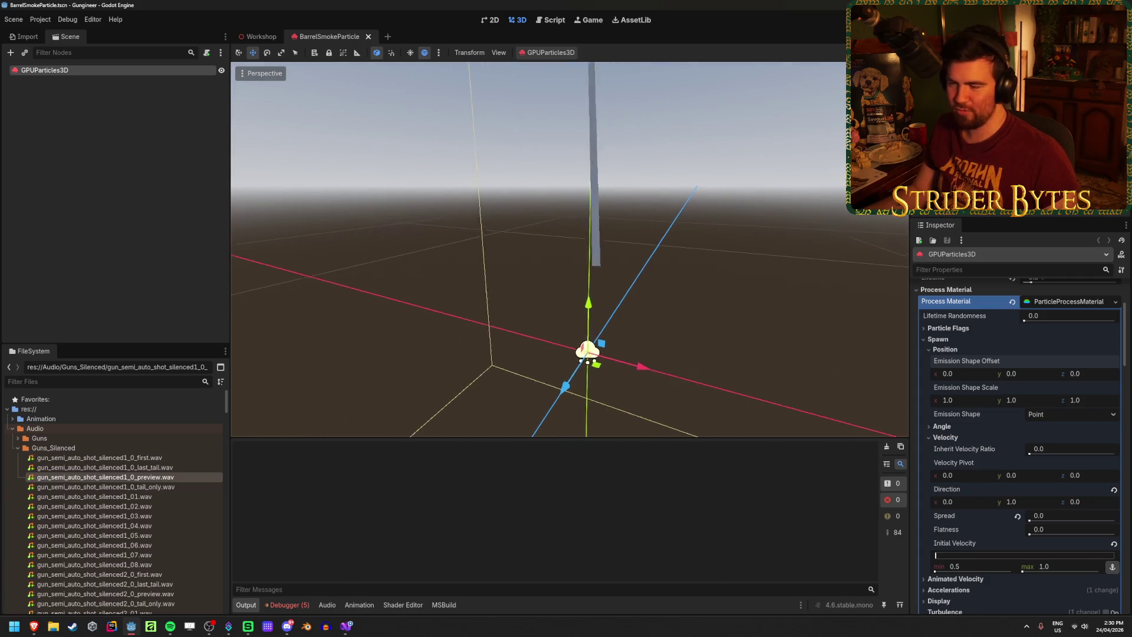
pyautogui.moveTo(542, 183)
pyautogui.mouseDown(button='right')
pyautogui.moveTo(511, 163)
pyautogui.moveTo(514, 155)
pyautogui.moveTo(536, 189)
pyautogui.mouseUp(button='right')
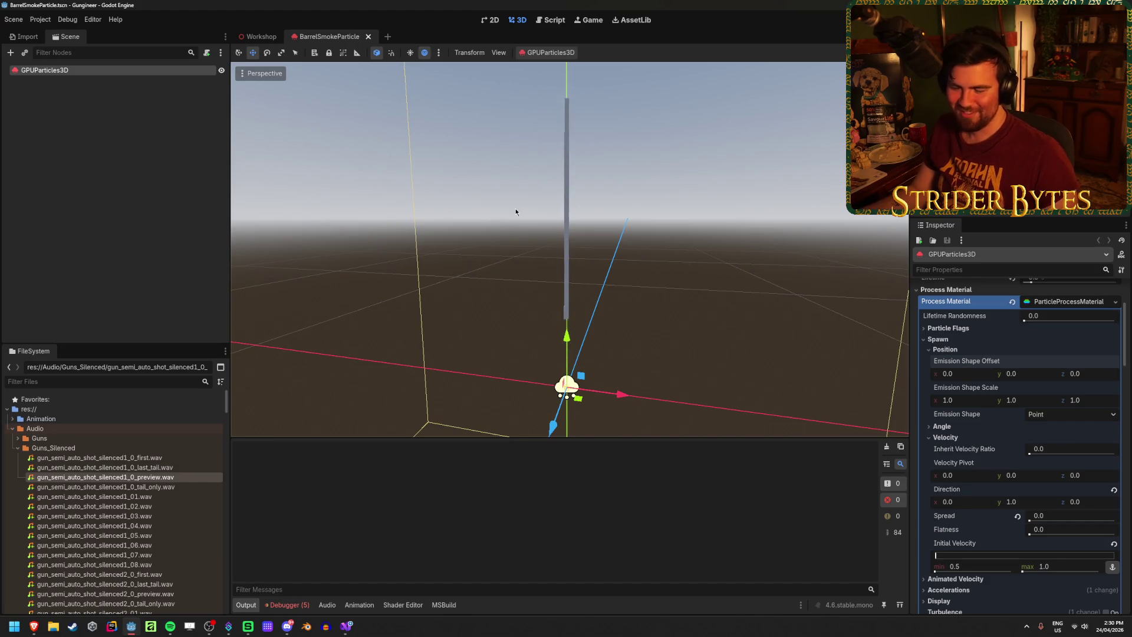
pyautogui.moveTo(472, 225); pyautogui.dragTo(498, 228, button='right')
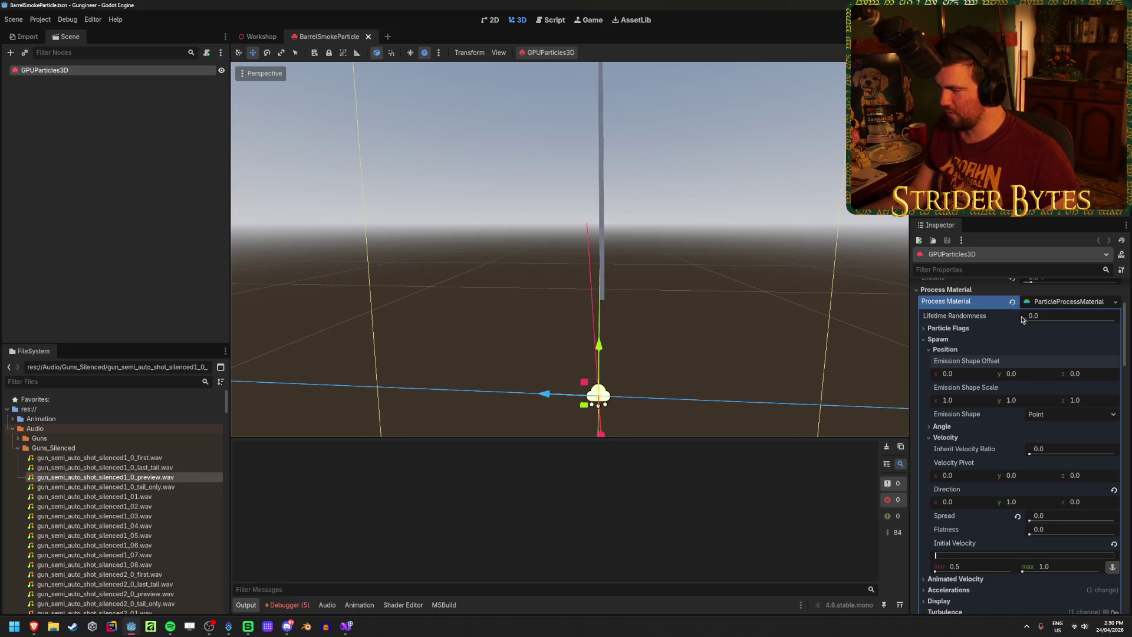
# Try velocity spreads of 0.815 and 45, then return Spread to 0
pyautogui.moveTo(1042, 519); pyautogui.dragTo(1055, 520)
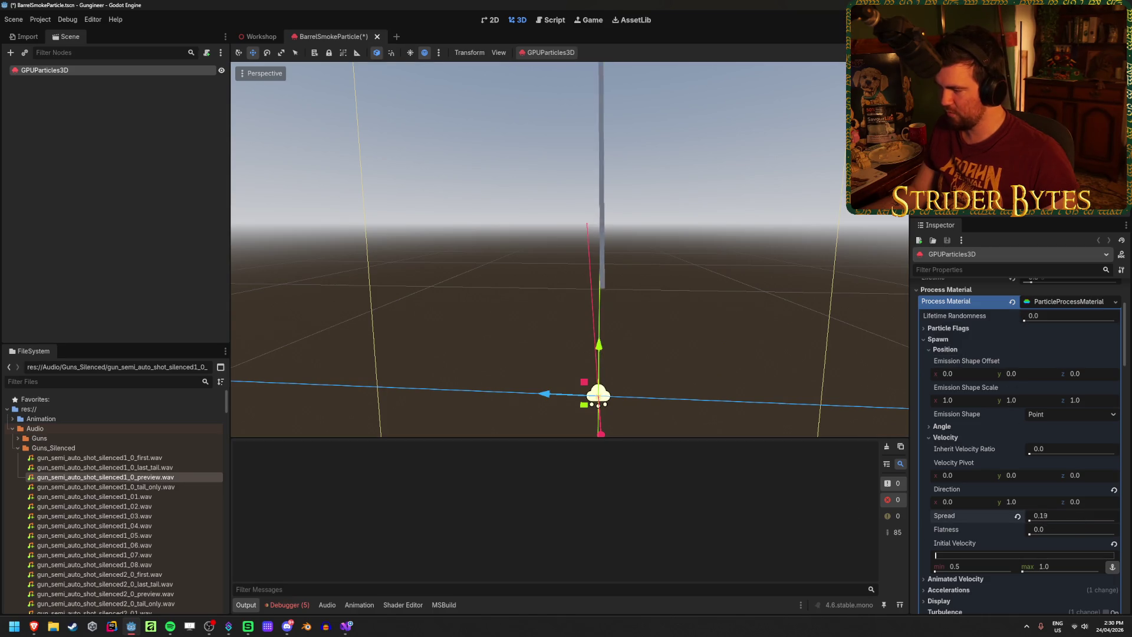
pyautogui.moveTo(566, 265); pyautogui.dragTo(660, 271, button='middle')
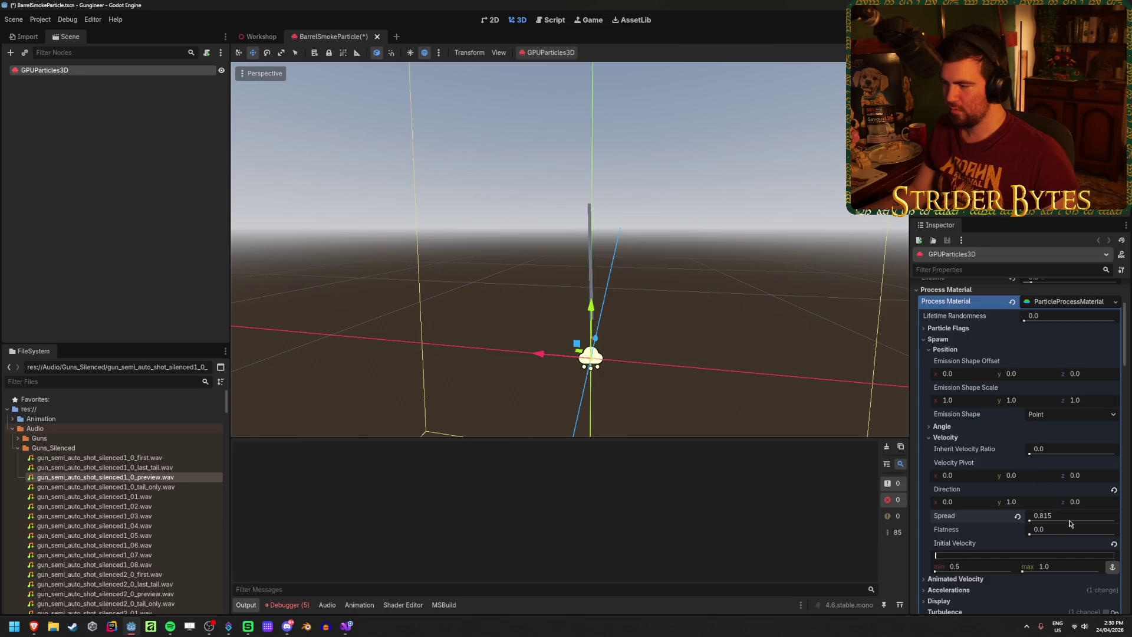
pyautogui.write('45')
pyautogui.press('Return')
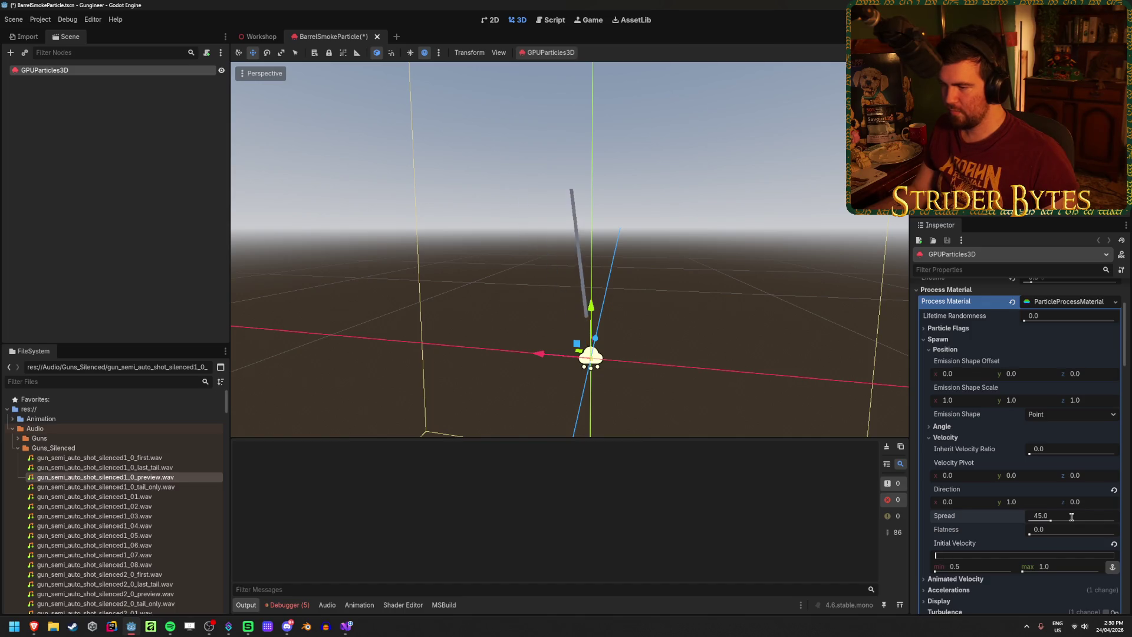
pyautogui.scroll(-3, 1061, 512)
pyautogui.scroll(3, 1002, 477)
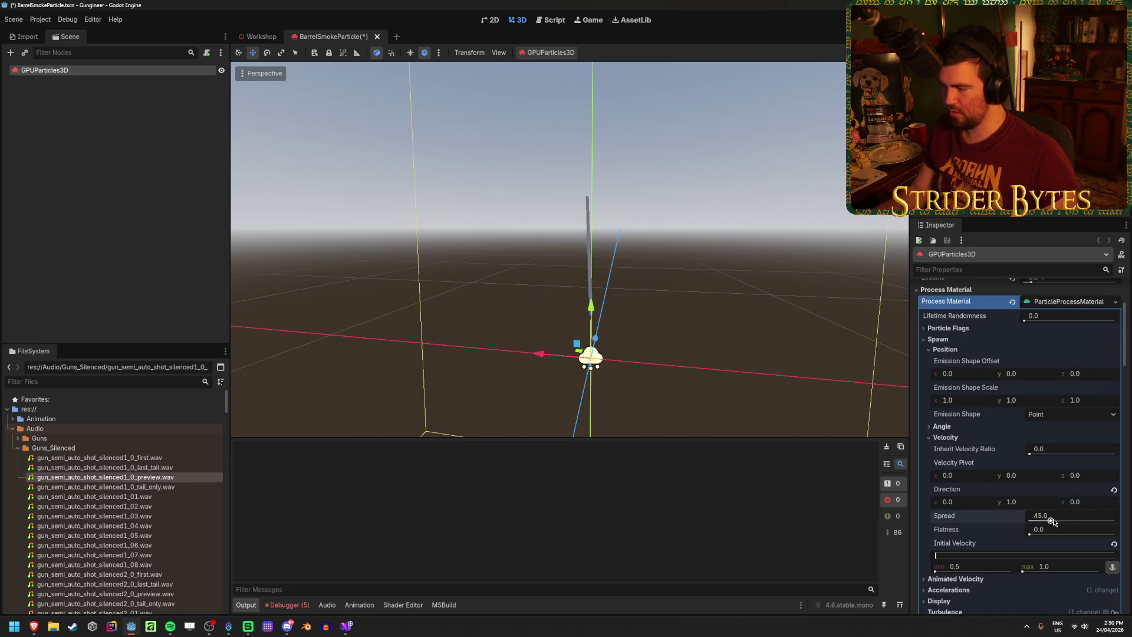
pyautogui.write('0')
pyautogui.press('Return')
pyautogui.scroll(-3, 1067, 507)
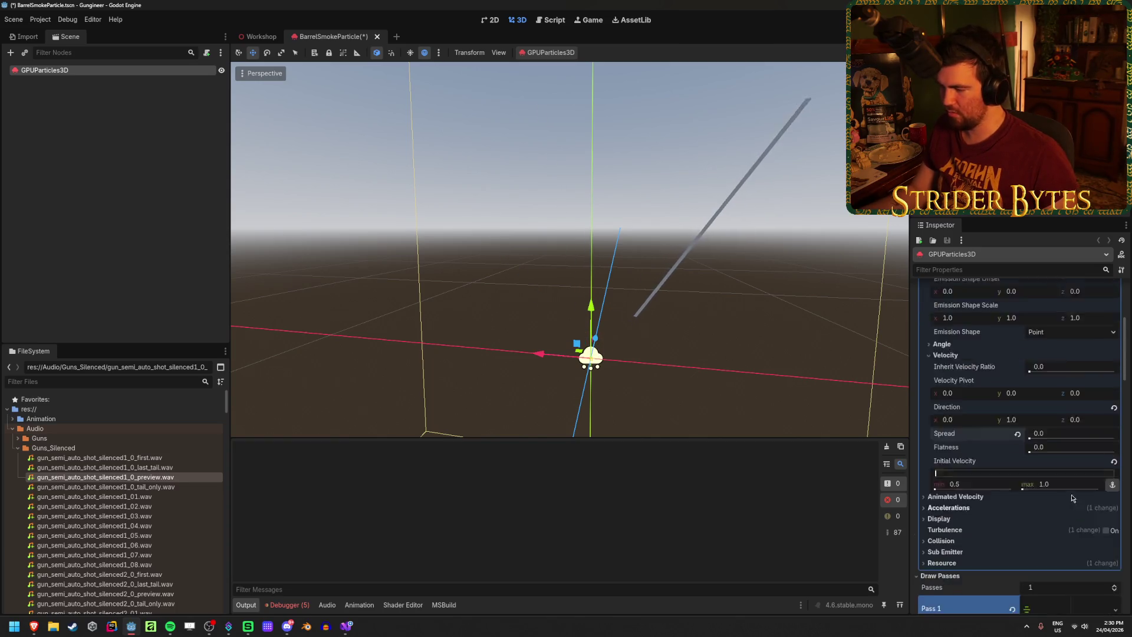
# Enable Turbulence (strength 1.0, scale 9.0), save, and inspect the curling trail
pyautogui.click(1105, 489)
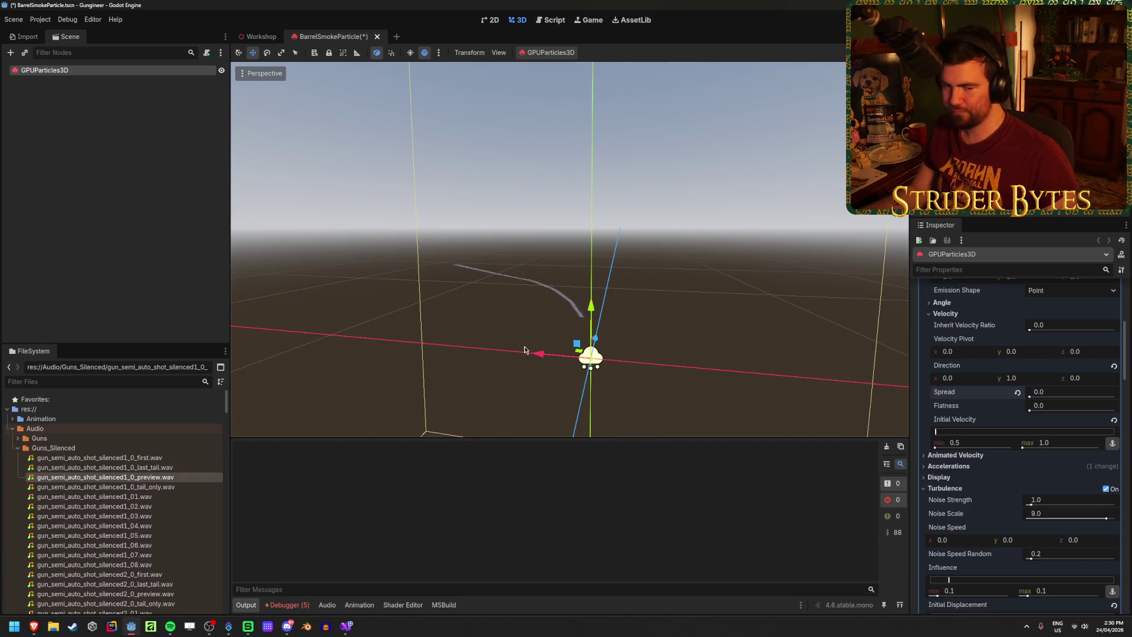
pyautogui.hotkey('ctrl', 's')
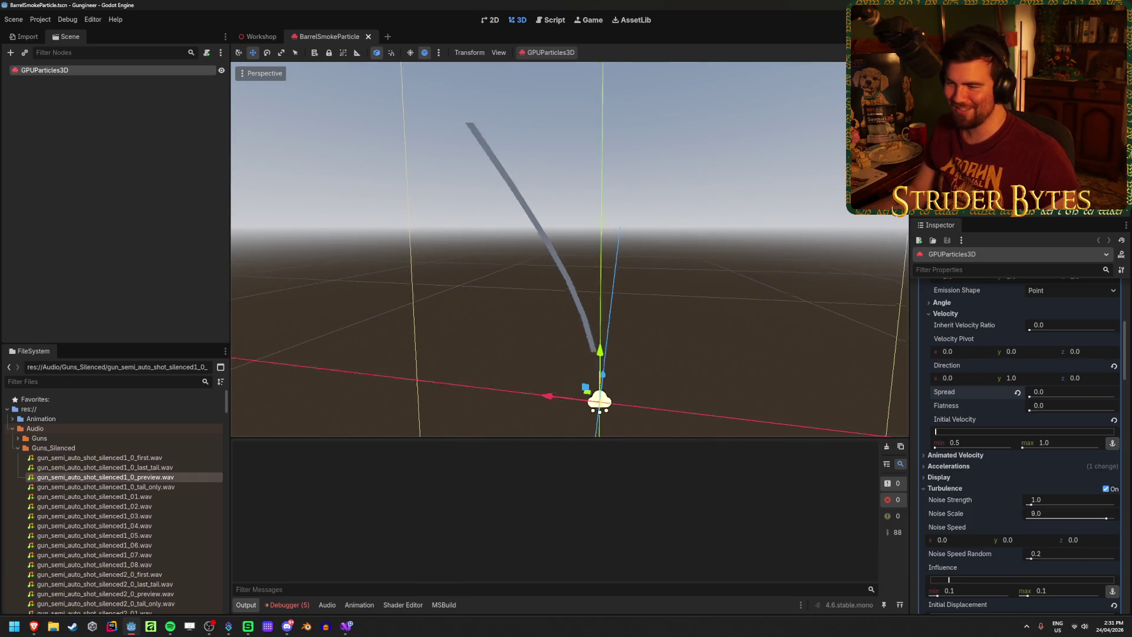
pyautogui.moveTo(625, 333); pyautogui.dragTo(603, 333, button='middle')
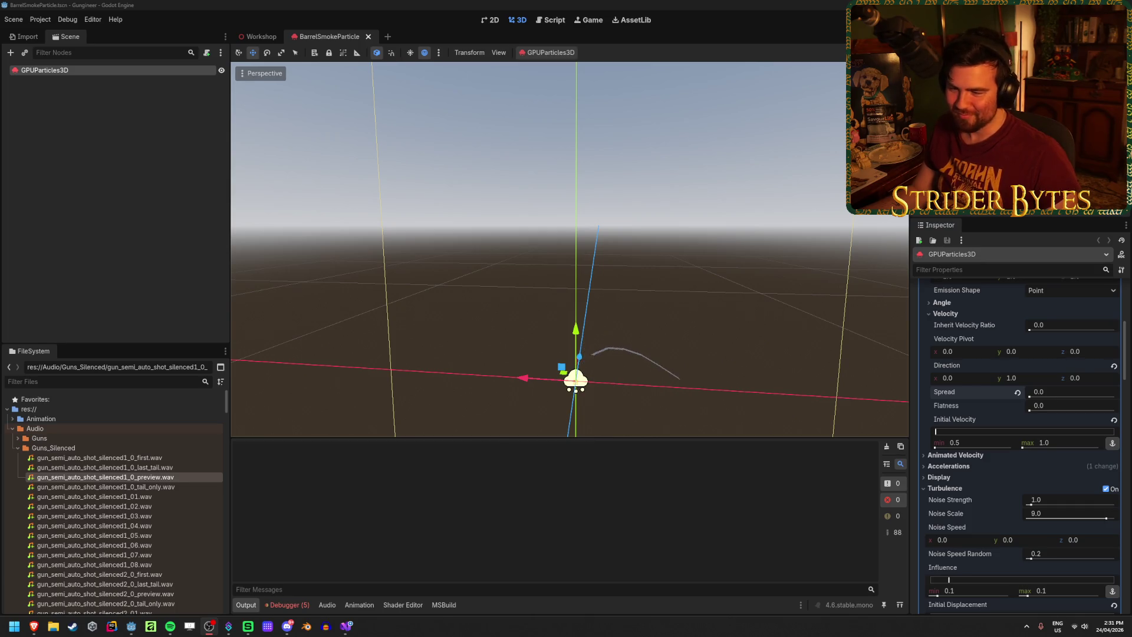
pyautogui.moveTo(339, 236); pyautogui.dragTo(374, 256, button='middle')
pyautogui.moveTo(448, 263); pyautogui.dragTo(445, 256, button='middle')
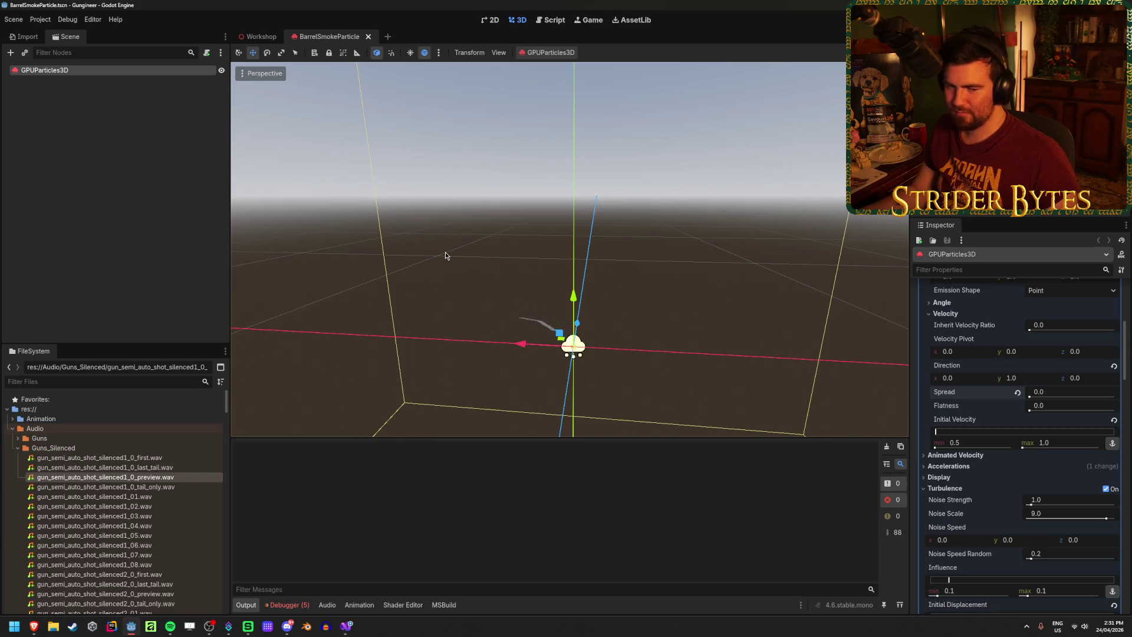
pyautogui.press('f')
pyautogui.scroll(-2, 442, 285)
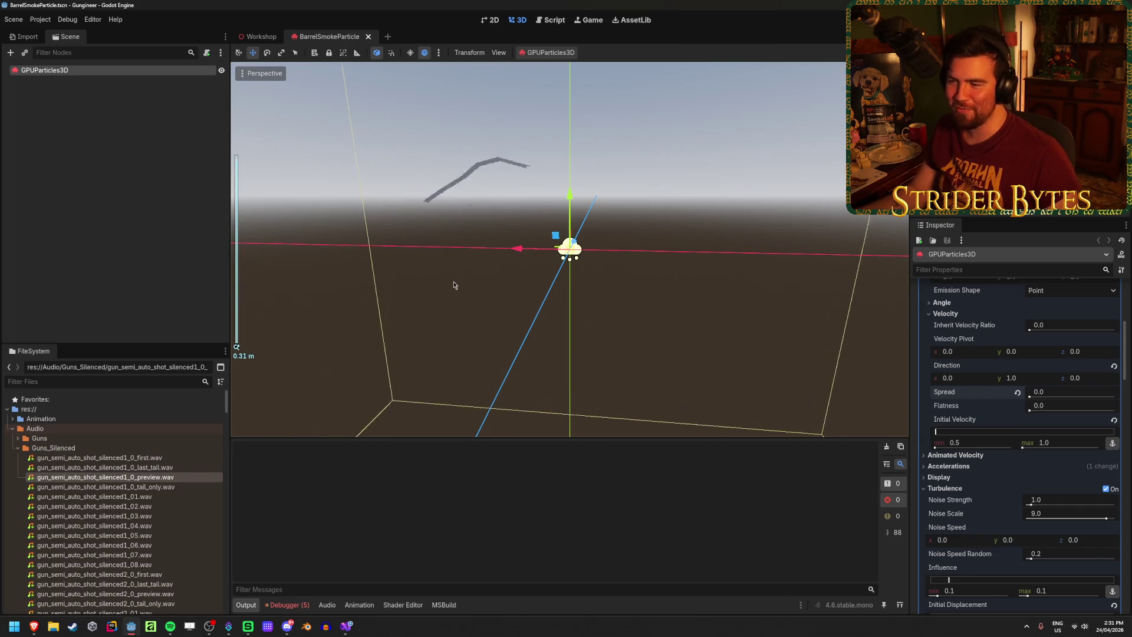
pyautogui.moveTo(480, 271)
pyautogui.mouseDown(button='middle')
pyautogui.moveTo(481, 289)
pyautogui.moveTo(480, 270)
pyautogui.moveTo(407, 280)
pyautogui.moveTo(386, 269)
pyautogui.mouseUp(button='middle')
pyautogui.scroll(-3, 481, 288)
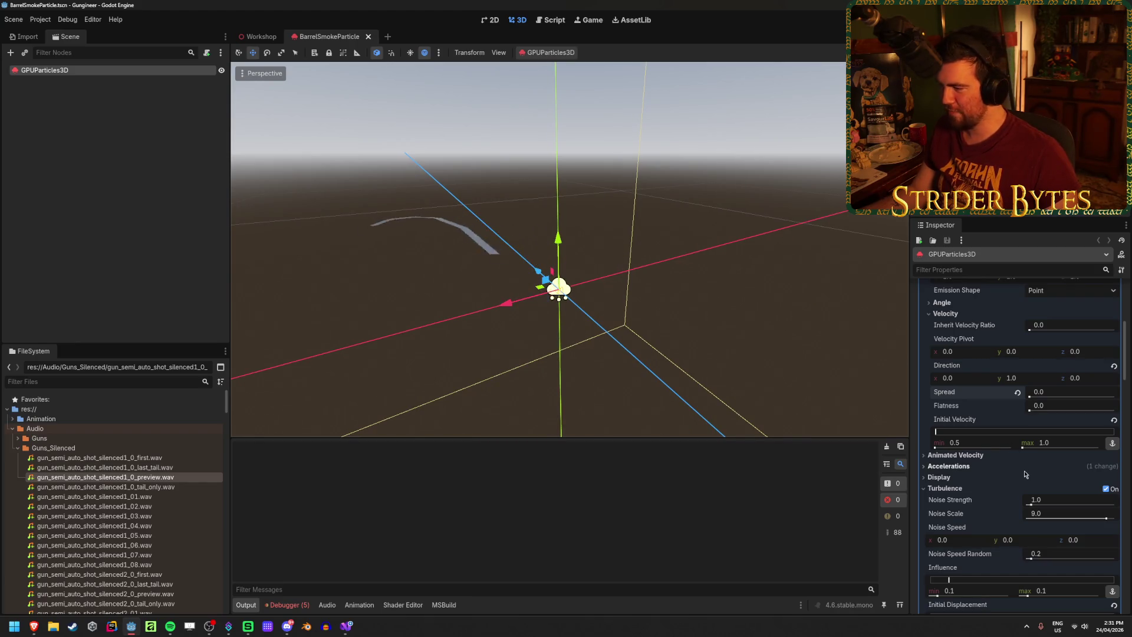
pyautogui.scroll(-5, 1026, 480)
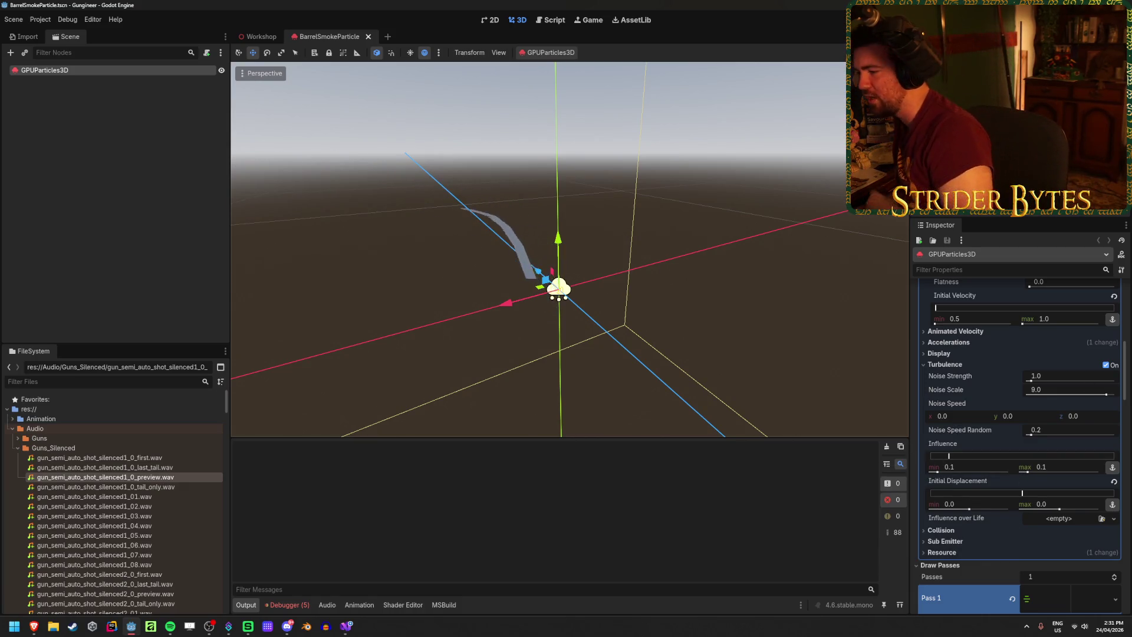
pyautogui.scroll(10, 1011, 337)
pyautogui.scroll(3, 1012, 338)
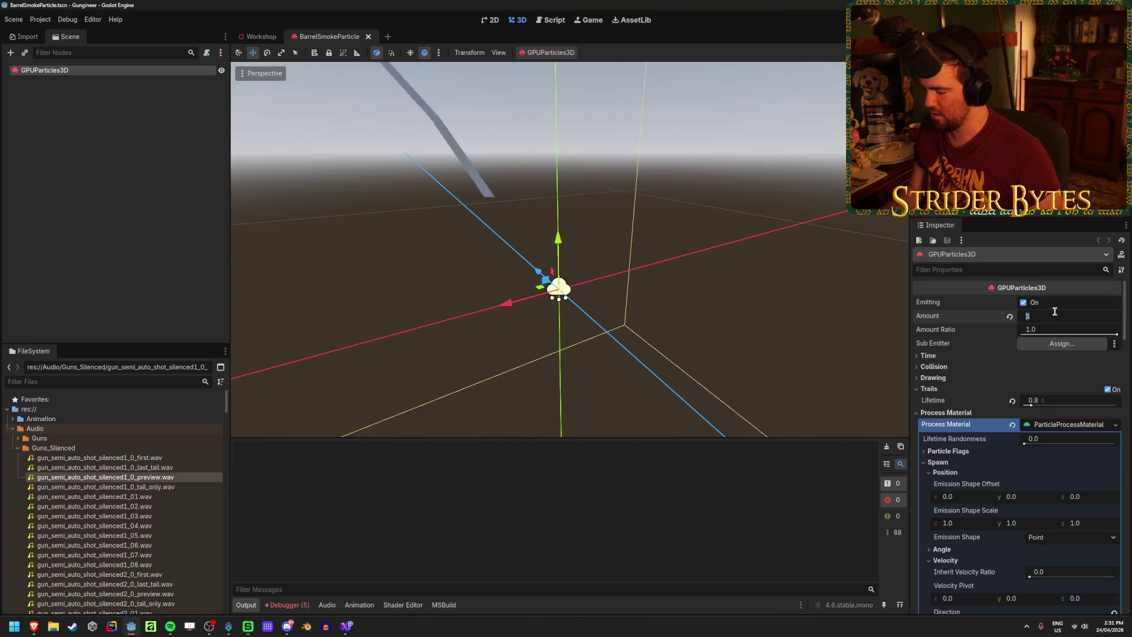
pyautogui.write('5')
# Save, then set the emitter Amount to 1 particle
pyautogui.hotkey('ctrl', 's')
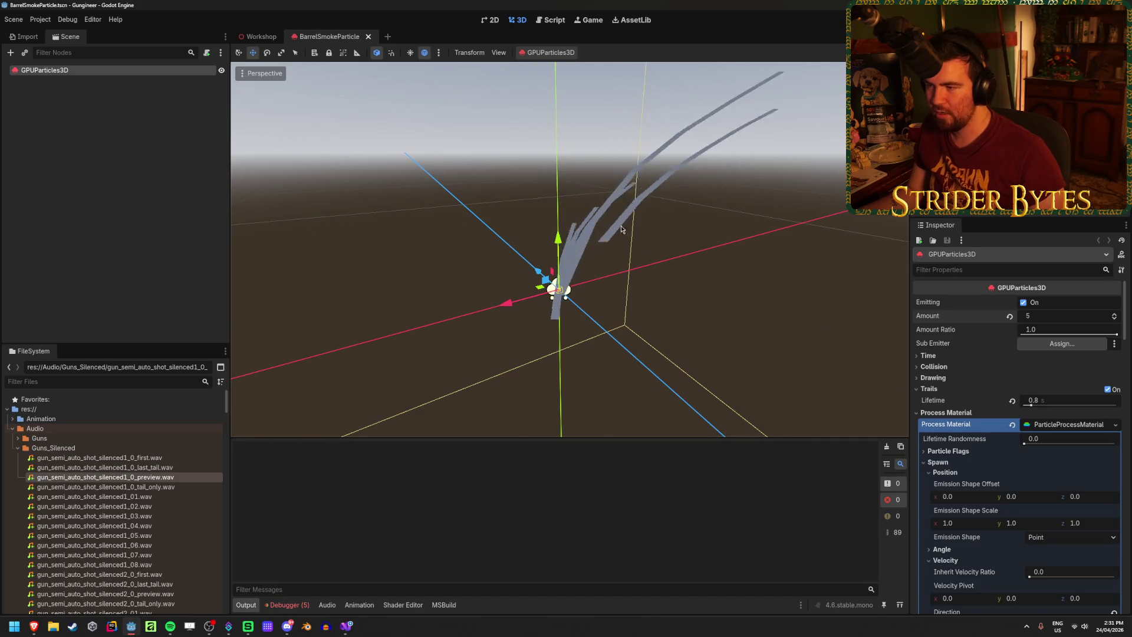
pyautogui.click(1055, 316)
pyautogui.write('1')
pyautogui.press('Return')
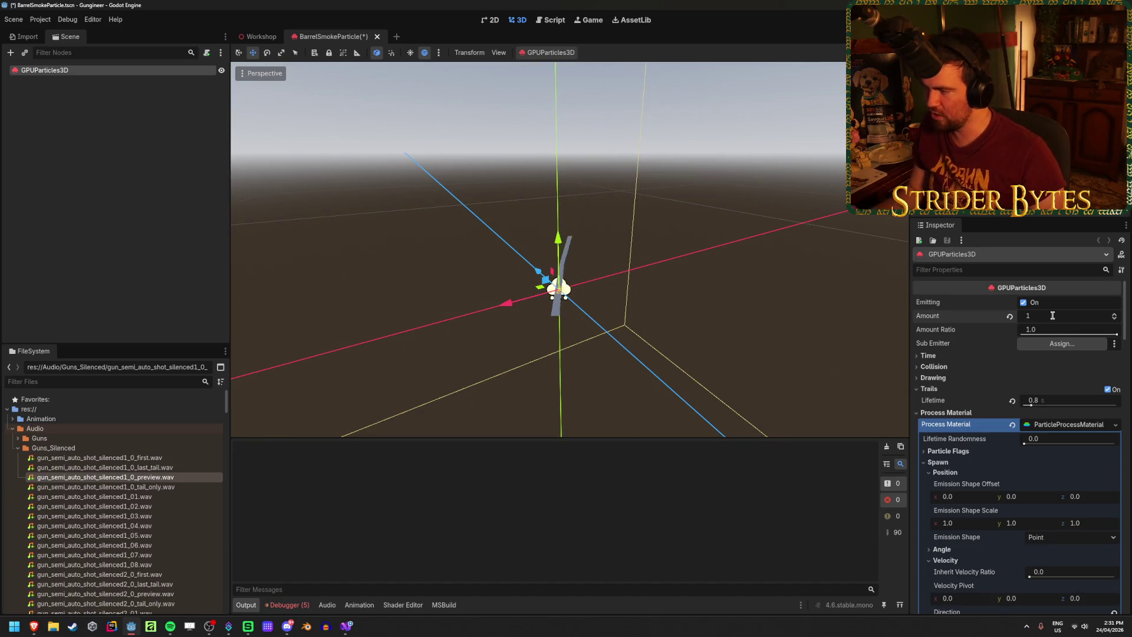
# Try 20 ribbon sections with a 0.001 m section length
pyautogui.scroll(-10, 1040, 390)
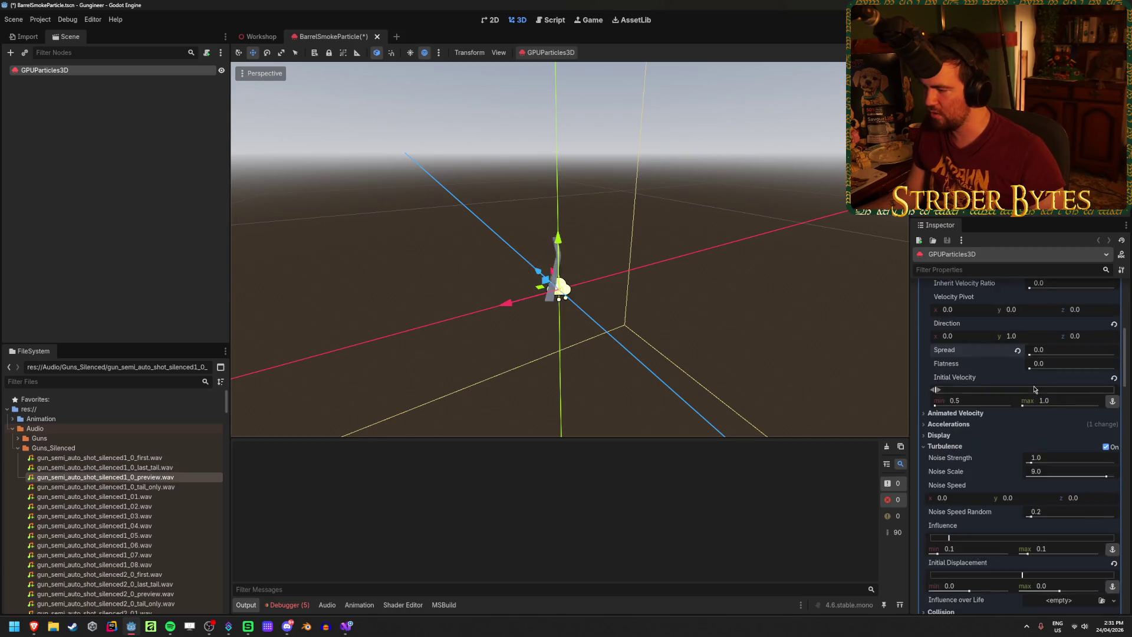
pyautogui.scroll(-5, 1031, 400)
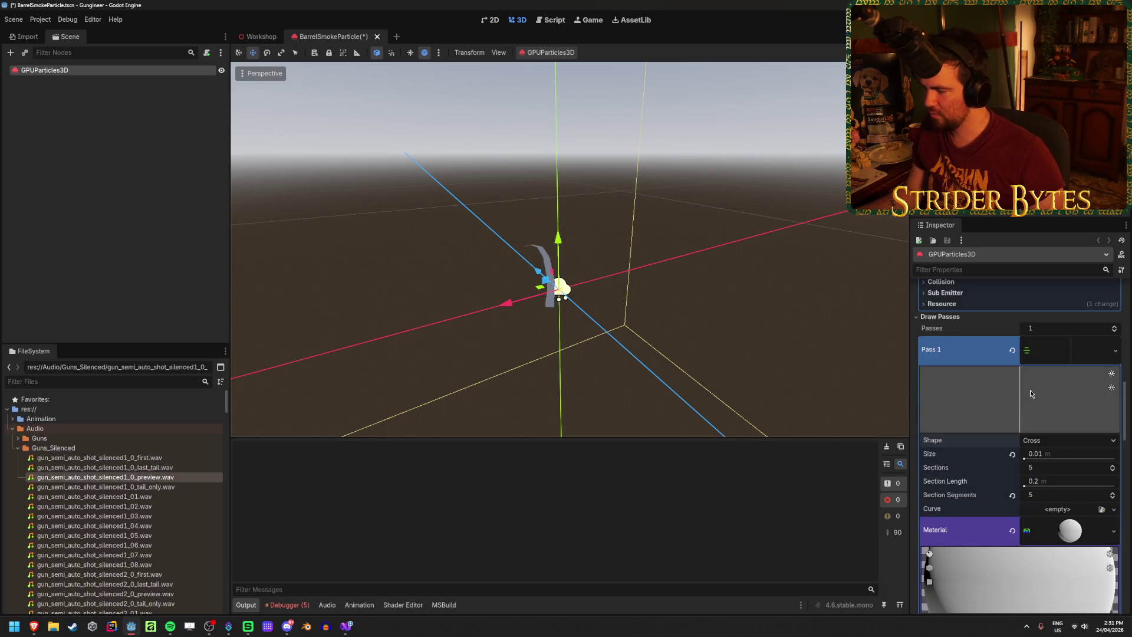
pyautogui.click(1045, 465)
pyautogui.write('20')
pyautogui.press('Return')
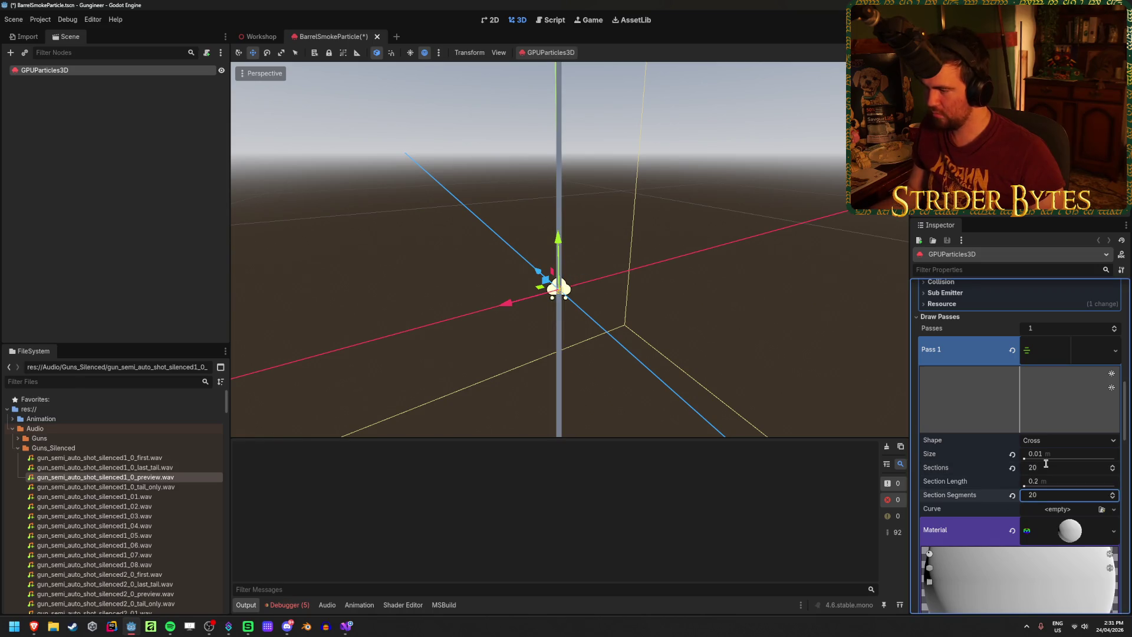
pyautogui.click(1064, 481)
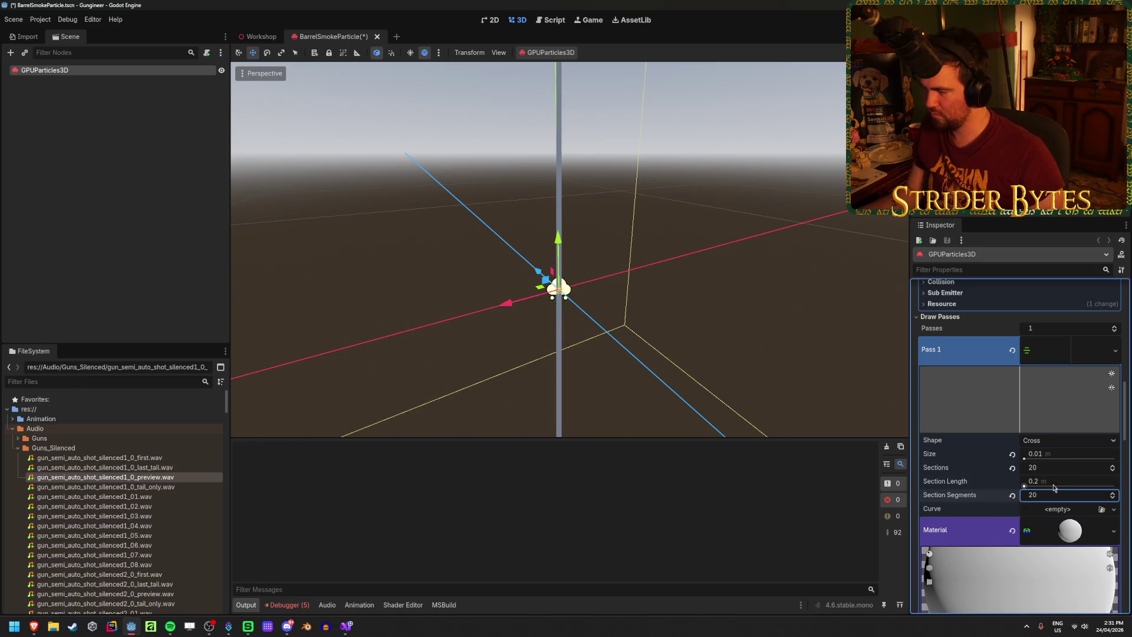
pyautogui.write('.0001')
pyautogui.press('Return')
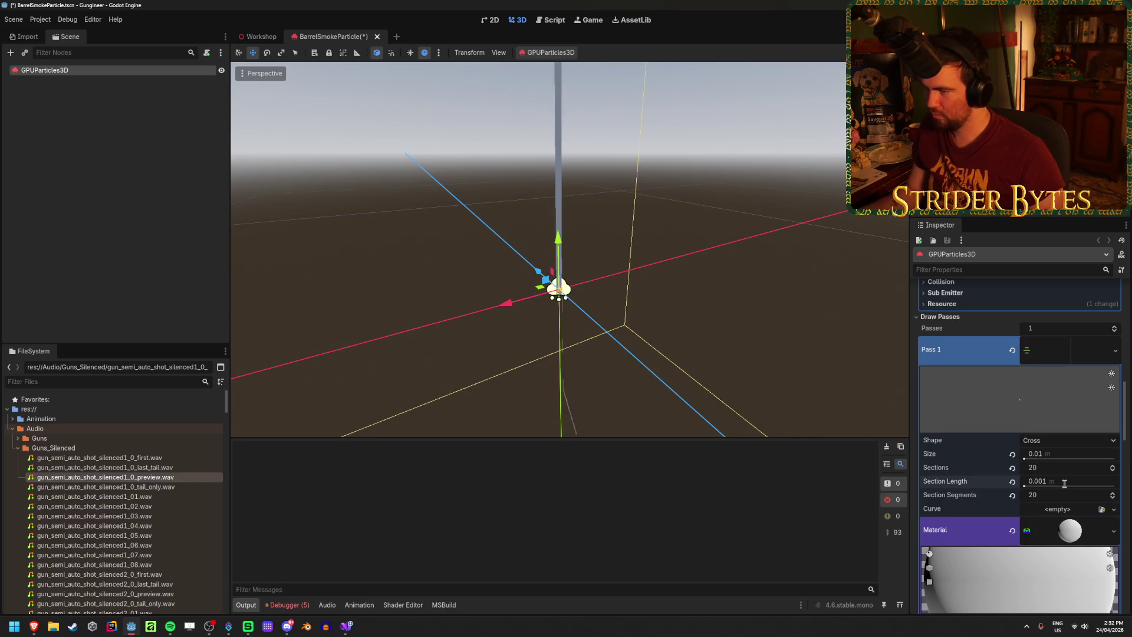
pyautogui.moveTo(747, 336)
pyautogui.mouseDown(button='middle')
pyautogui.moveTo(731, 265)
pyautogui.moveTo(737, 339)
pyautogui.moveTo(736, 310)
pyautogui.moveTo(704, 306)
pyautogui.mouseUp(button='middle')
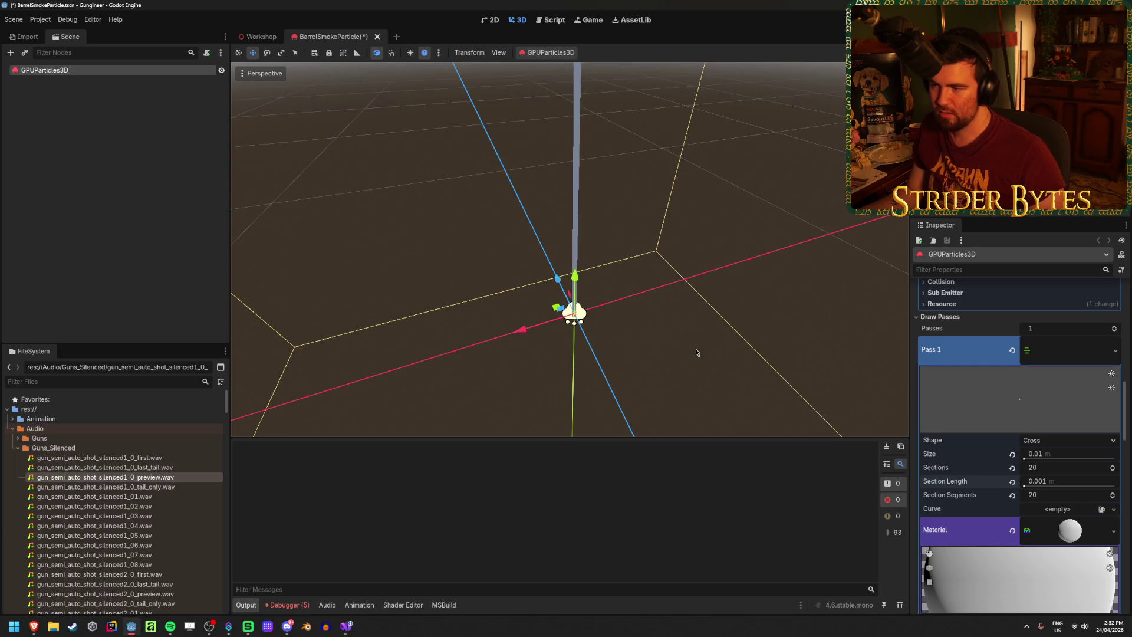
# Set the section length to 0.01 m and revert Sections and Section Segments
pyautogui.click(1060, 482)
pyautogui.write('0.01')
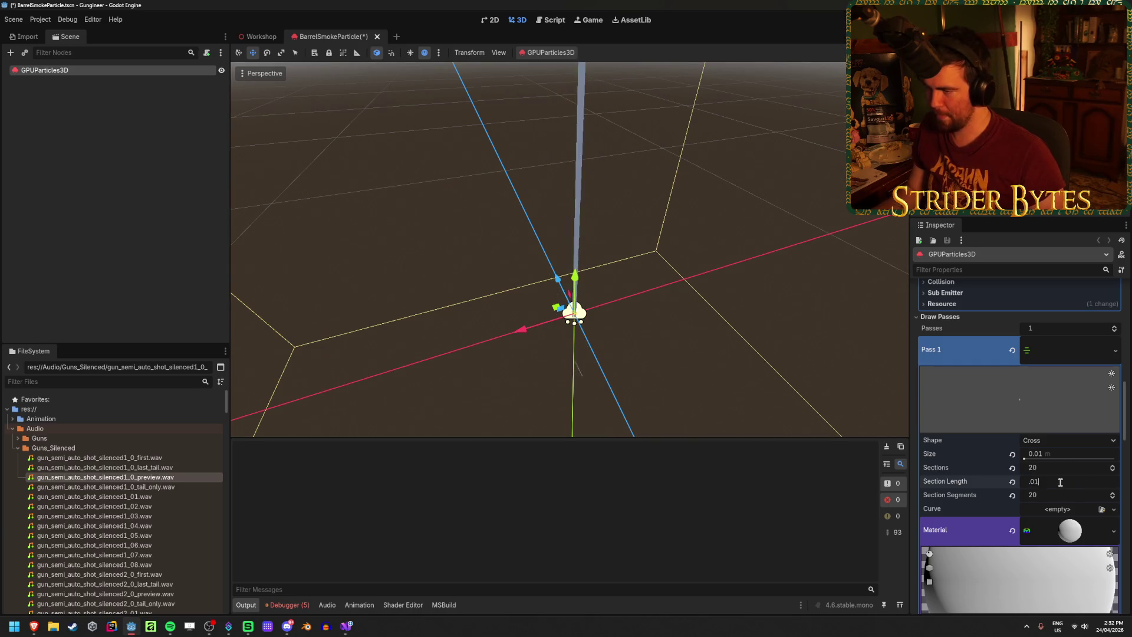
pyautogui.press('Return')
pyautogui.click(1012, 495)
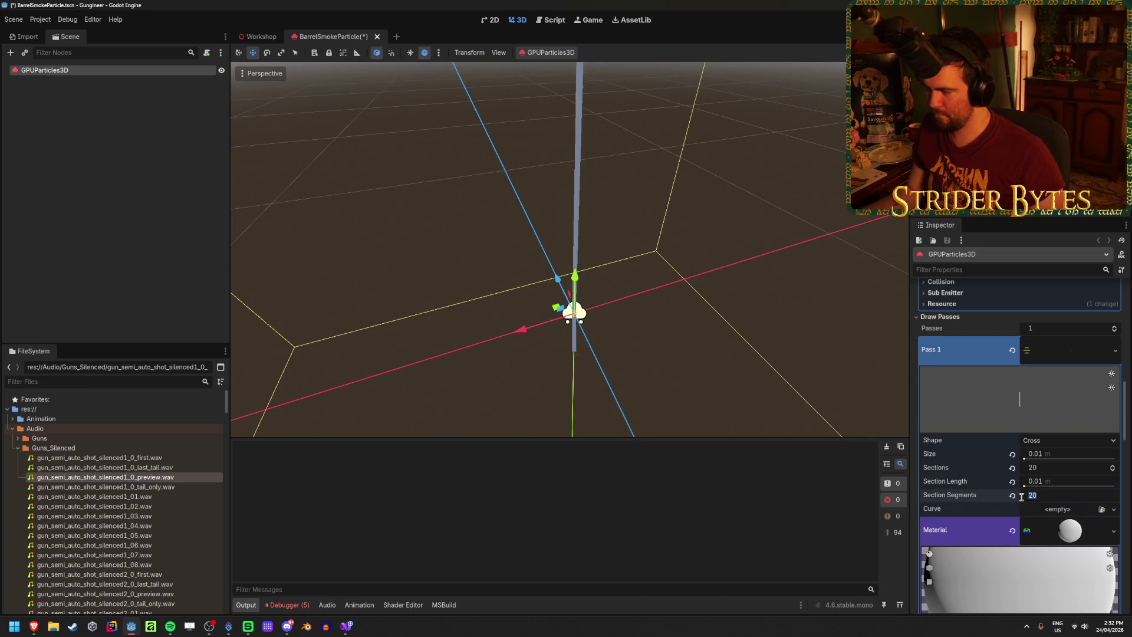
pyautogui.click(1012, 468)
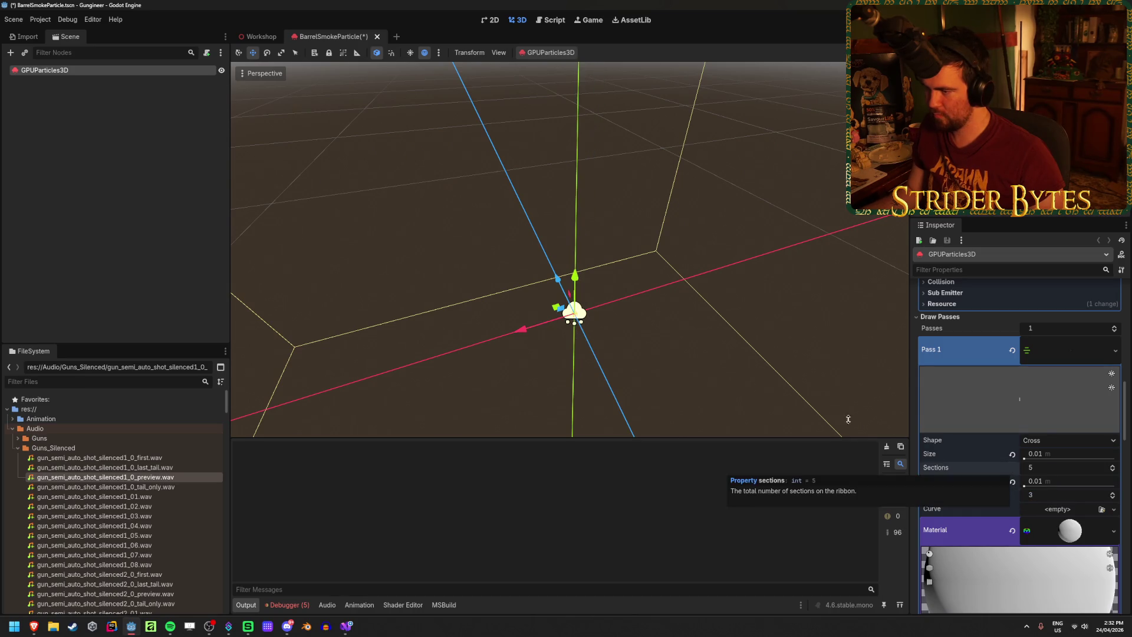
pyautogui.moveTo(649, 265)
pyautogui.mouseDown(button='middle')
pyautogui.moveTo(637, 253)
pyautogui.moveTo(660, 236)
pyautogui.moveTo(654, 224)
pyautogui.moveTo(637, 247)
pyautogui.moveTo(654, 236)
pyautogui.moveTo(639, 224)
pyautogui.moveTo(716, 341)
pyautogui.mouseUp(button='middle')
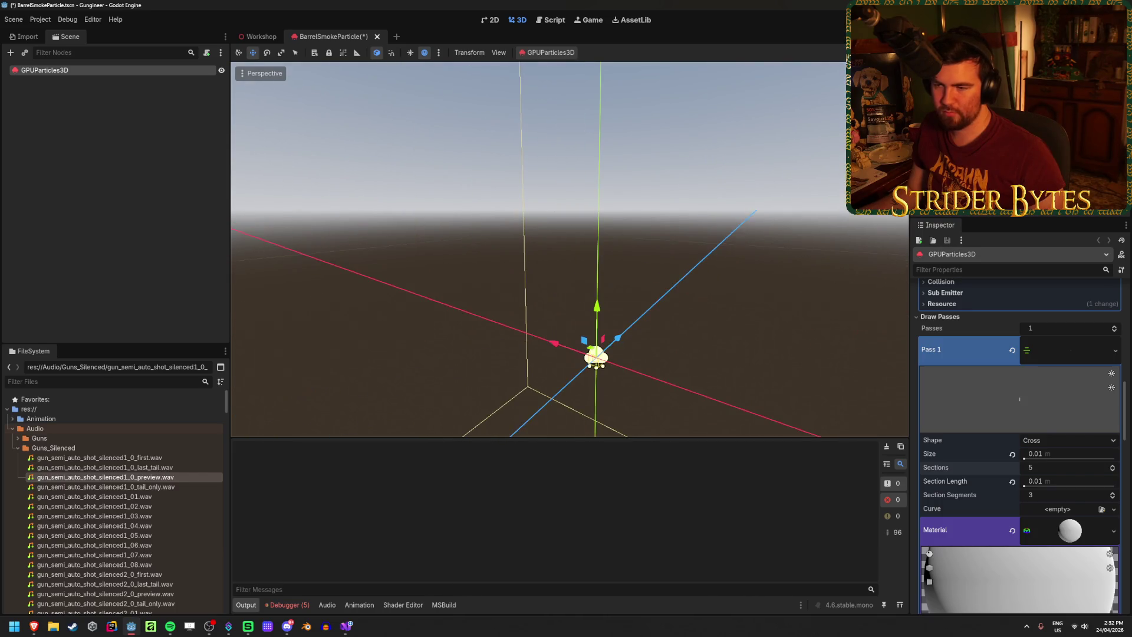
# Close the BarrelSmokeParticle scene tab, saving it first
pyautogui.rightClick(343, 40)
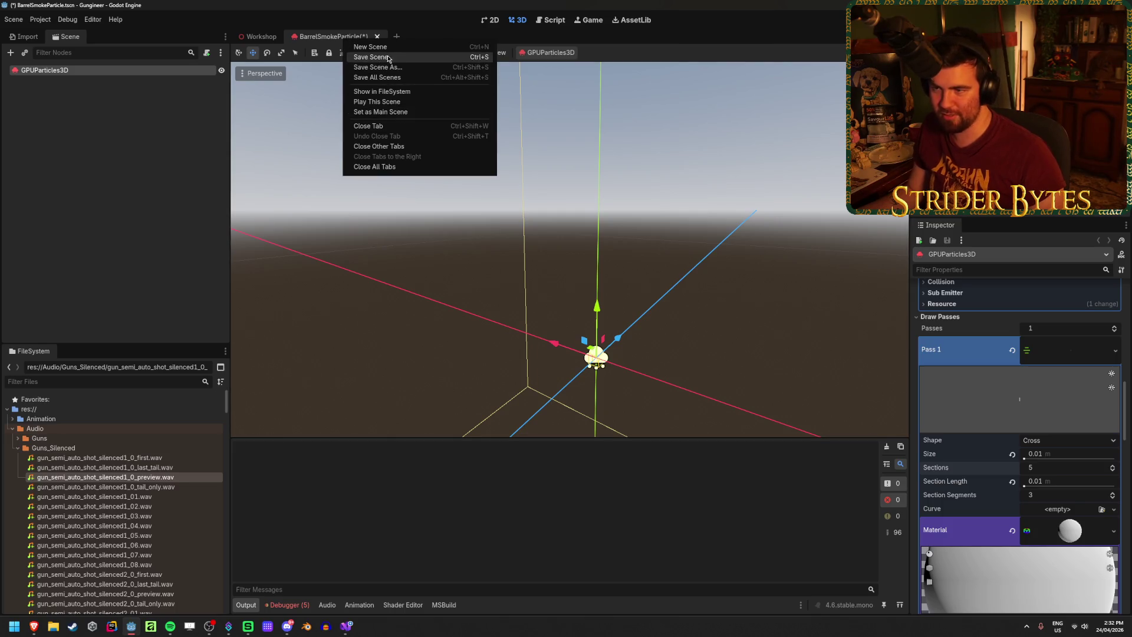
pyautogui.click(350, 11)
pyautogui.rightClick(347, 39)
pyautogui.click(392, 125)
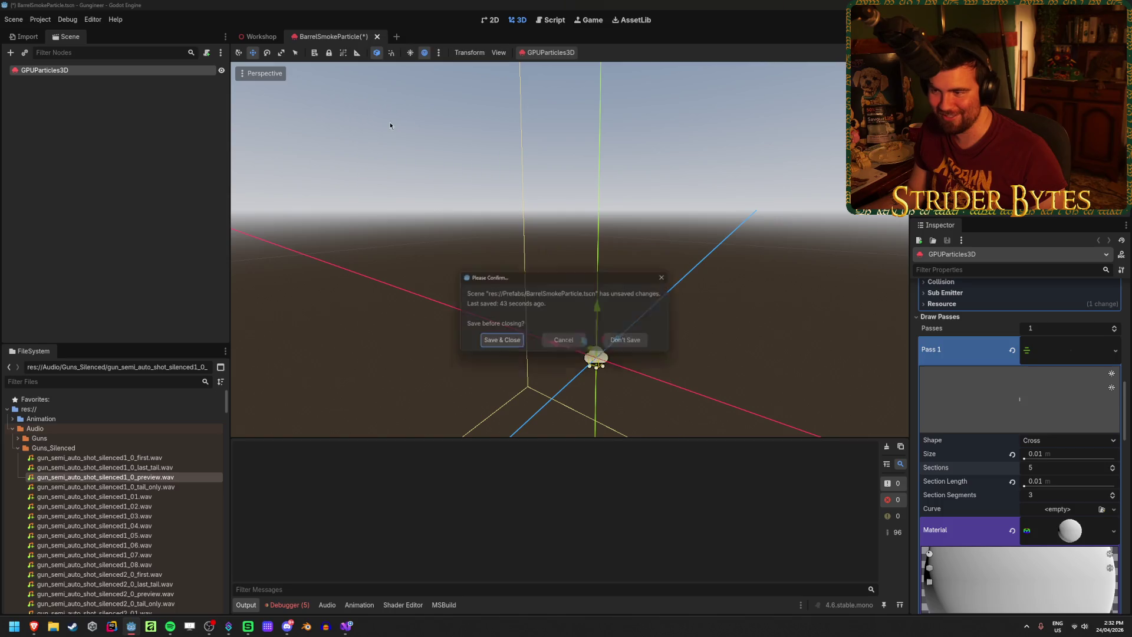
pyautogui.click(630, 343)
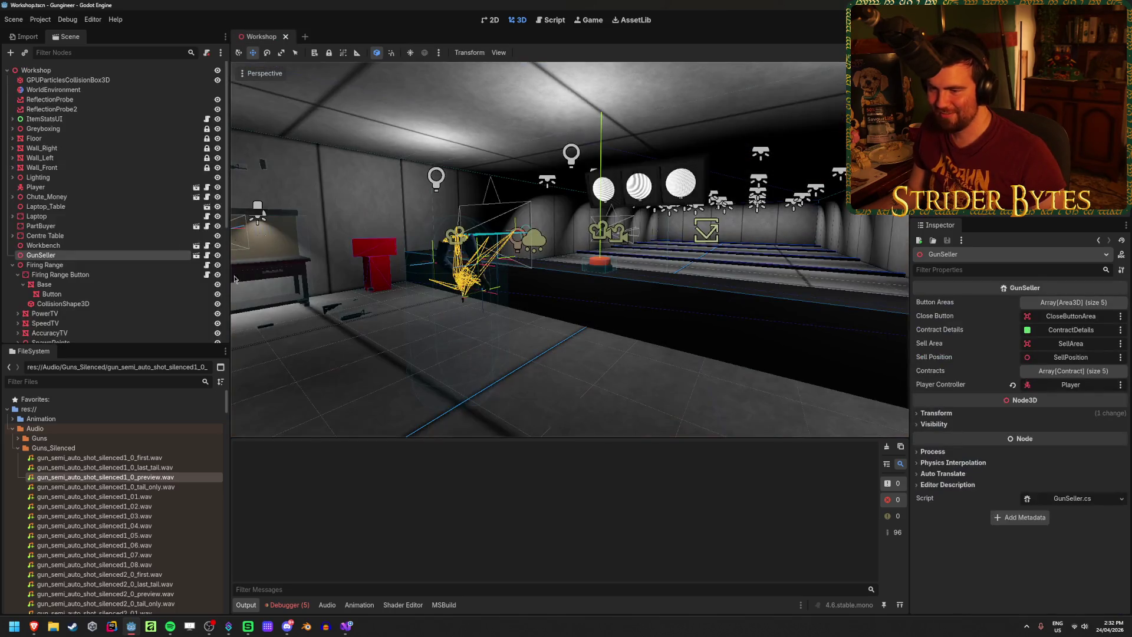
# Collapse Firing Range, look around the workshop, and reload the current project
pyautogui.click(13, 265)
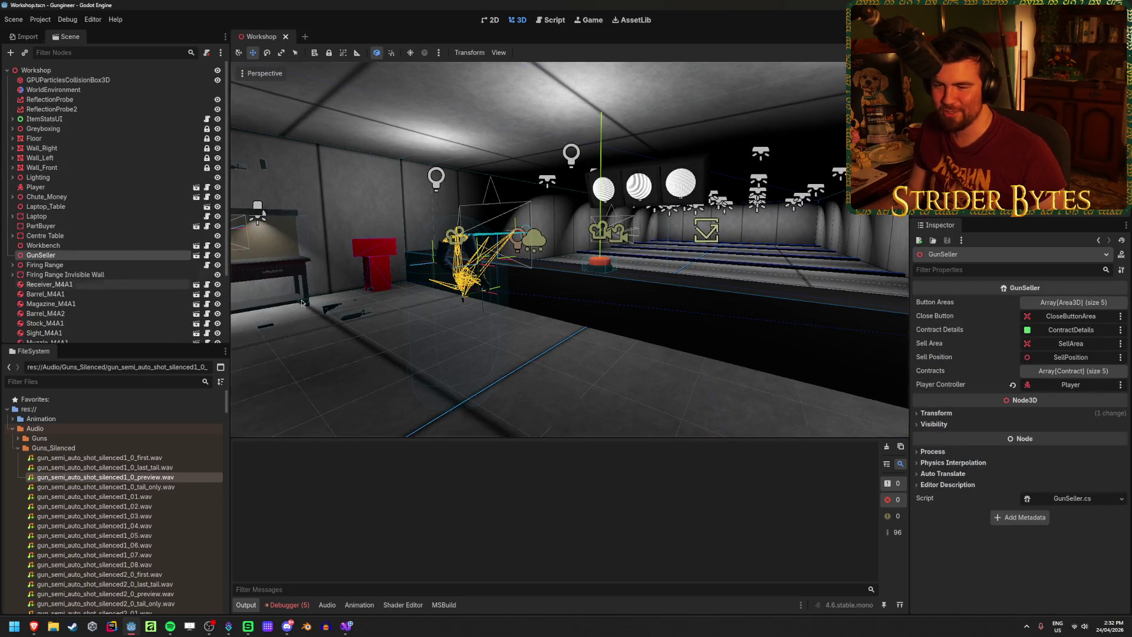
pyautogui.click(391, 304)
pyautogui.moveTo(391, 304)
pyautogui.mouseDown(button='right')
pyautogui.moveTo(354, 304)
pyautogui.moveTo(611, 385)
pyautogui.moveTo(725, 383)
pyautogui.moveTo(589, 386)
pyautogui.moveTo(625, 372)
pyautogui.moveTo(516, 287)
pyautogui.moveTo(532, 310)
pyautogui.moveTo(495, 306)
pyautogui.mouseUp(button='right')
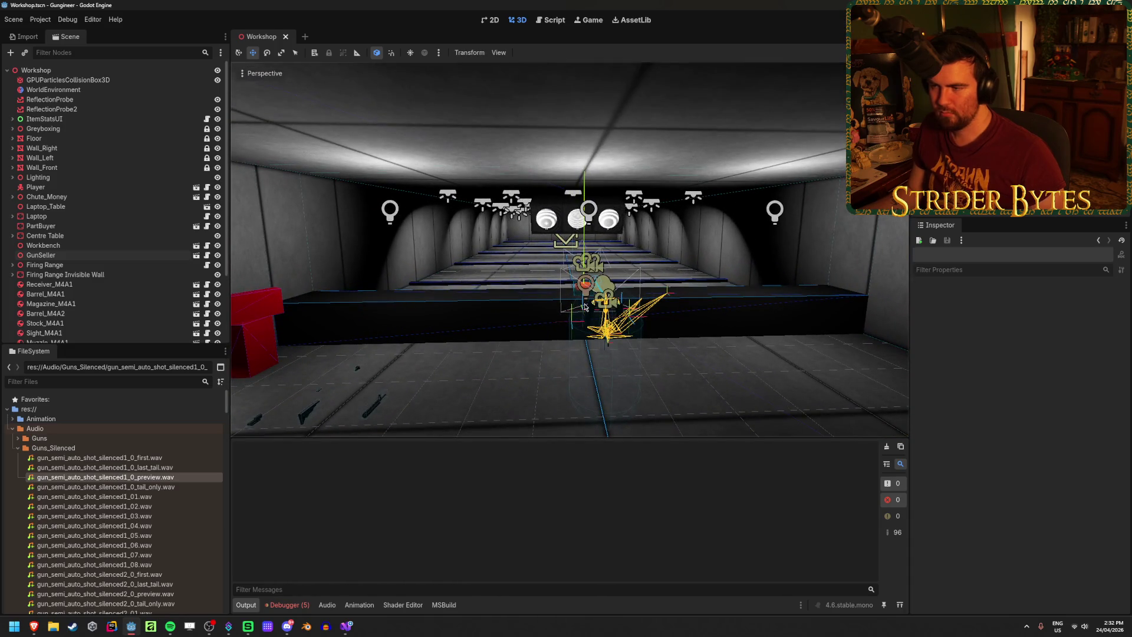
pyautogui.moveTo(586, 307); pyautogui.dragTo(447, 315, button='right')
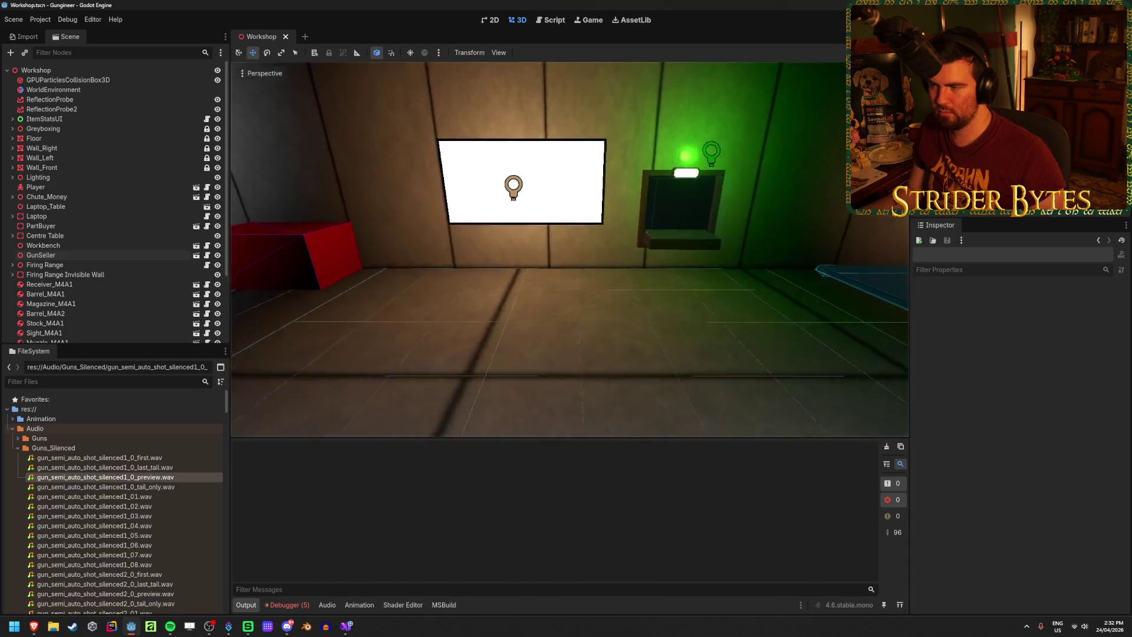
pyautogui.moveTo(554, 262); pyautogui.dragTo(554, 262, button='right')
pyautogui.click(40, 19)
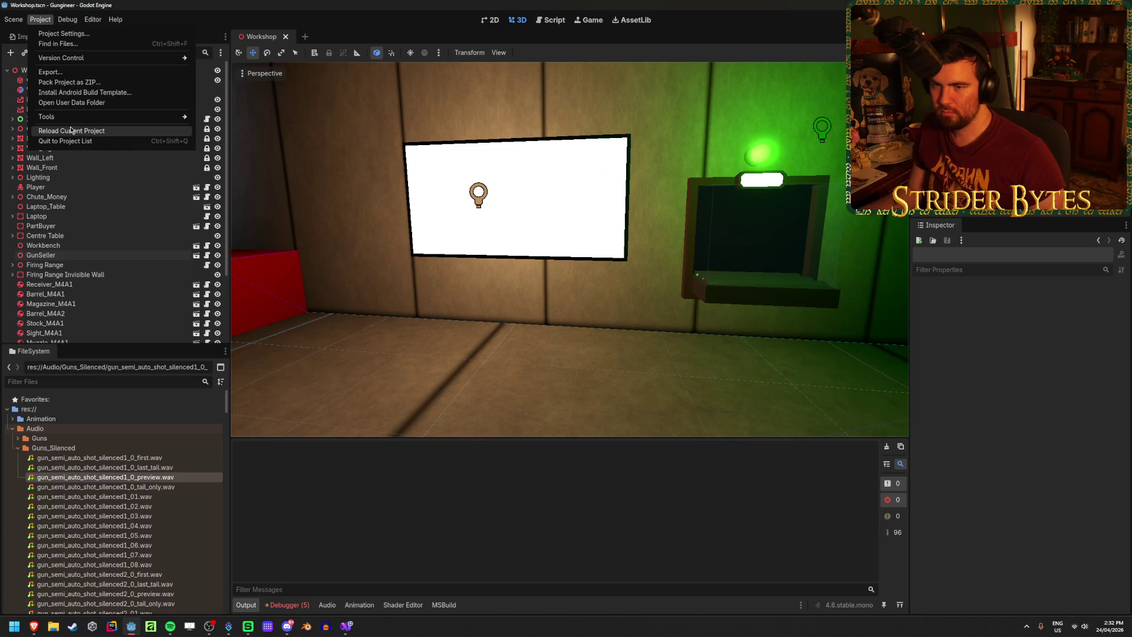
pyautogui.click(71, 131)
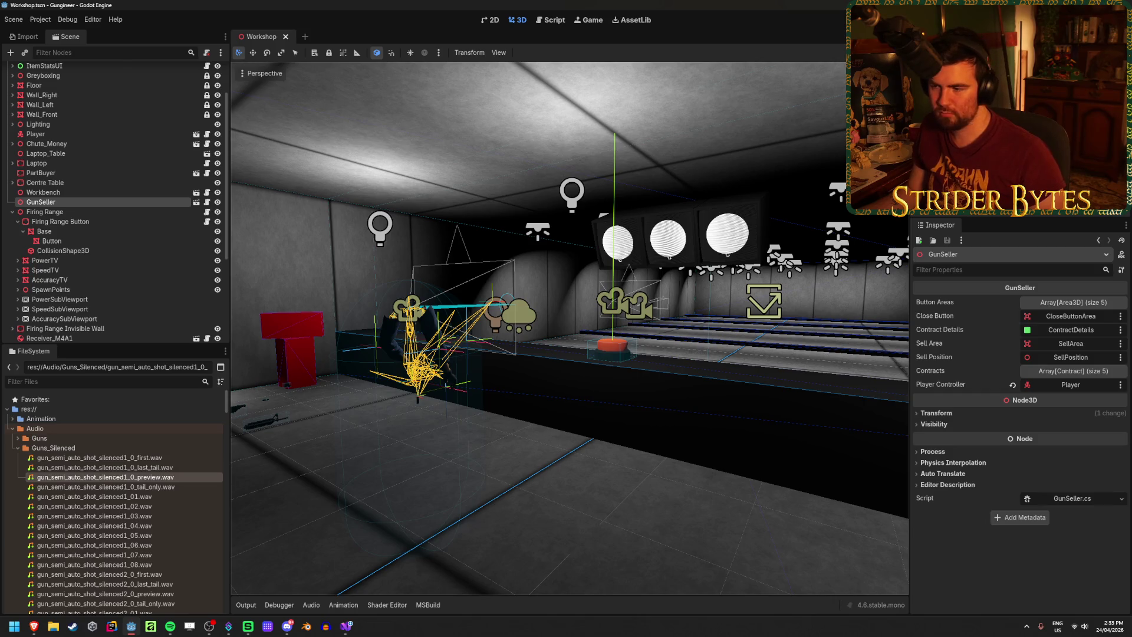
pyautogui.press('f')
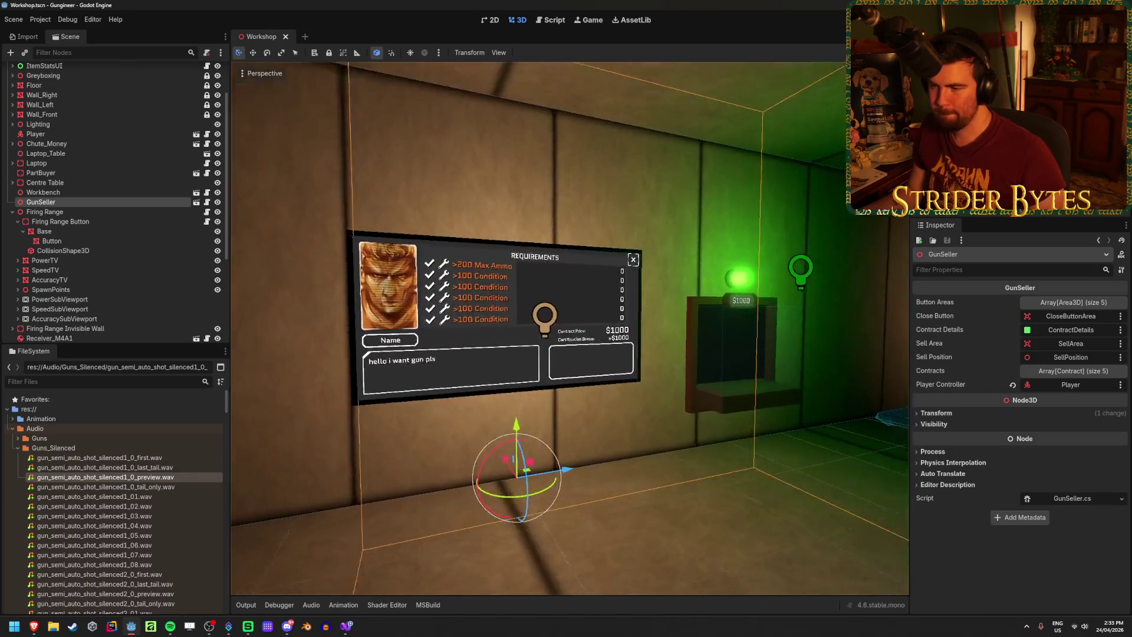
pyautogui.scroll(5, 570, 328)
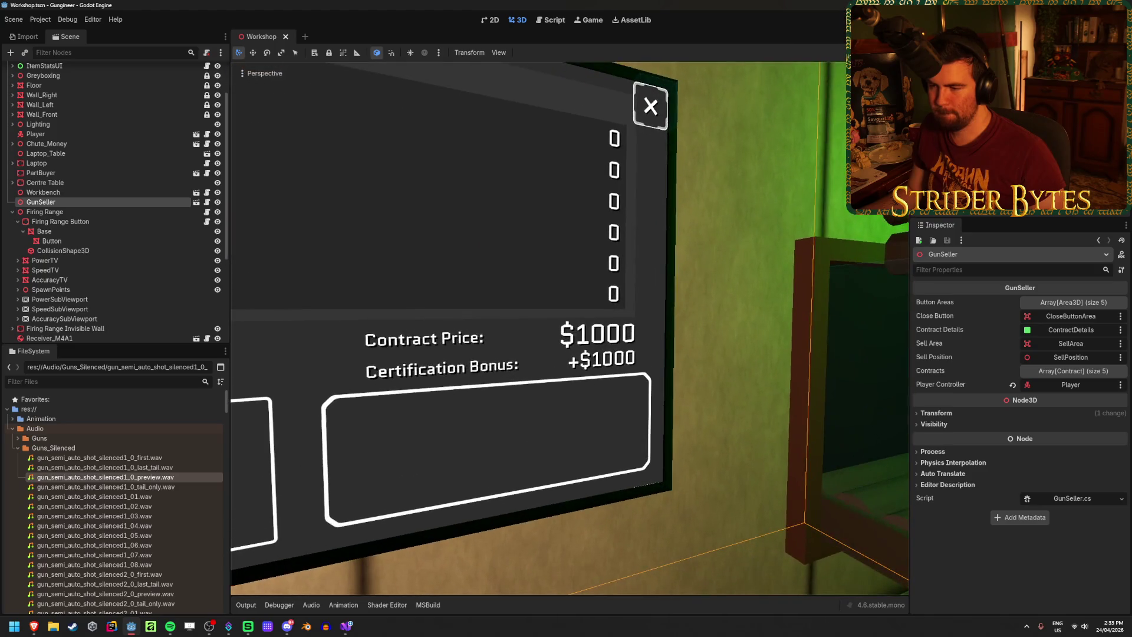
pyautogui.moveTo(569, 328)
pyautogui.mouseDown(button='right')
pyautogui.moveTo(683, 328)
pyautogui.moveTo(535, 455)
pyautogui.mouseUp(button='right')
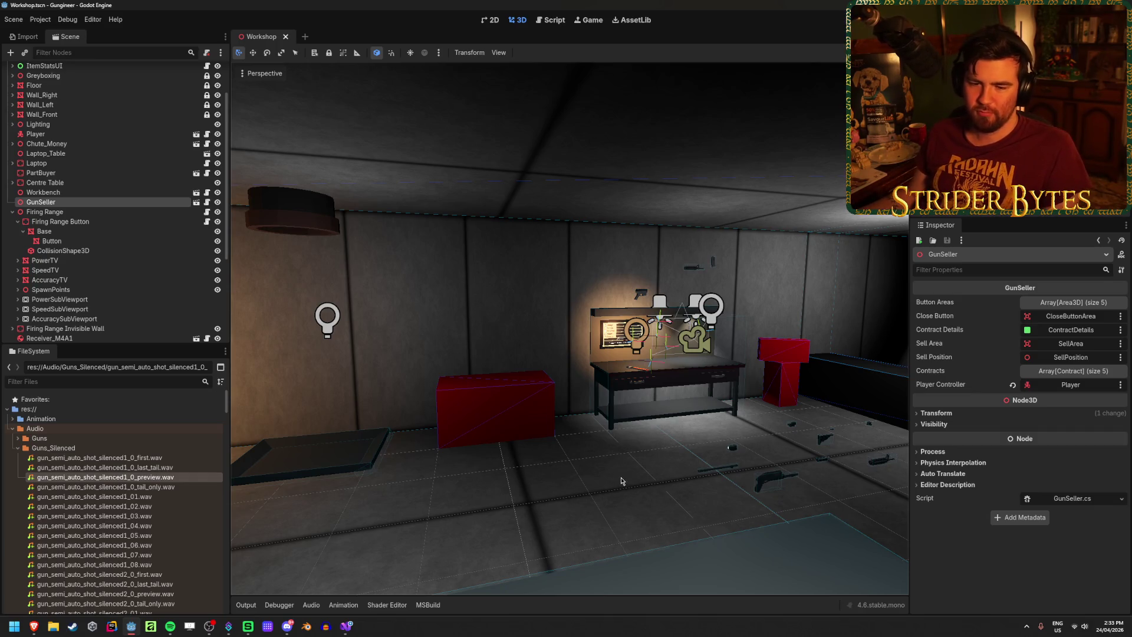
pyautogui.moveTo(620, 480)
pyautogui.mouseDown(button='right')
pyautogui.moveTo(639, 481)
pyautogui.moveTo(589, 483)
pyautogui.mouseUp(button='right')
pyautogui.click(543, 480)
pyautogui.moveTo(663, 343); pyautogui.dragTo(624, 312, button='right')
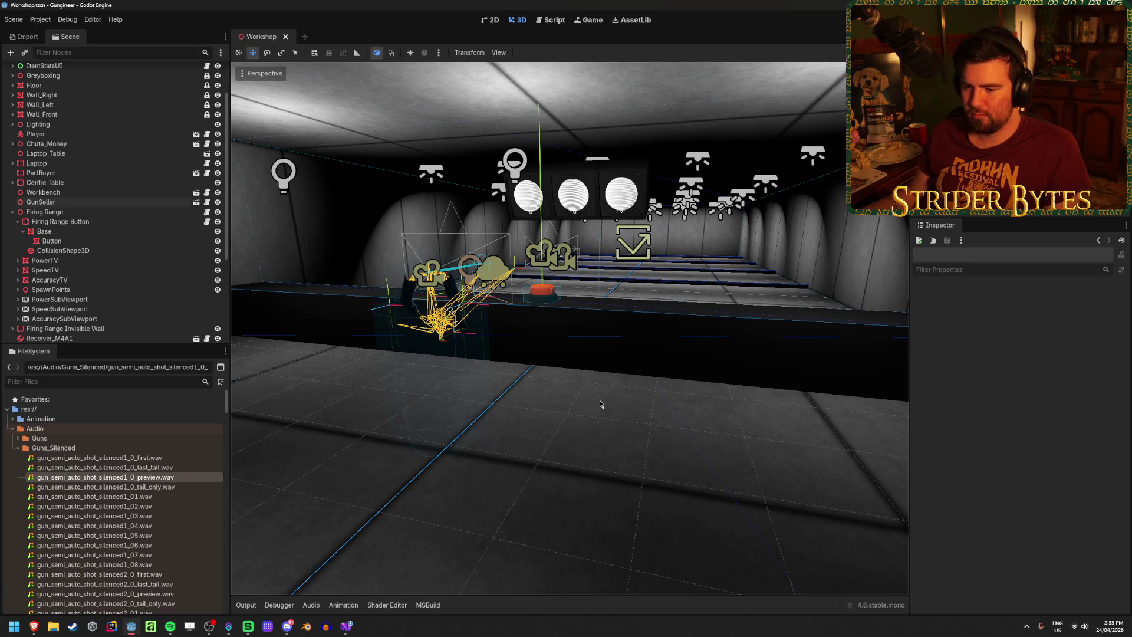
pyautogui.hotkey('alt', 'Tab')
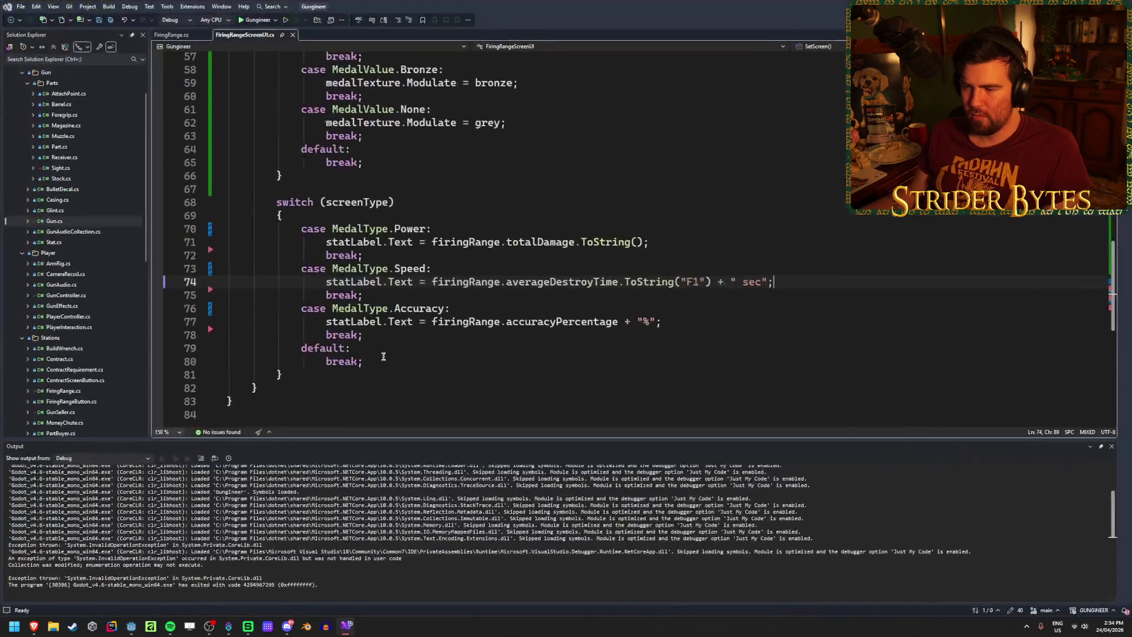
# Close the Output pane, open GunController.cs, and inspect its damageDealt and remainingAmmo fields
pyautogui.click(1111, 446)
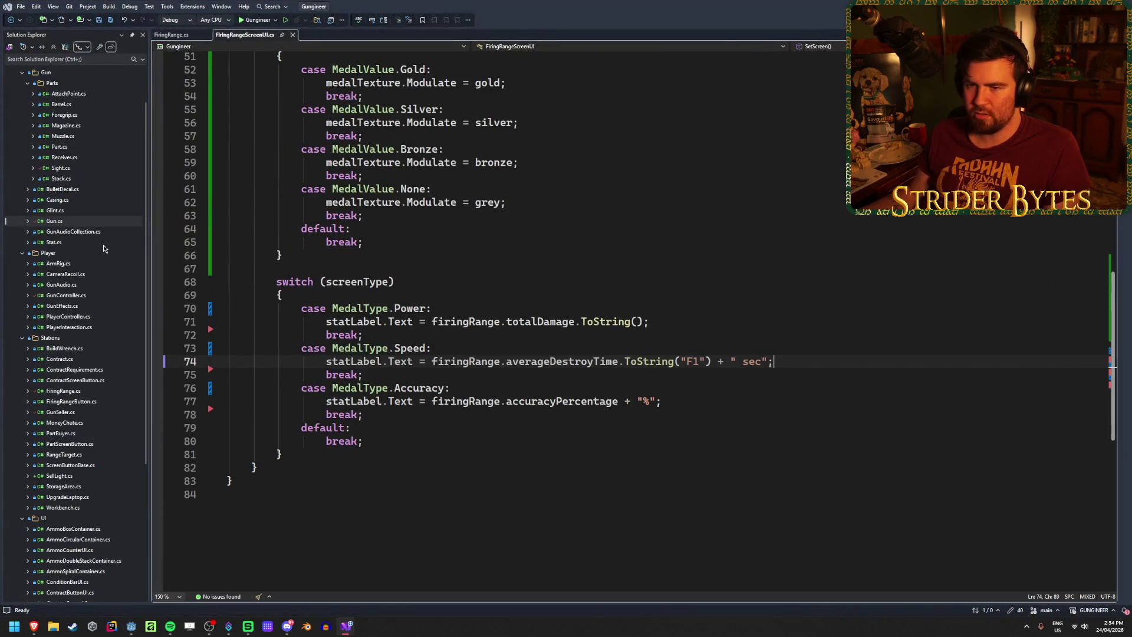
pyautogui.doubleClick(66, 294)
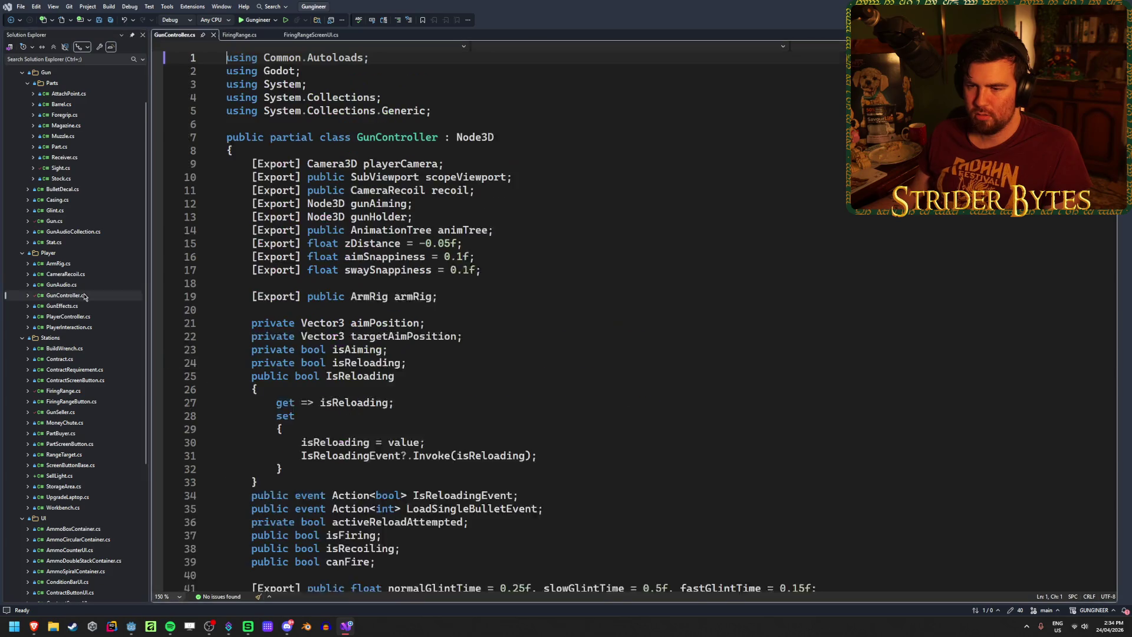
pyautogui.scroll(-10, 455, 267)
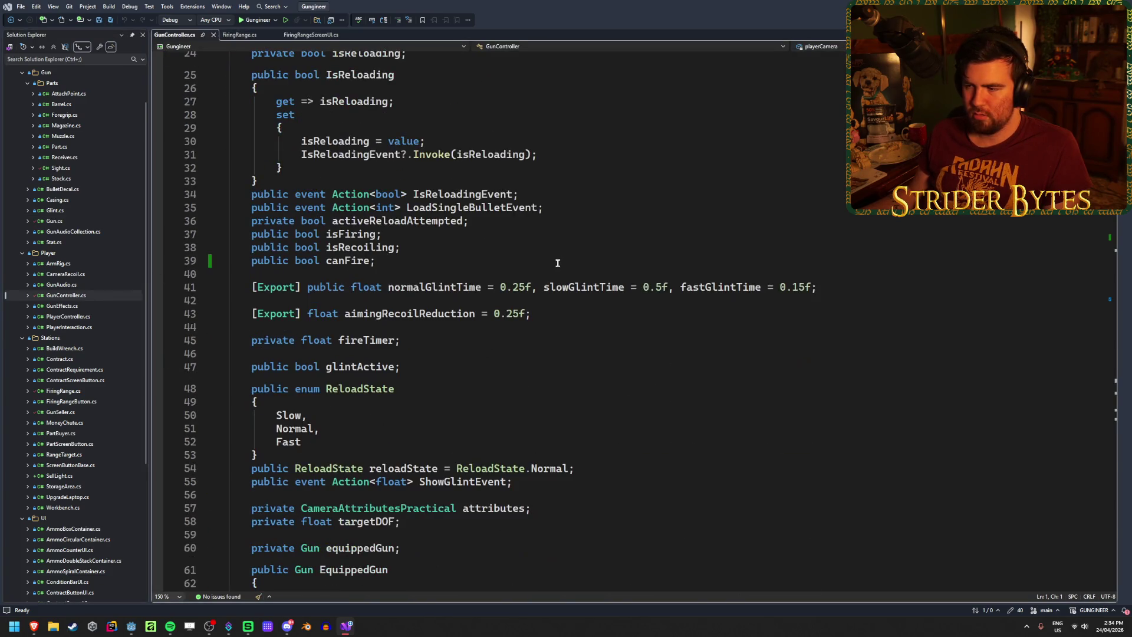
pyautogui.scroll(-9, 556, 262)
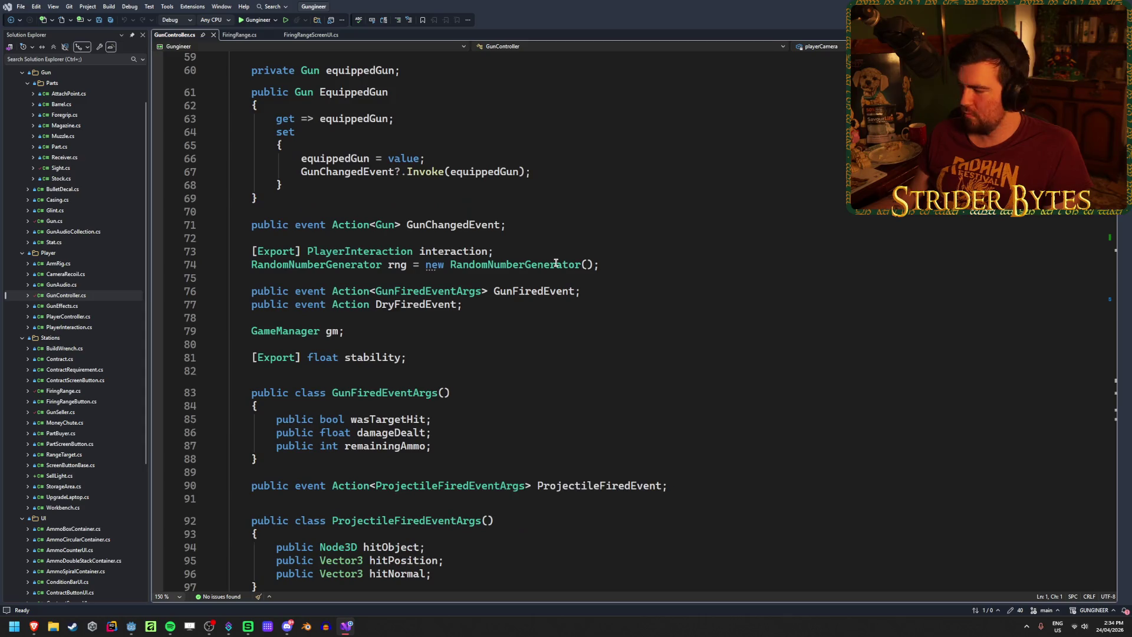
pyautogui.scroll(-3, 554, 263)
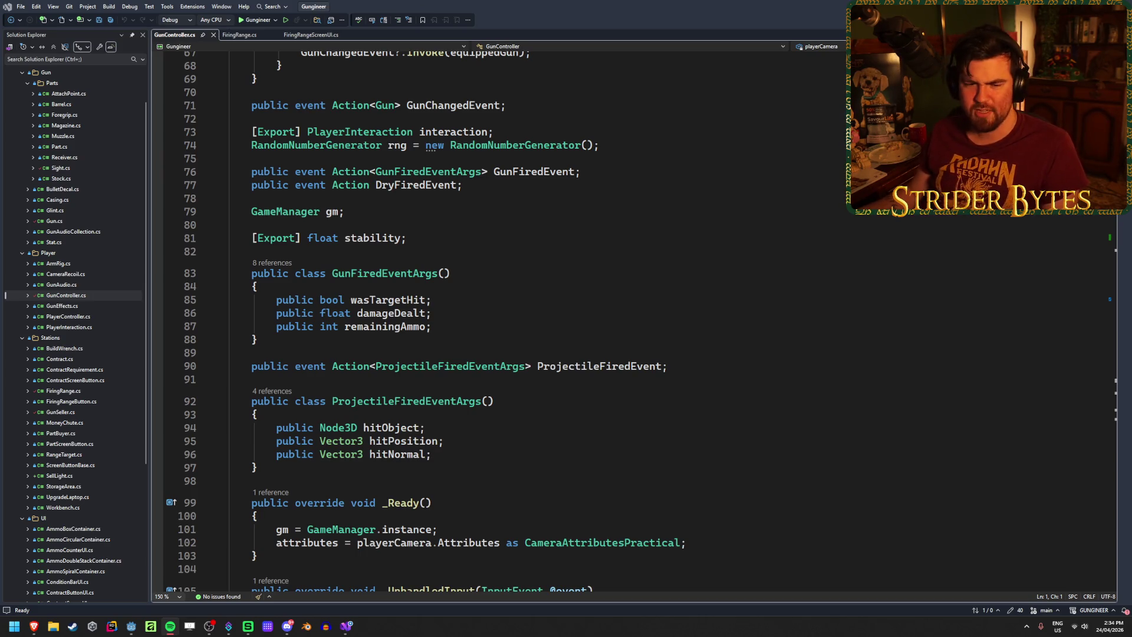
pyautogui.click(613, 310)
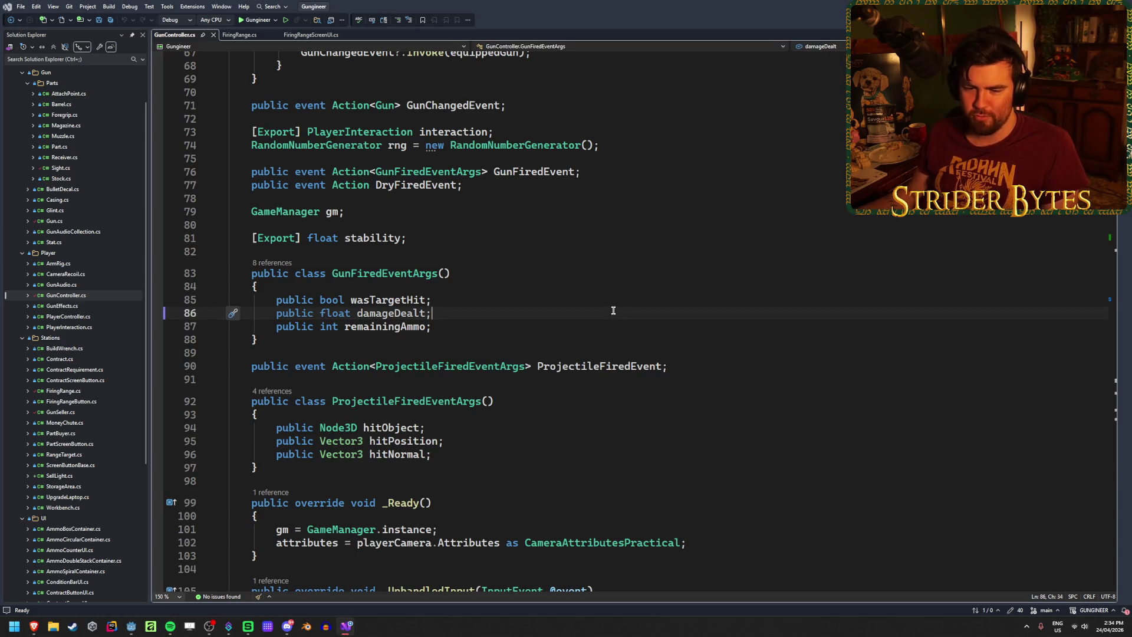
pyautogui.click(561, 327)
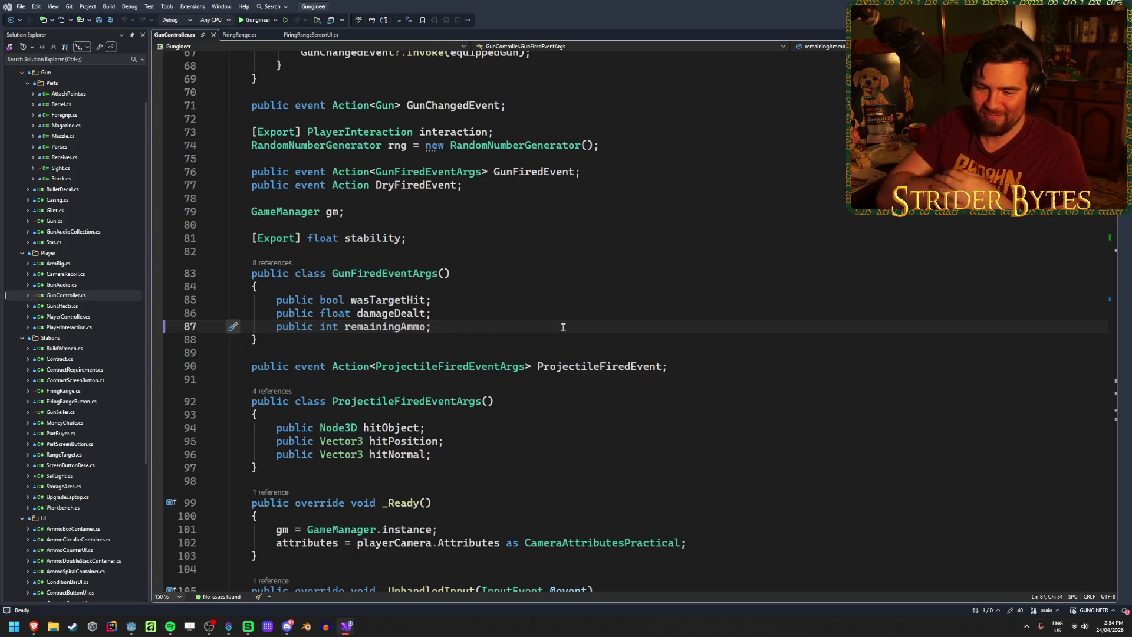
# In Fire(), check the y spread, spreadVector creation and non-aiming spread-doubling lines
pyautogui.scroll(5, 563, 327)
pyautogui.scroll(12, 563, 326)
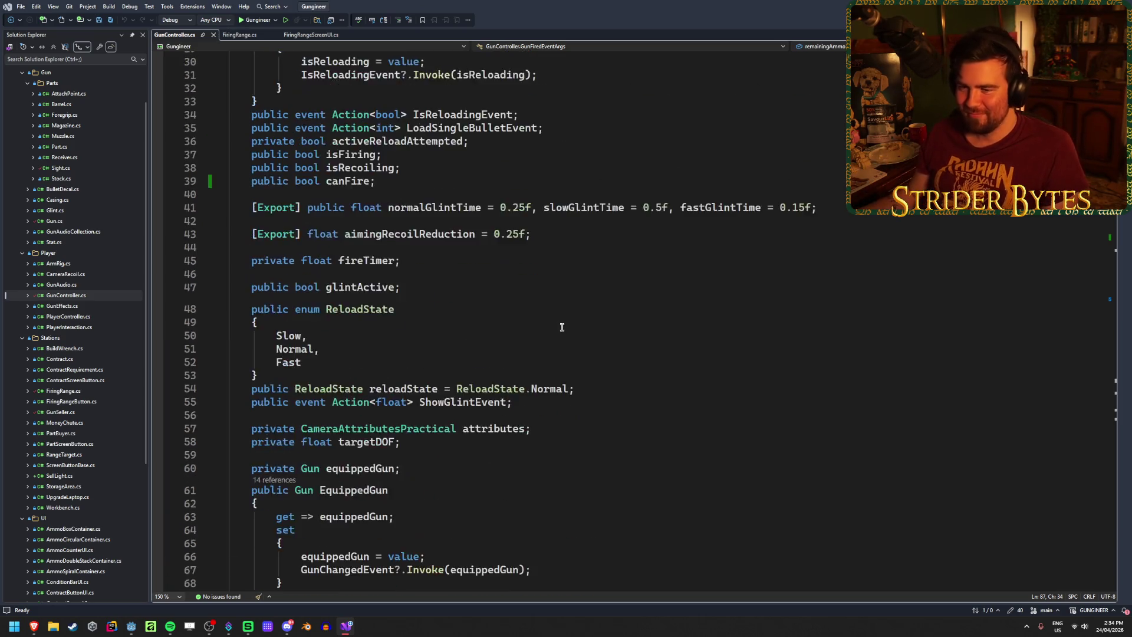
pyautogui.scroll(-20, 537, 348)
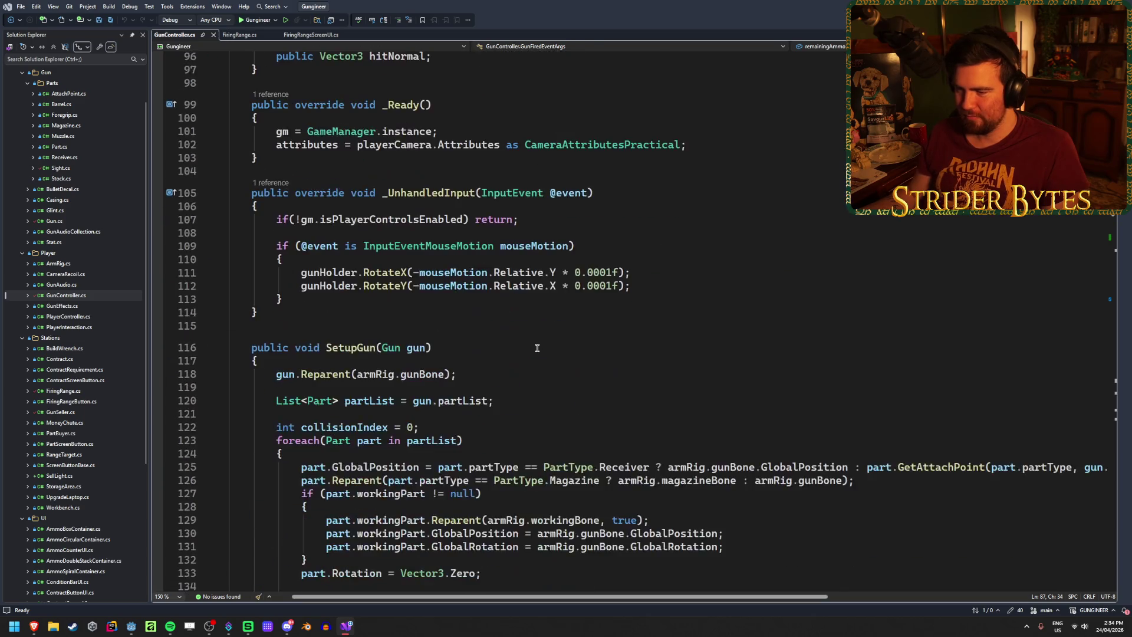
pyautogui.scroll(-20, 537, 348)
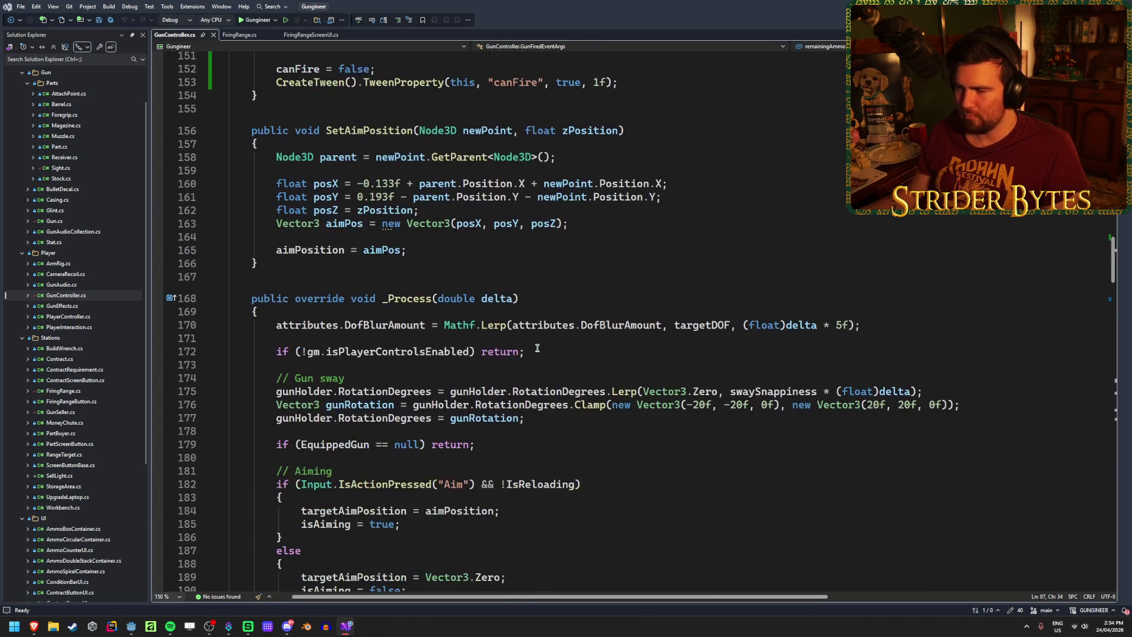
pyautogui.scroll(-14, 537, 348)
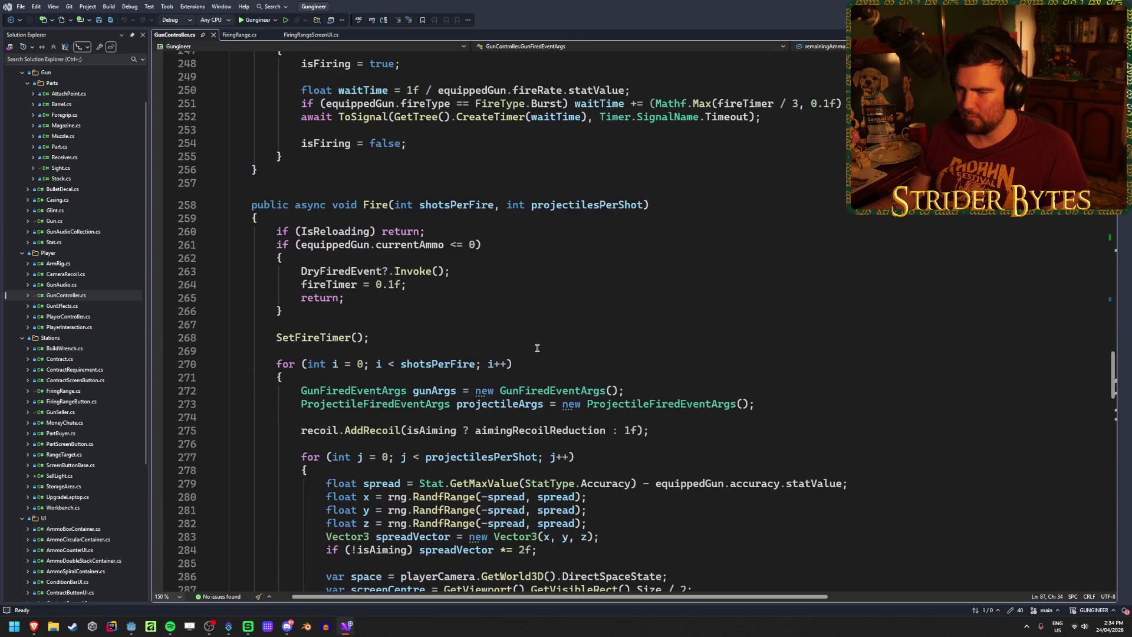
pyautogui.scroll(-3, 537, 348)
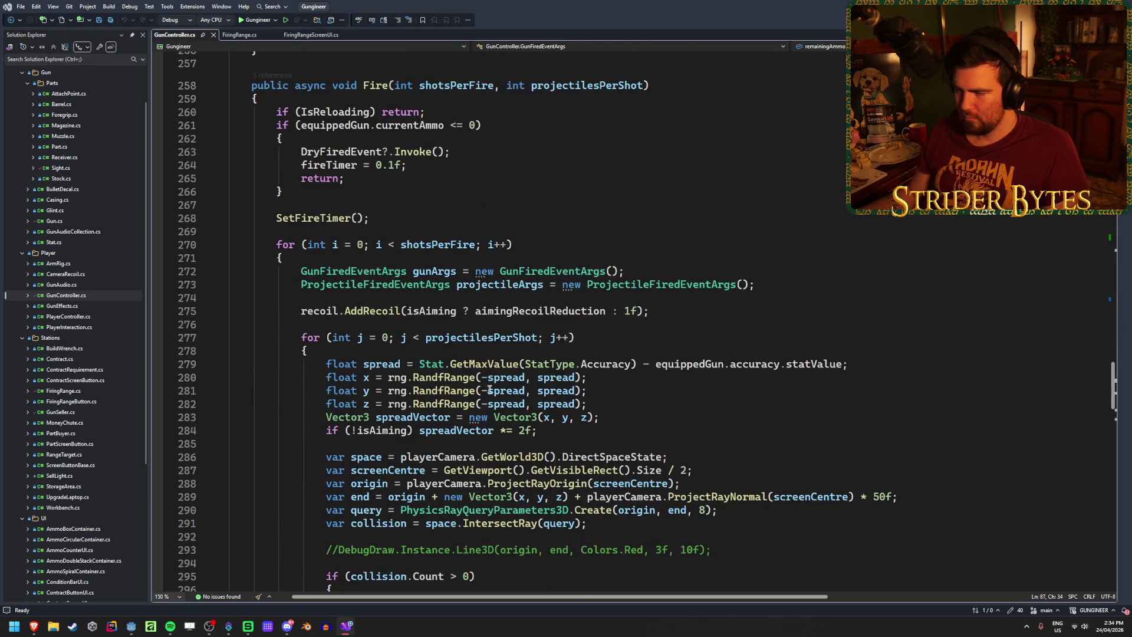
pyautogui.click(630, 387)
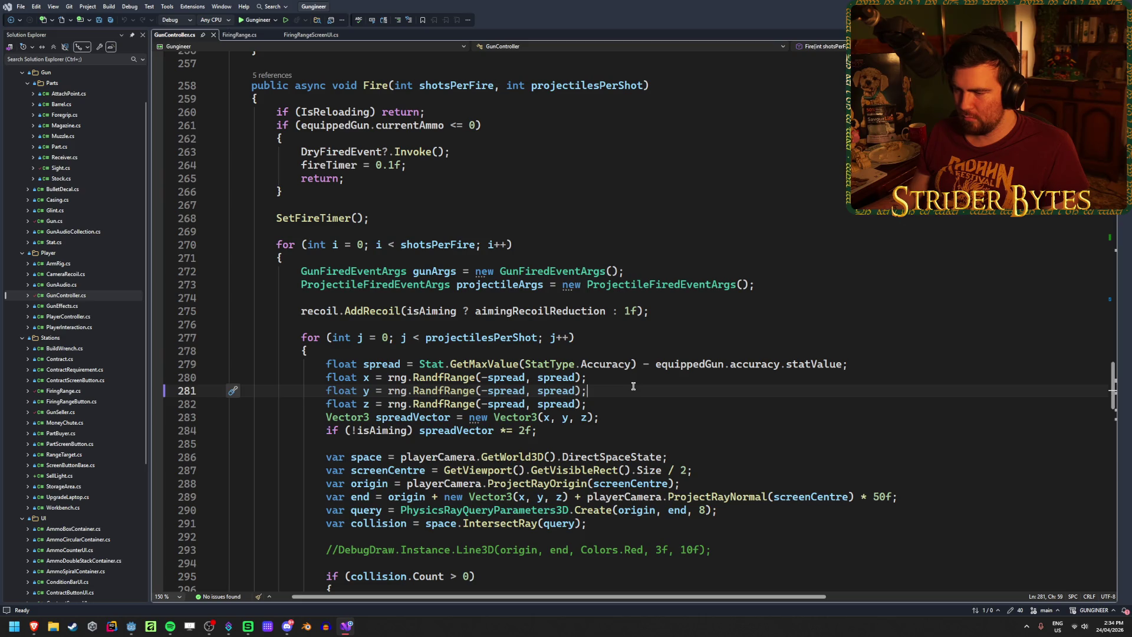
pyautogui.click(623, 416)
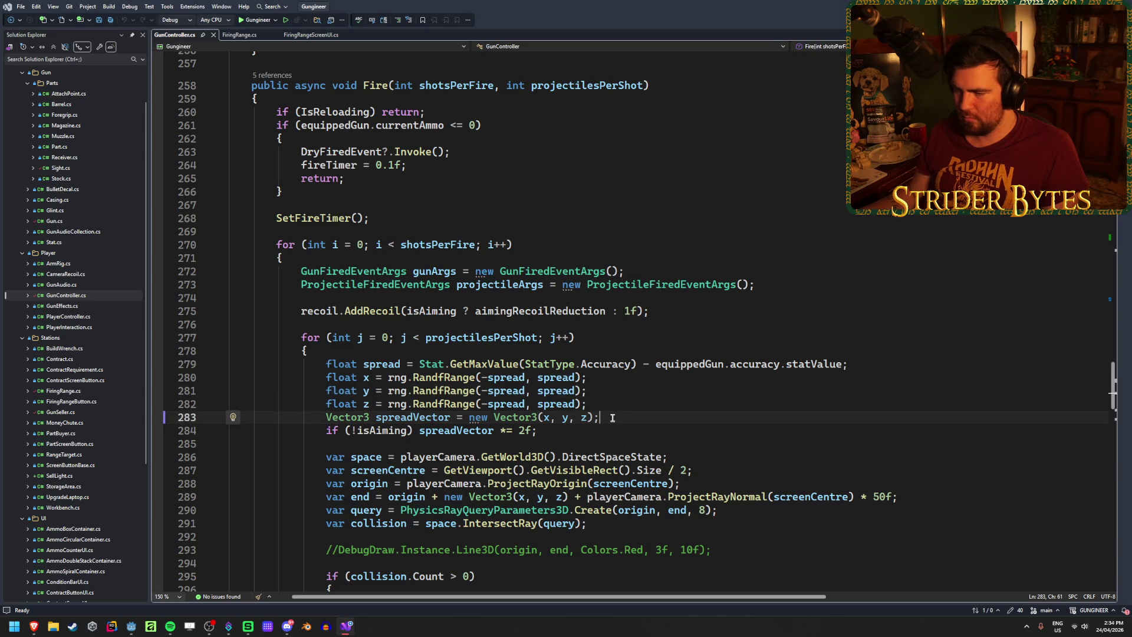
pyautogui.click(631, 431)
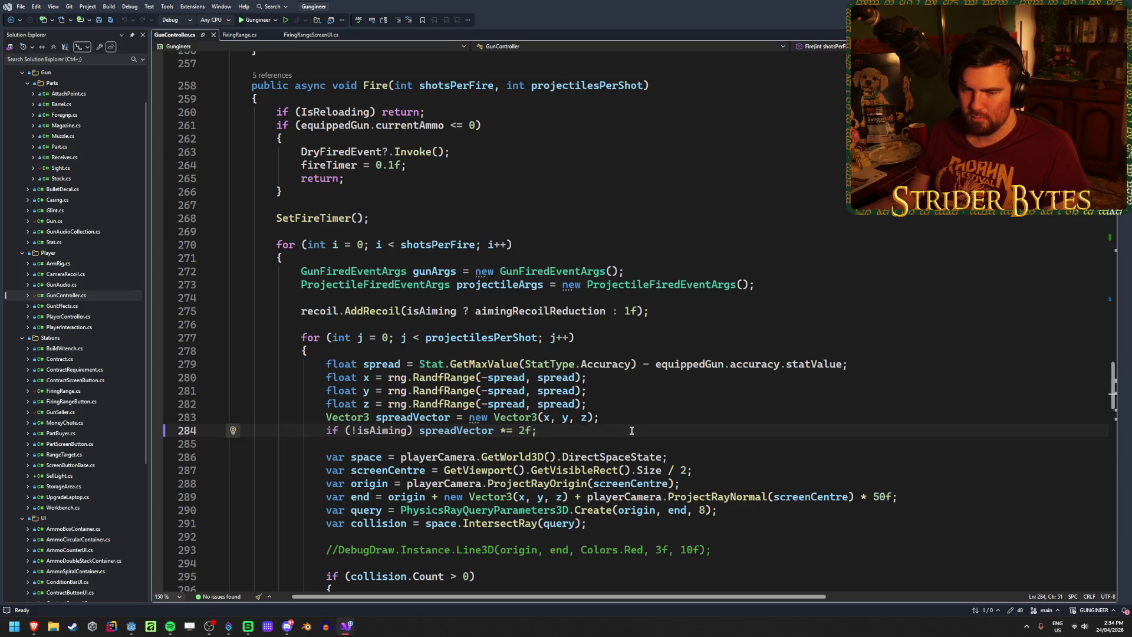
pyautogui.scroll(-2, 631, 430)
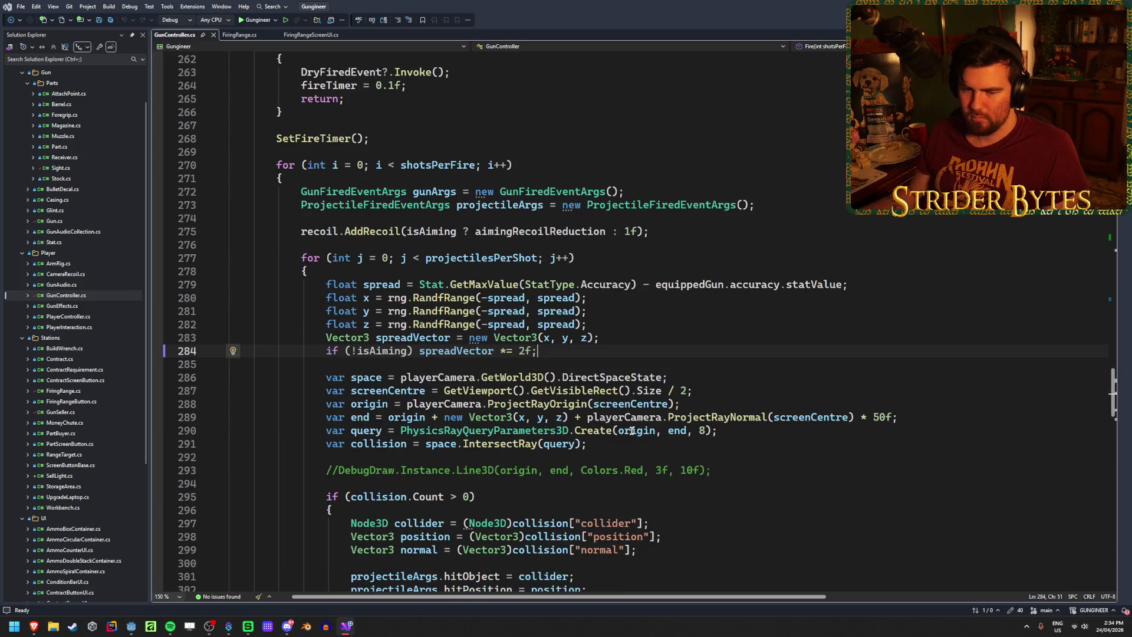
pyautogui.click(667, 337)
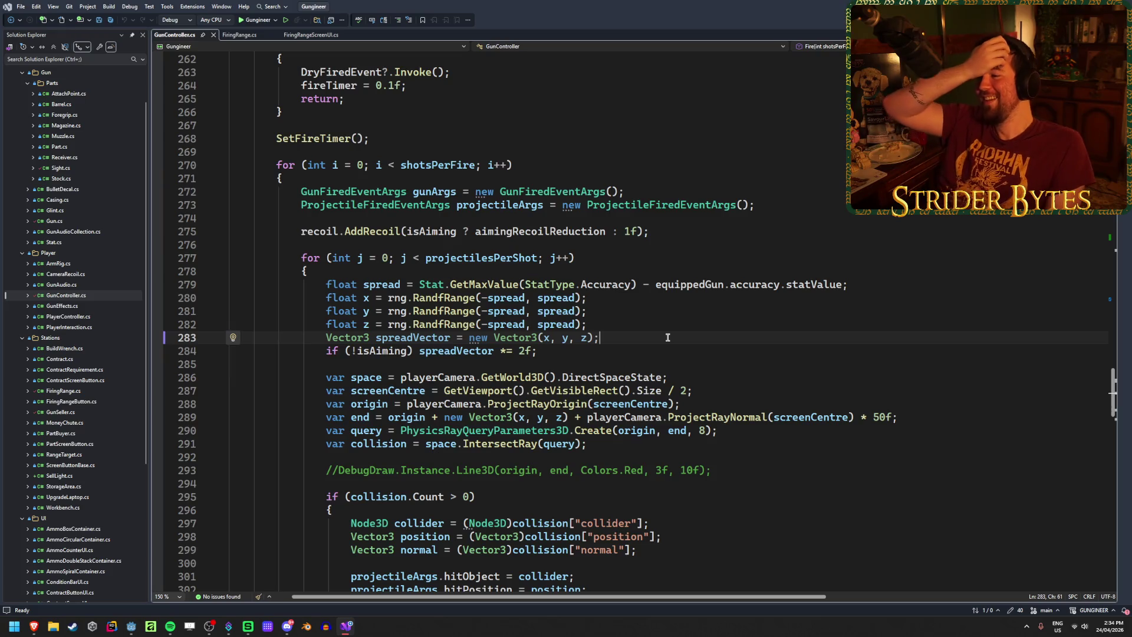
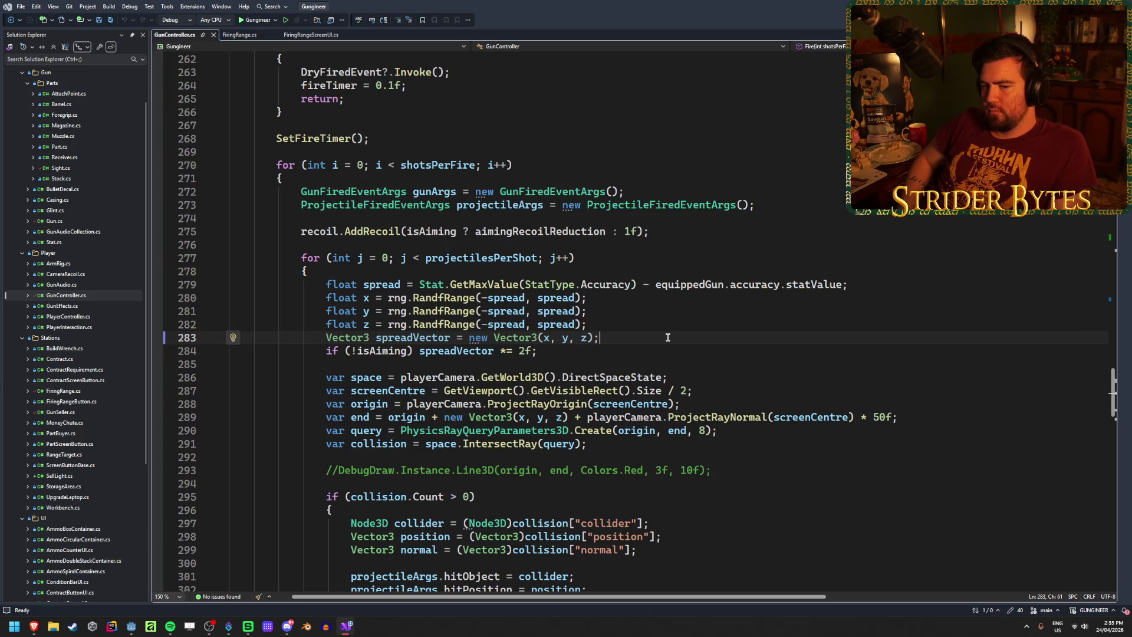
# On line 284, remove the '!' from the isAiming check, change 2f to 0.5f, save, and switch to Godot
pyautogui.click(357, 350)
pyautogui.press('BackSpace')
pyautogui.hotkey('ctrl', 's')
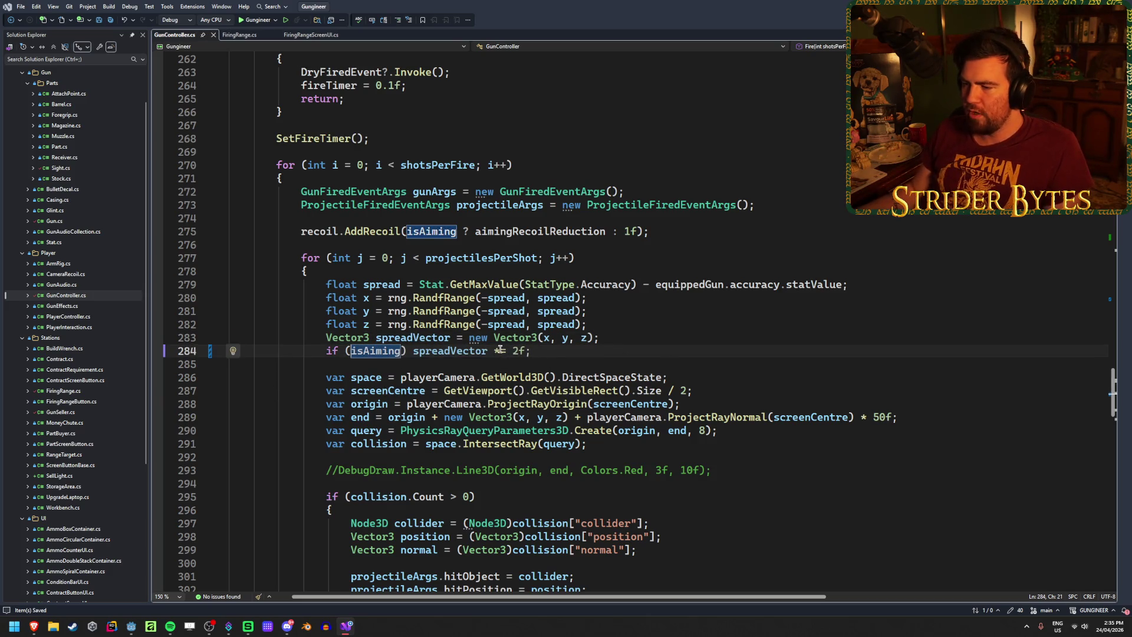
pyautogui.click(517, 351)
pyautogui.press('BackSpace')
pyautogui.write('0.5')
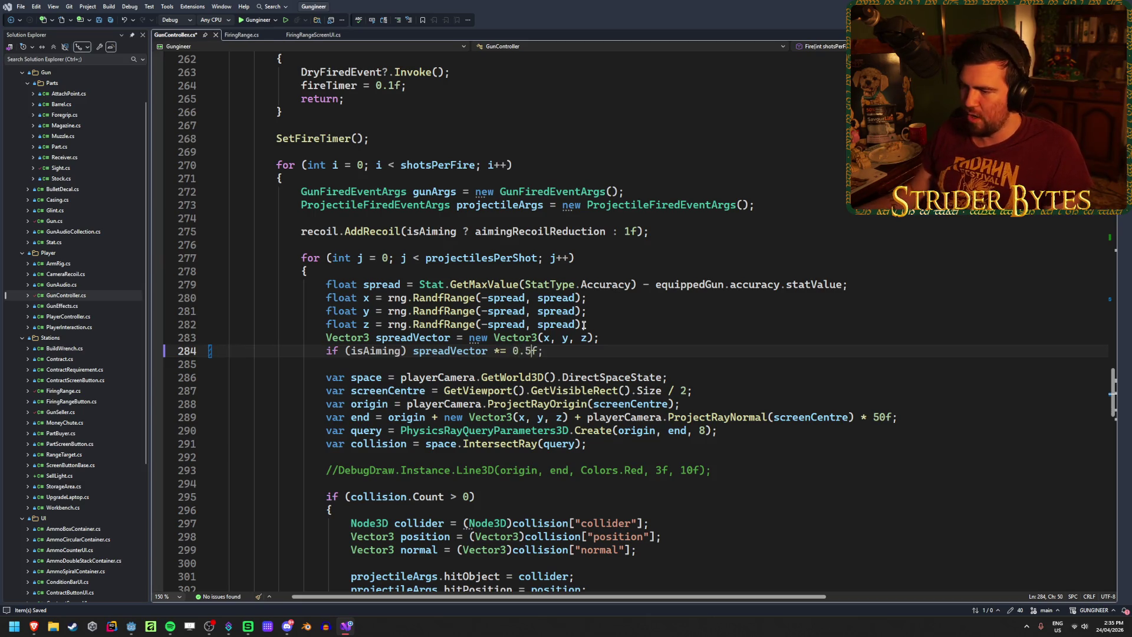
pyautogui.hotkey('ctrl', 's')
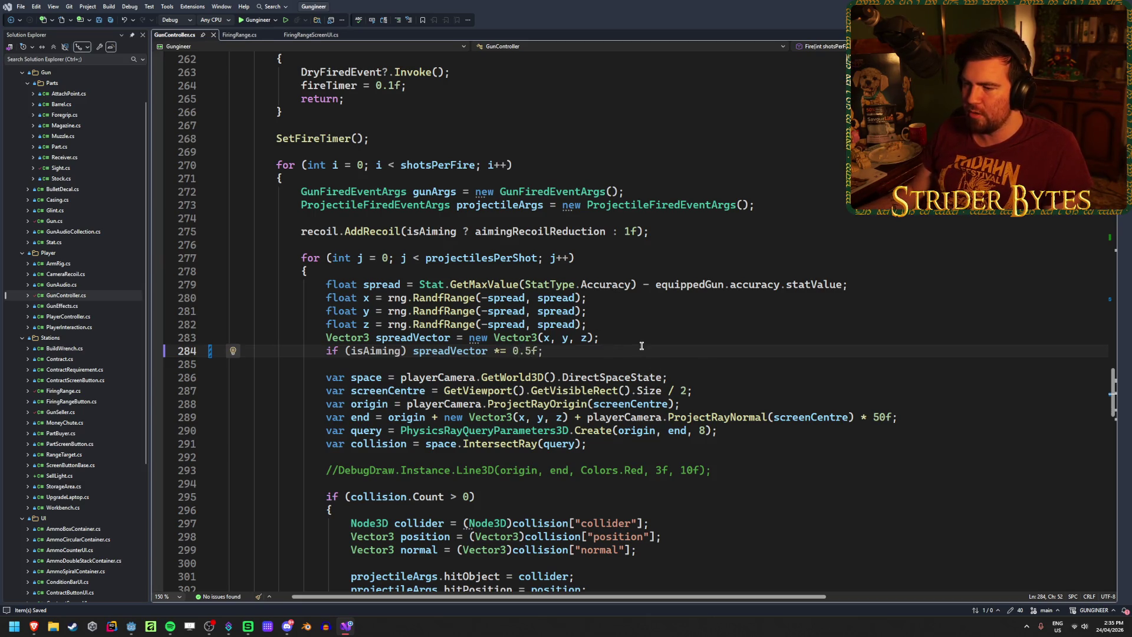
pyautogui.hotkey('alt', 'Tab')
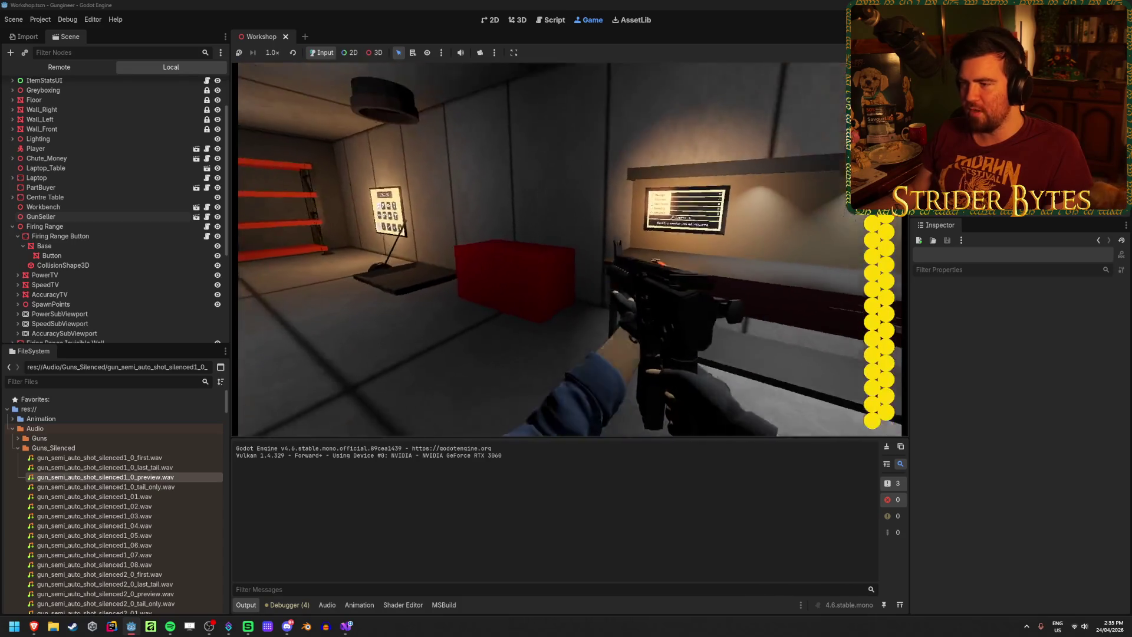
# Fire the held rifle, hang it back on the display wall, and walk around the workbench
pyautogui.click(569, 250)
pyautogui.click(569, 249)
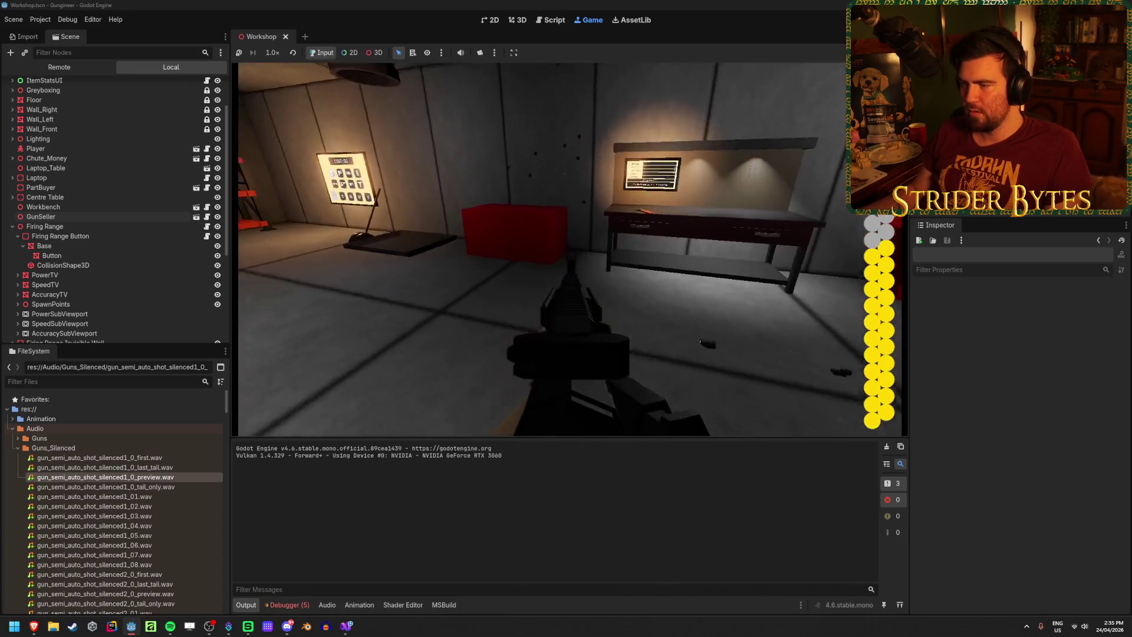
pyautogui.press('e')
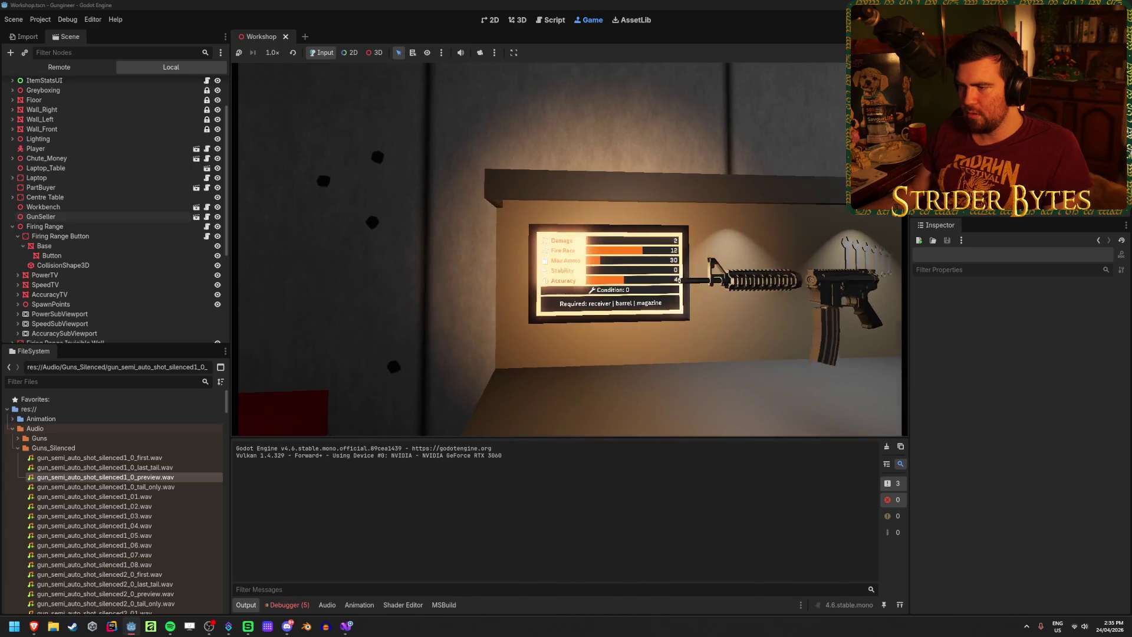
pyautogui.press('s')
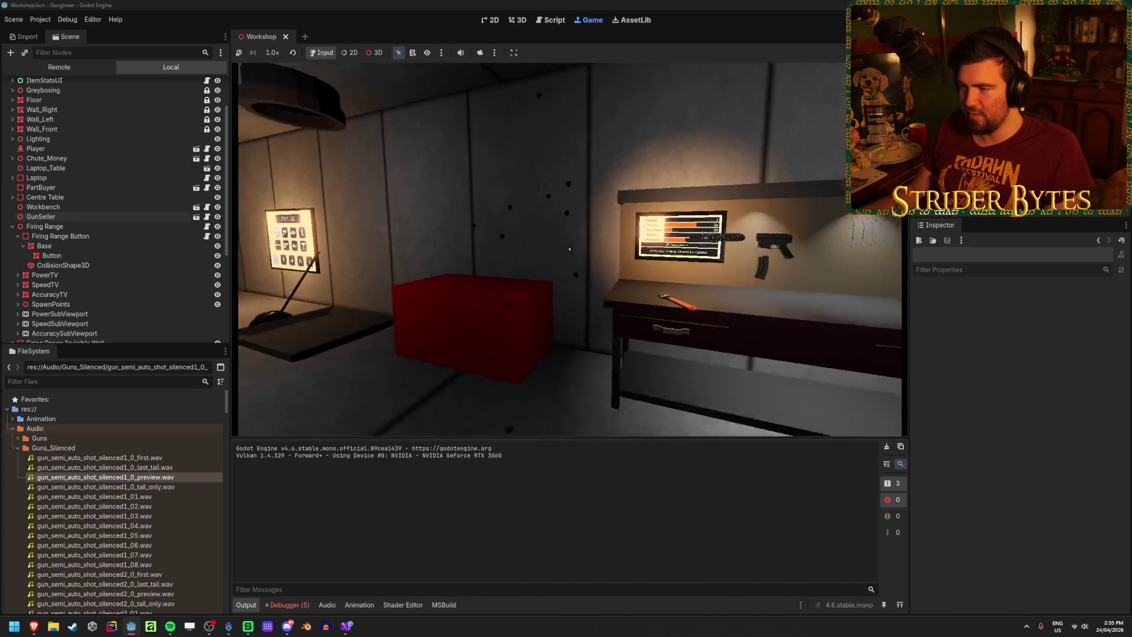
pyautogui.press('w')
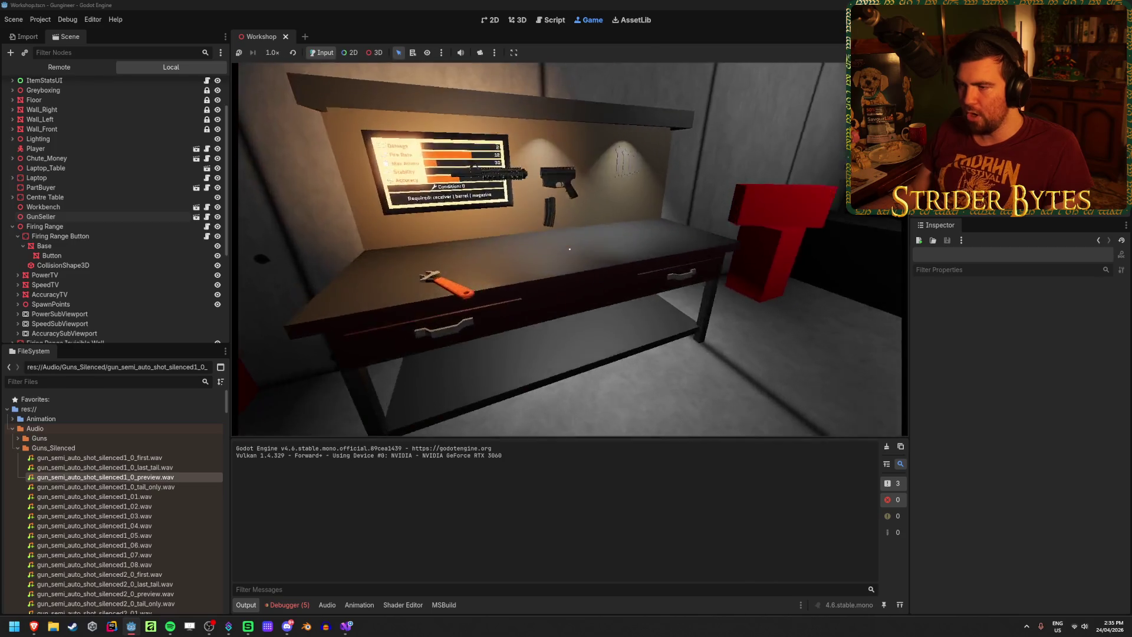
pyautogui.press('w')
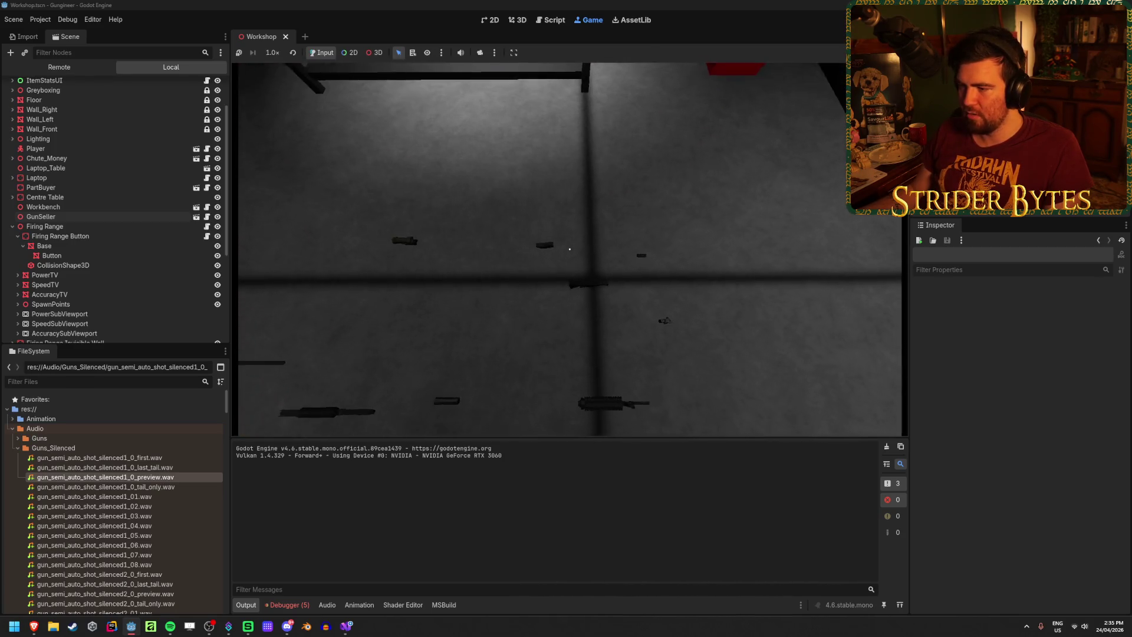
pyautogui.press('s')
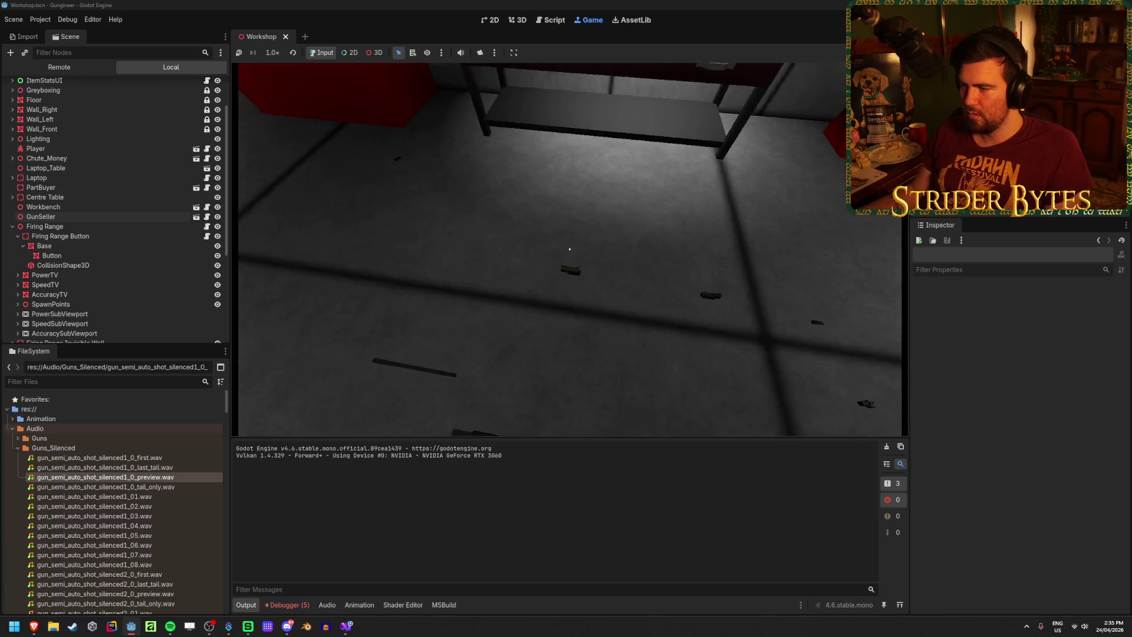
pyautogui.press('w')
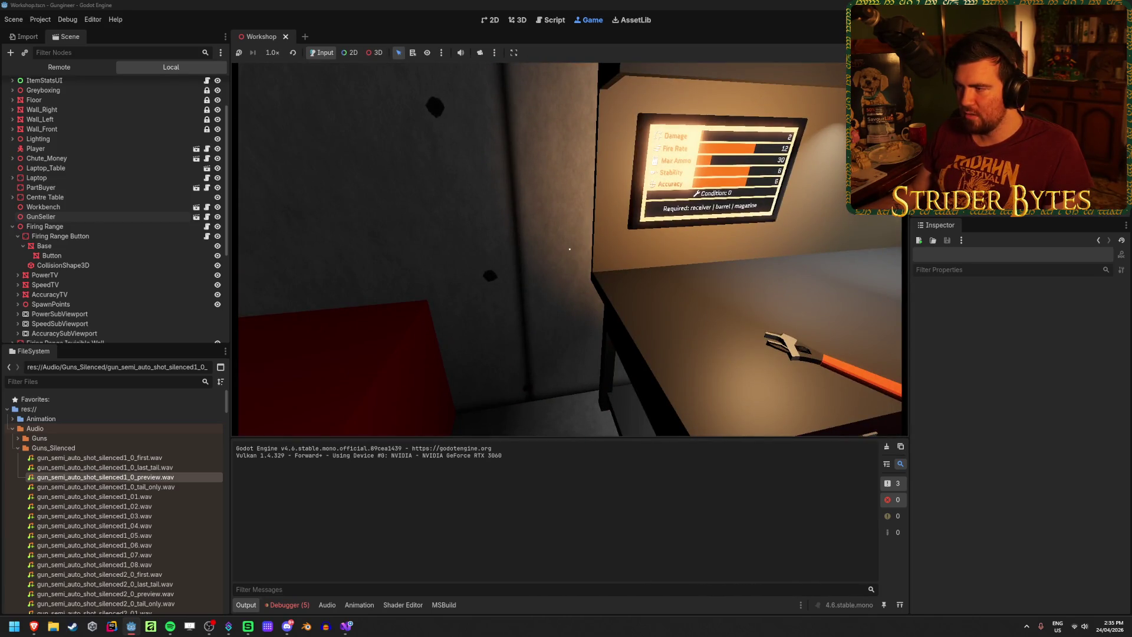
# Take the rifle again, fire a hip-fire burst at the range wall, and reload
pyautogui.press('e')
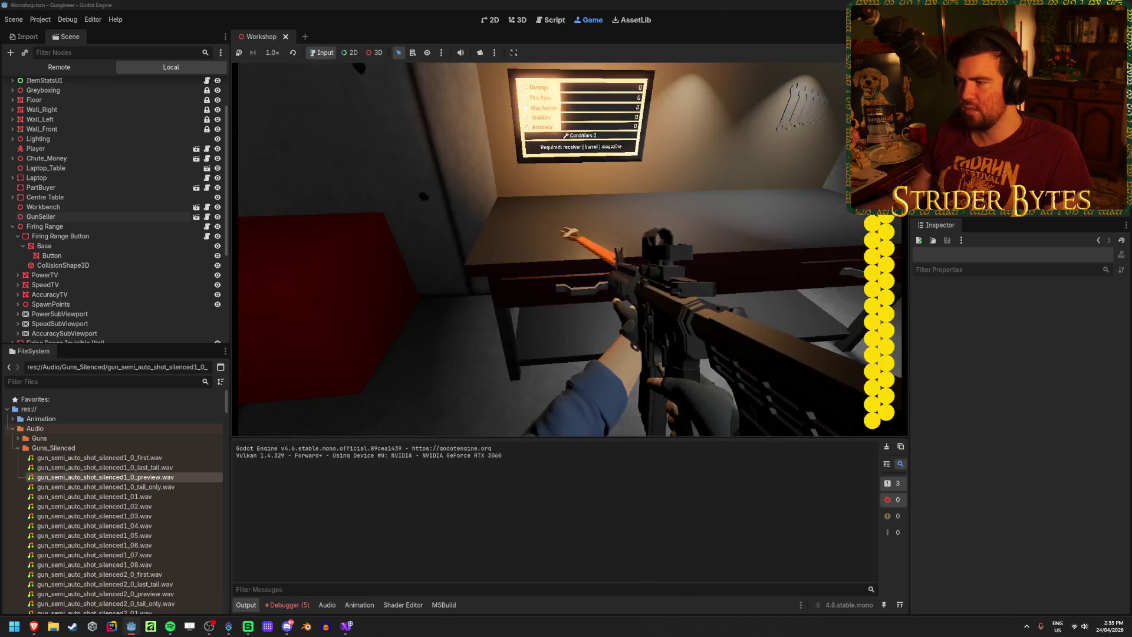
pyautogui.press('w')
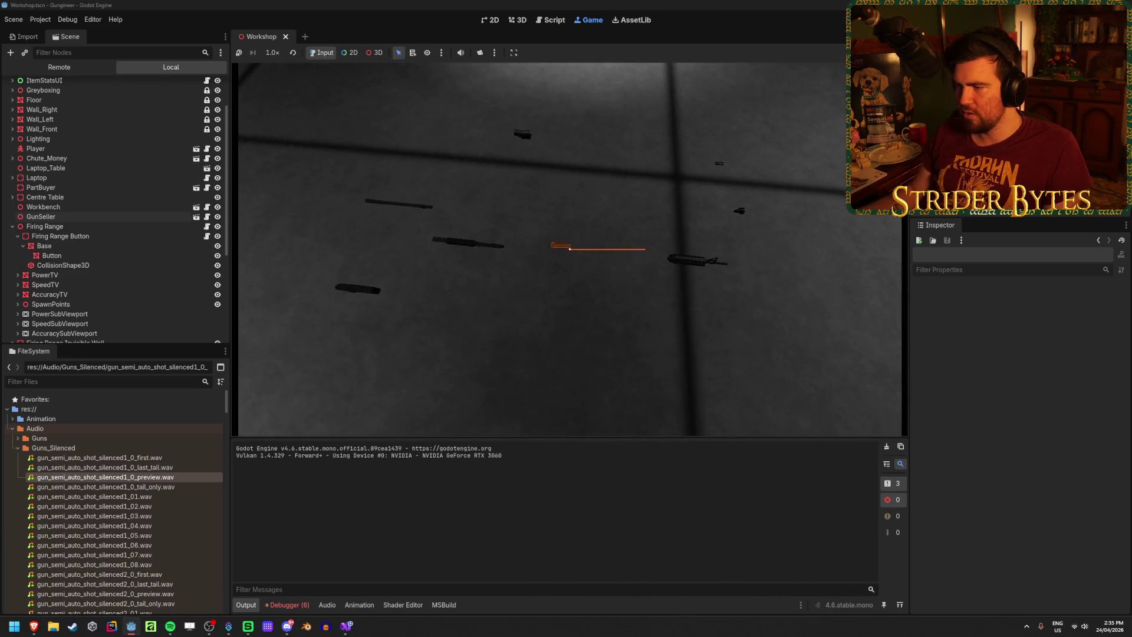
pyautogui.press('w')
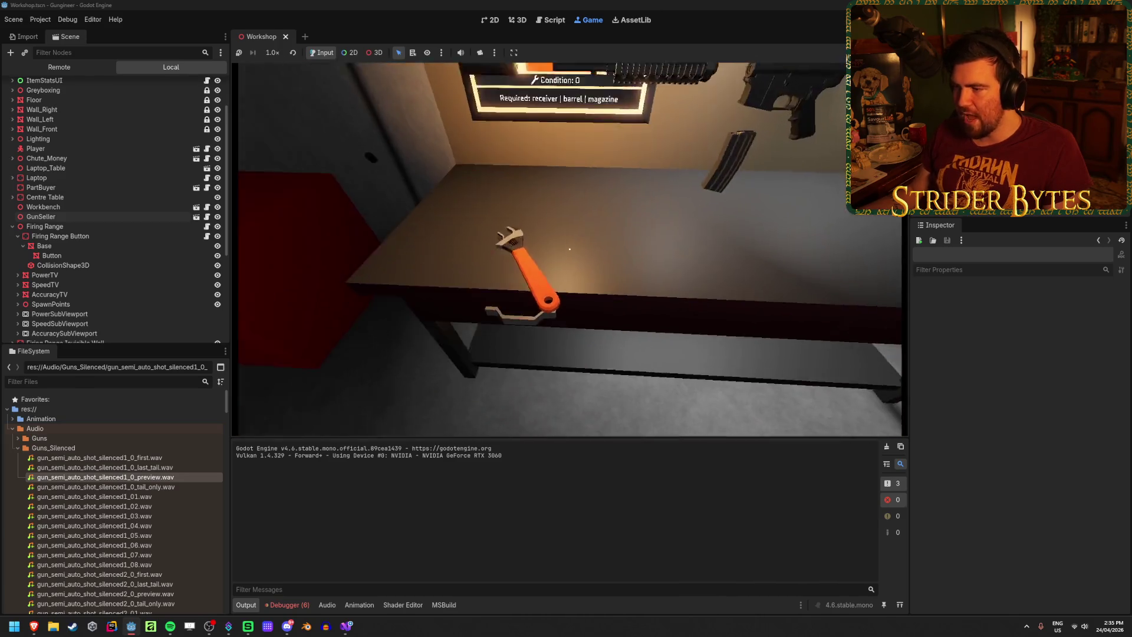
pyautogui.press('e')
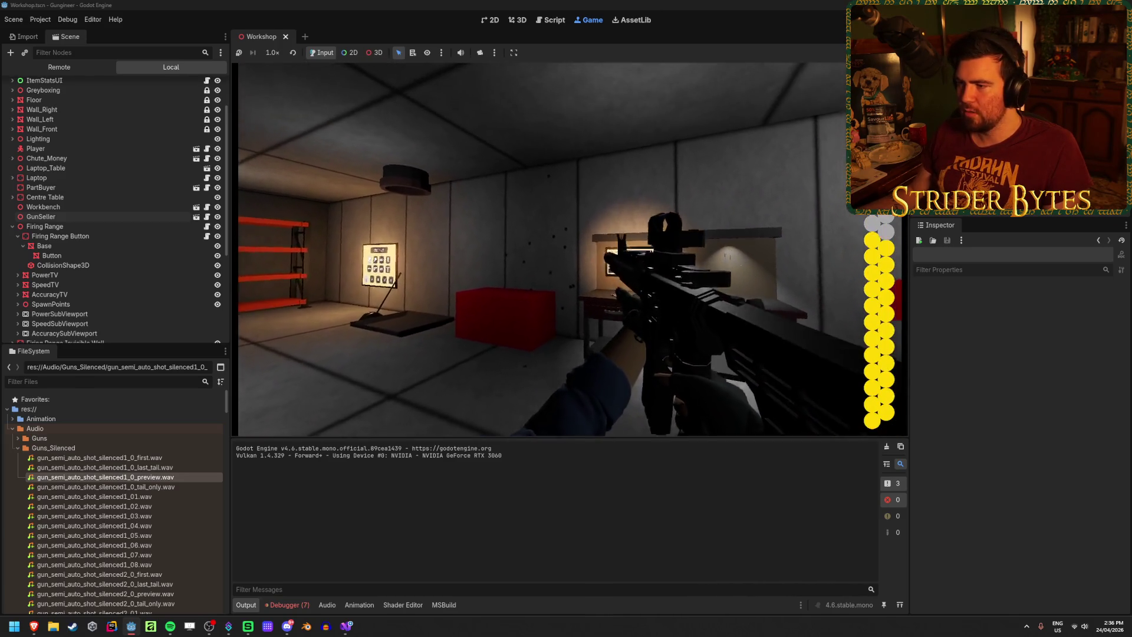
pyautogui.moveTo(572, 249); pyautogui.dragTo(571, 249)
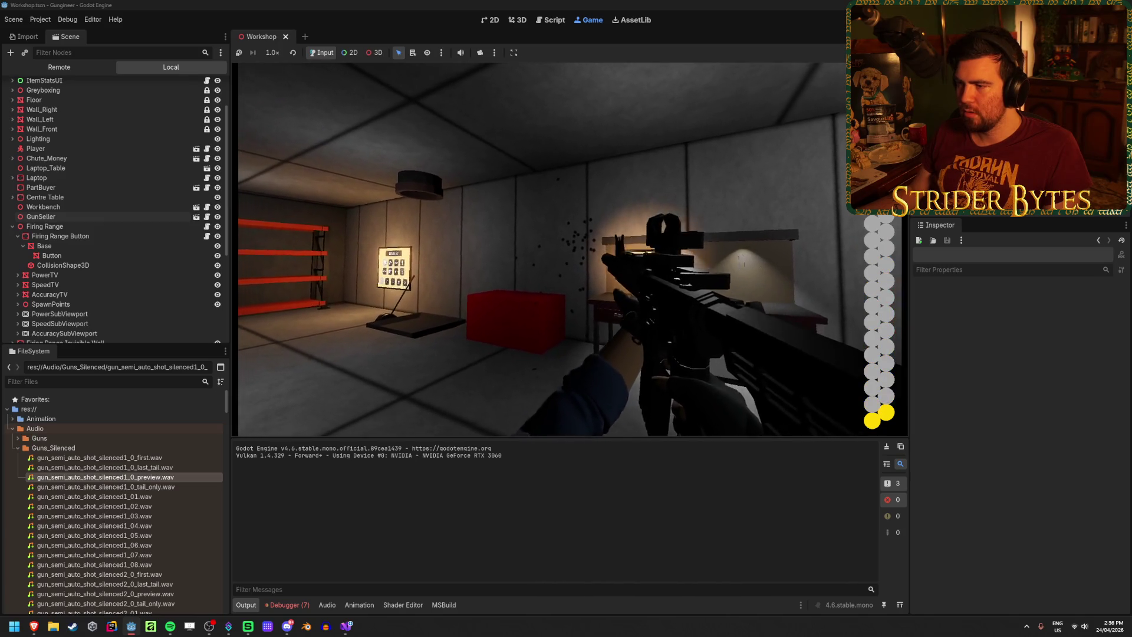
pyautogui.click(571, 249)
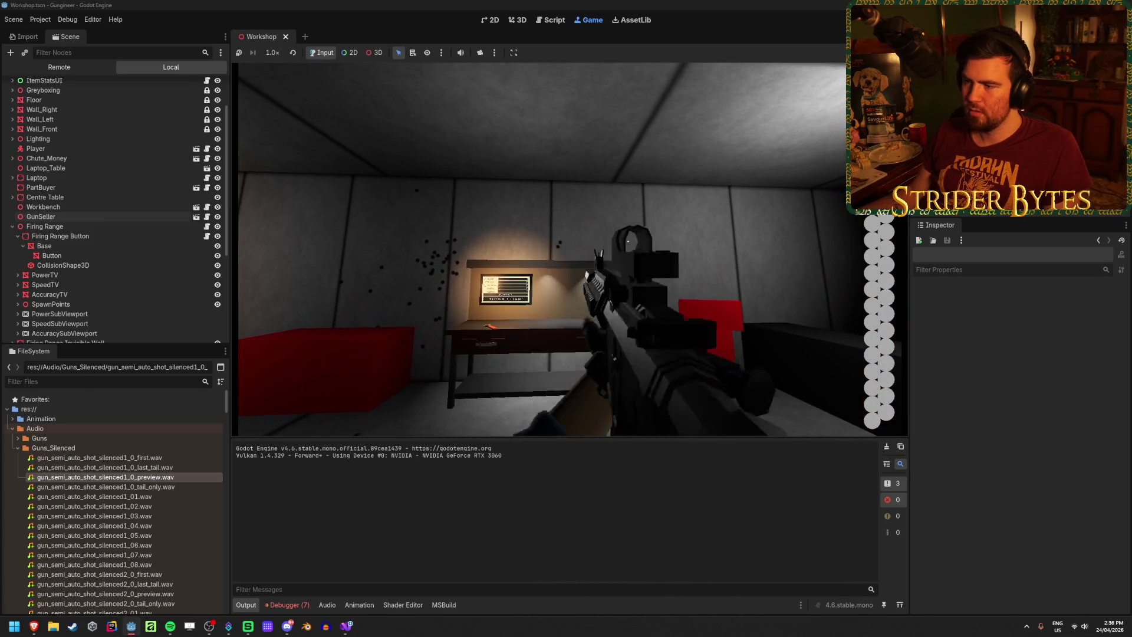
pyautogui.press('r')
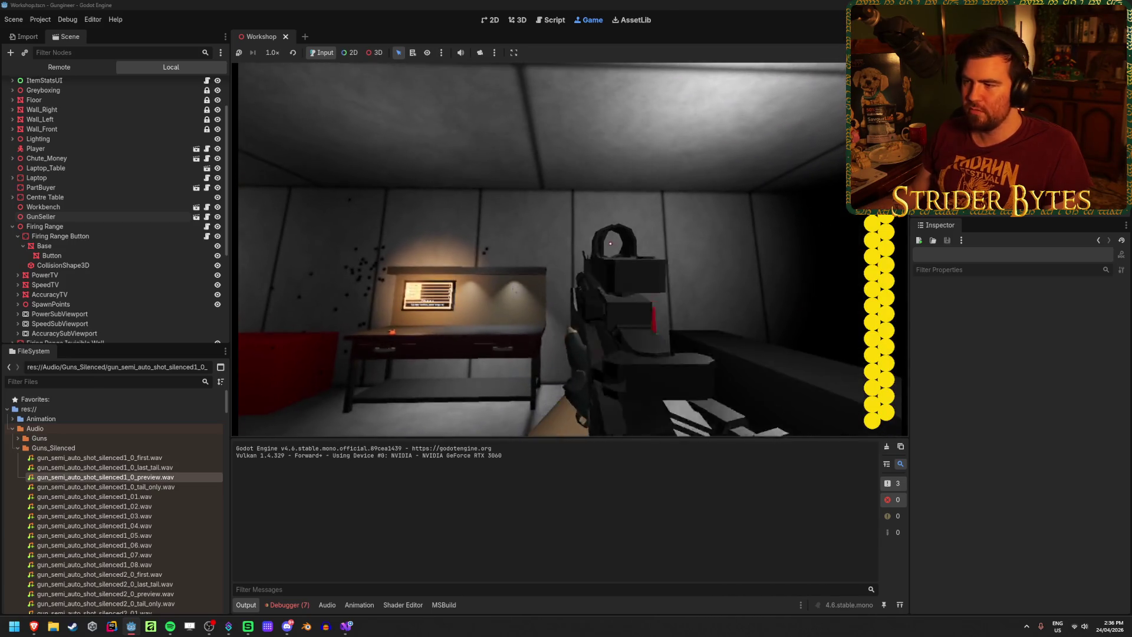
# Aim down the sights and fire aimed shots to check the spread, then reload
pyautogui.rightClick(569, 248)
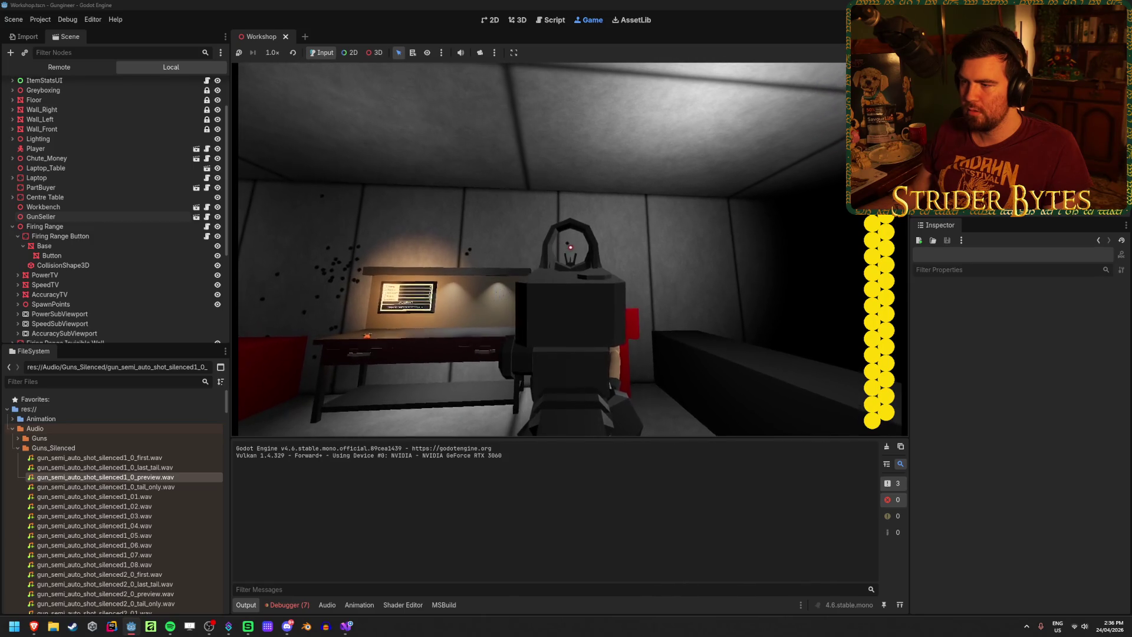
pyautogui.click(570, 248)
pyautogui.click(570, 247)
pyautogui.click(570, 245)
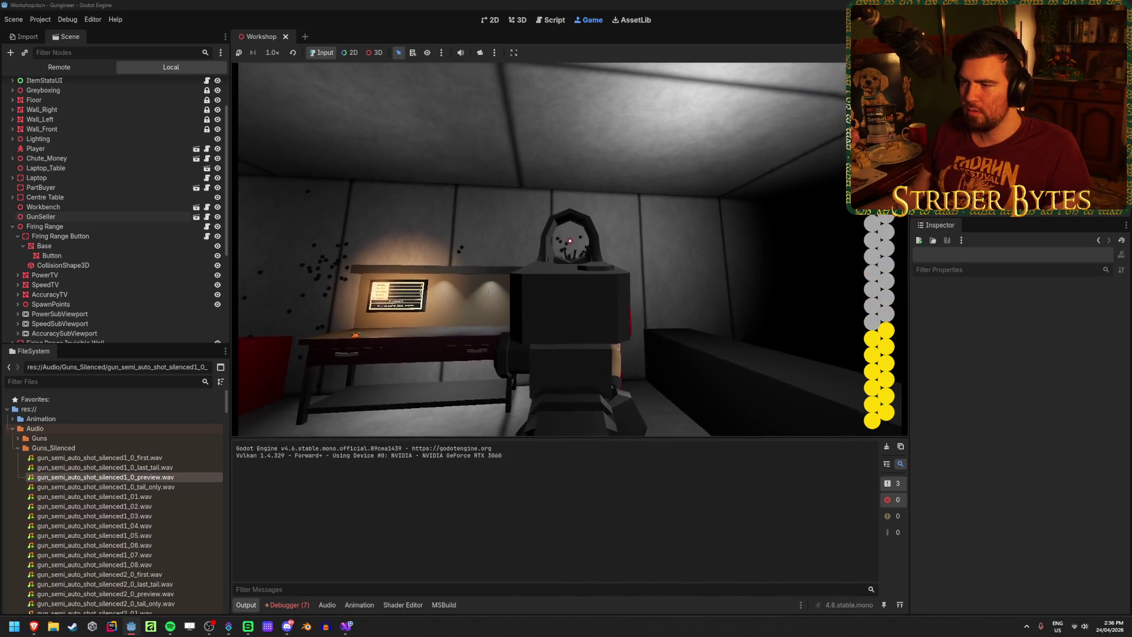
pyautogui.click(570, 248)
pyautogui.click(570, 247)
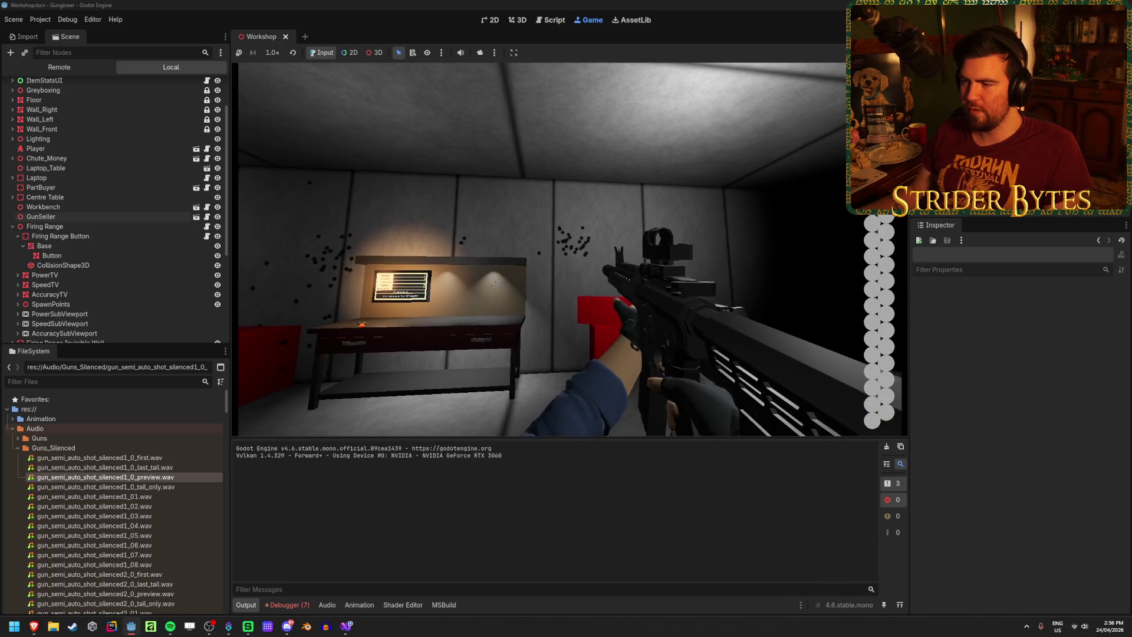
pyautogui.press('r')
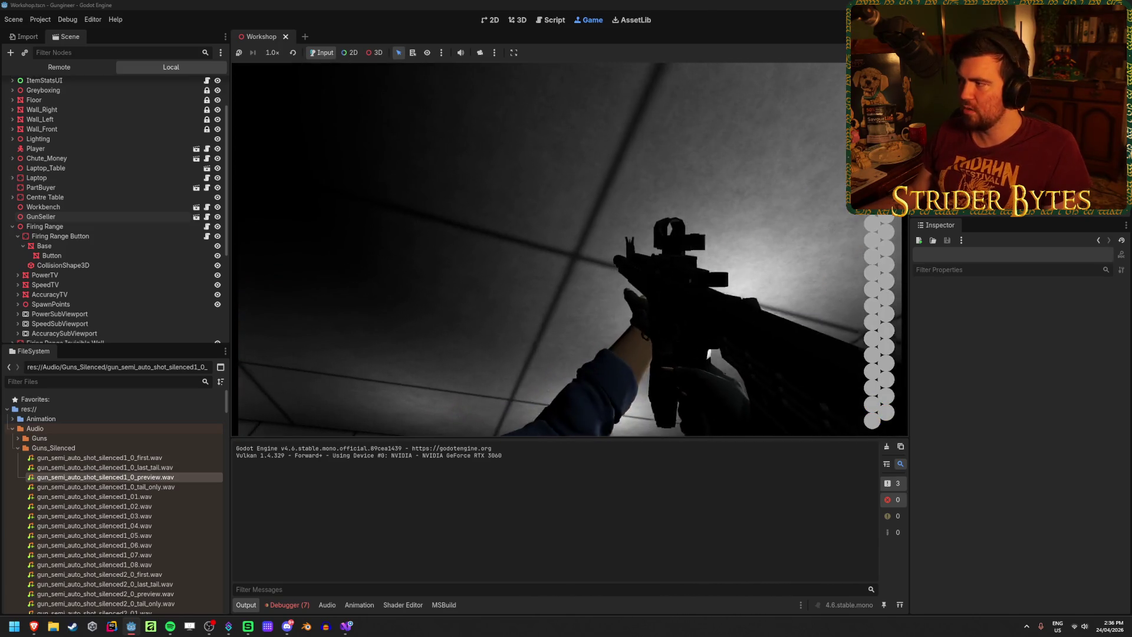
# Stop the game with F8 and return to Visual Studio
pyautogui.press('F8')
pyautogui.click(297, 605)
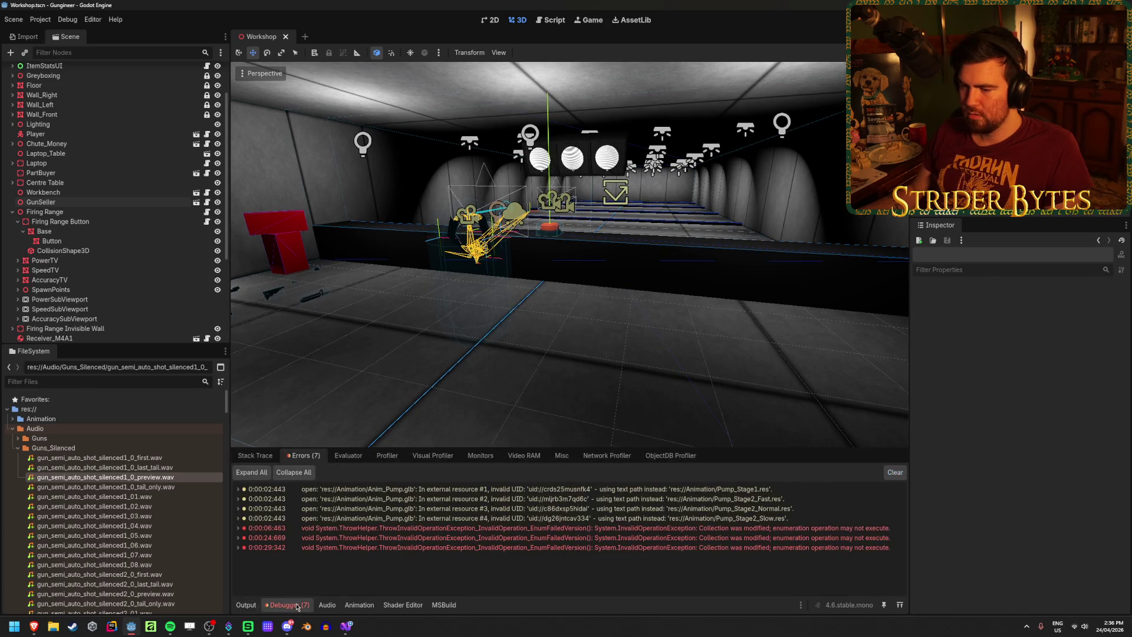
pyautogui.click(346, 626)
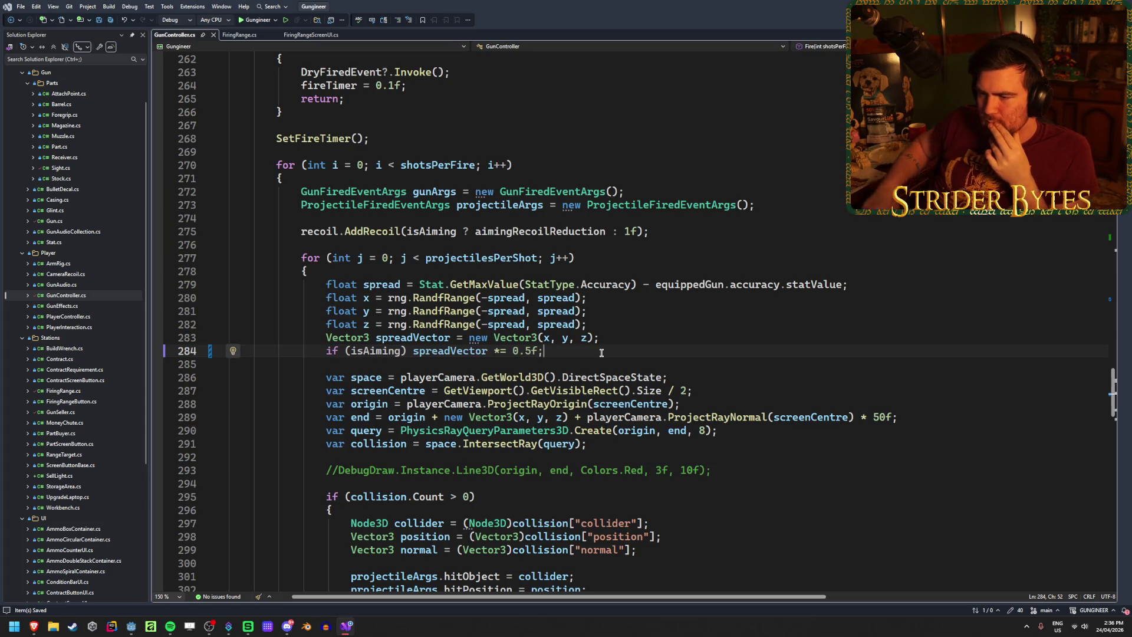
pyautogui.click(423, 337)
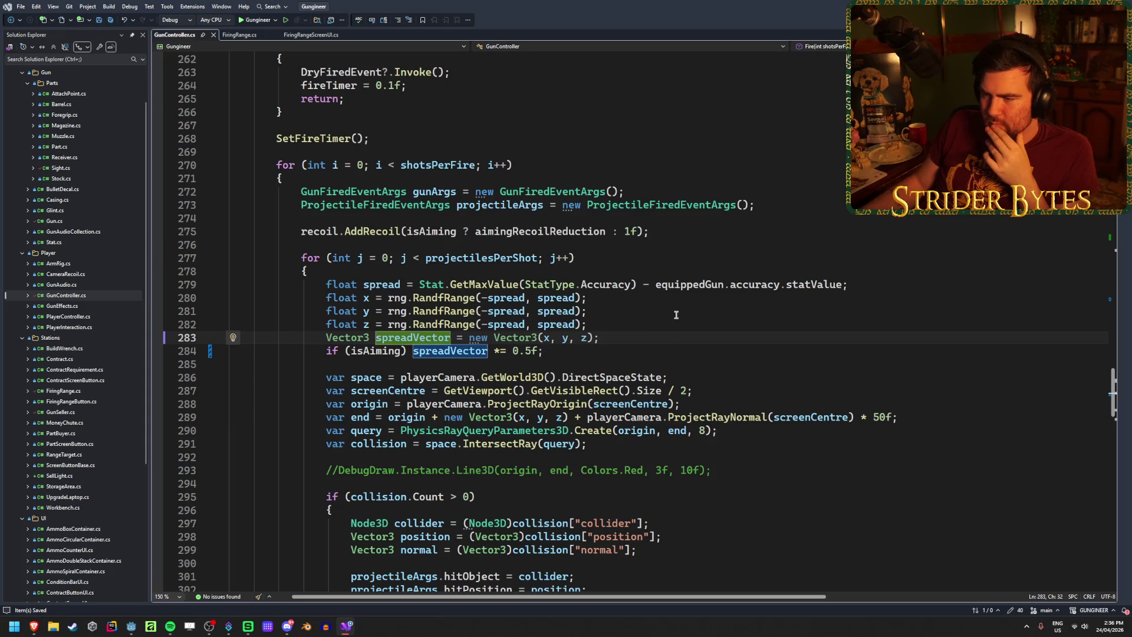
pyautogui.scroll(-3, 678, 318)
pyautogui.scroll(-5, 797, 367)
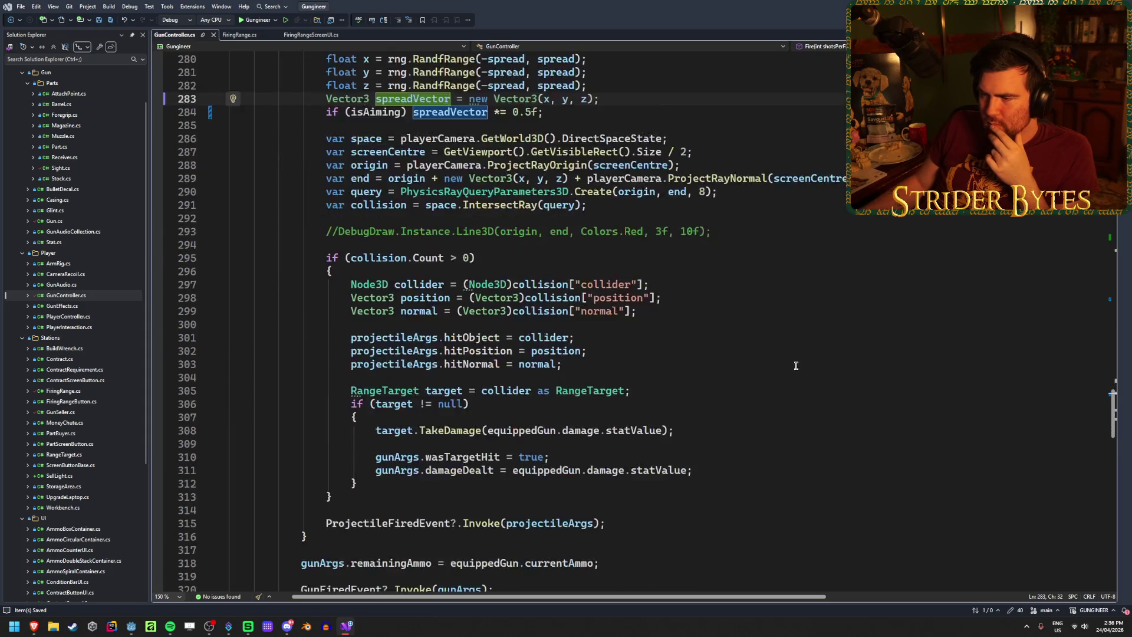
pyautogui.scroll(-6, 796, 364)
pyautogui.scroll(6, 794, 363)
pyautogui.scroll(5, 794, 362)
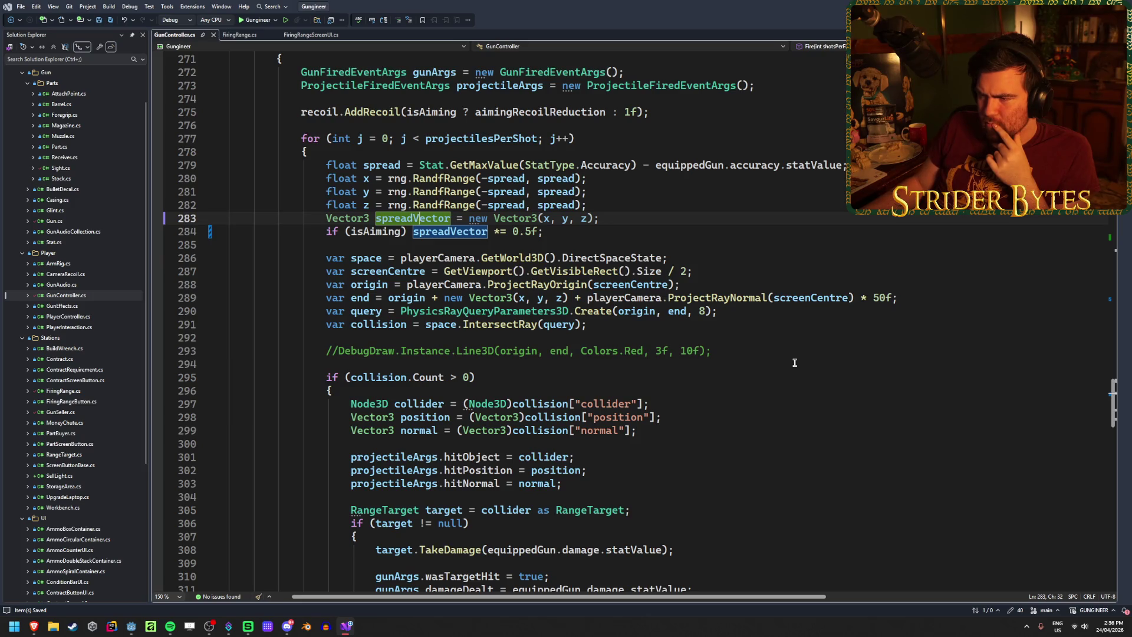
pyautogui.scroll(-13, 794, 362)
pyautogui.scroll(14, 794, 362)
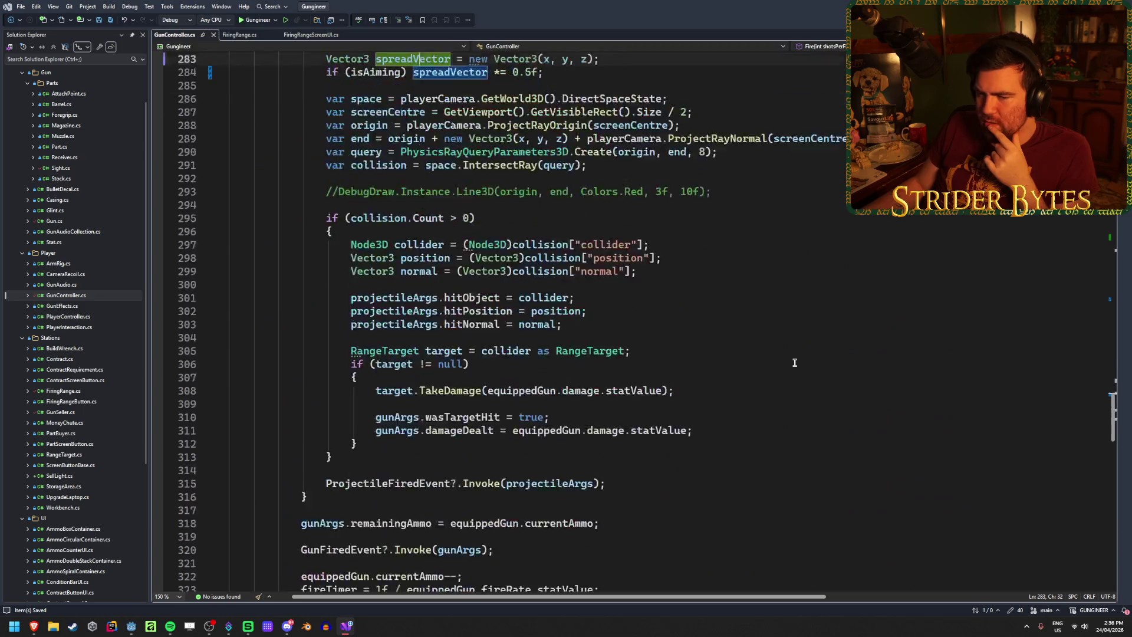
pyautogui.scroll(-4, 794, 362)
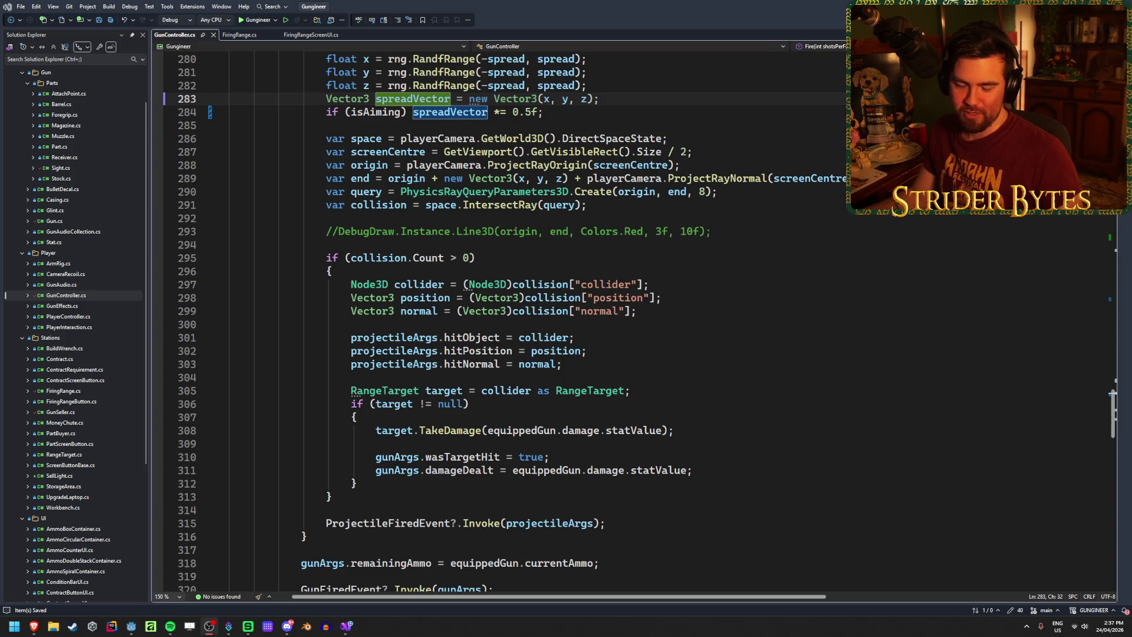
pyautogui.click(740, 351)
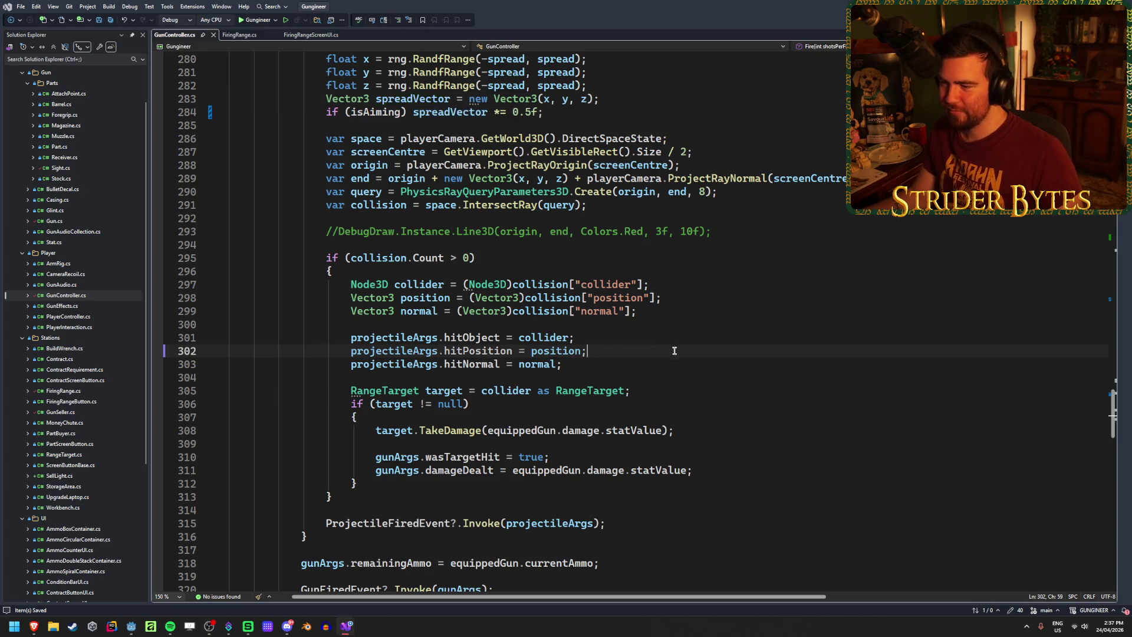
pyautogui.scroll(1, 740, 354)
pyautogui.click(793, 259)
pyautogui.click(793, 268)
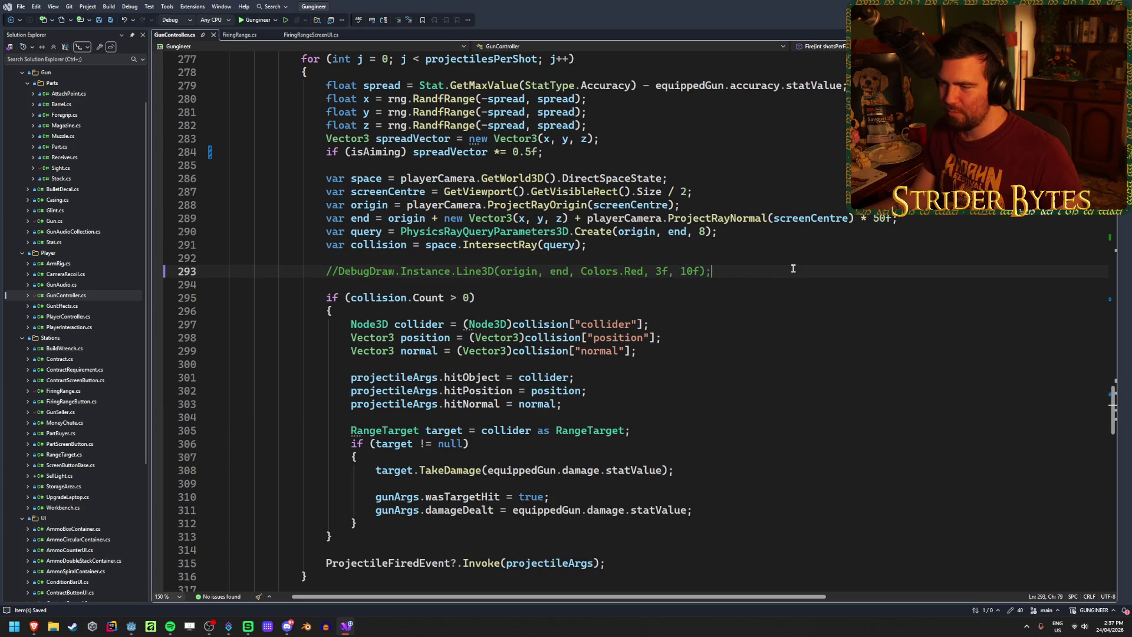
pyautogui.click(609, 248)
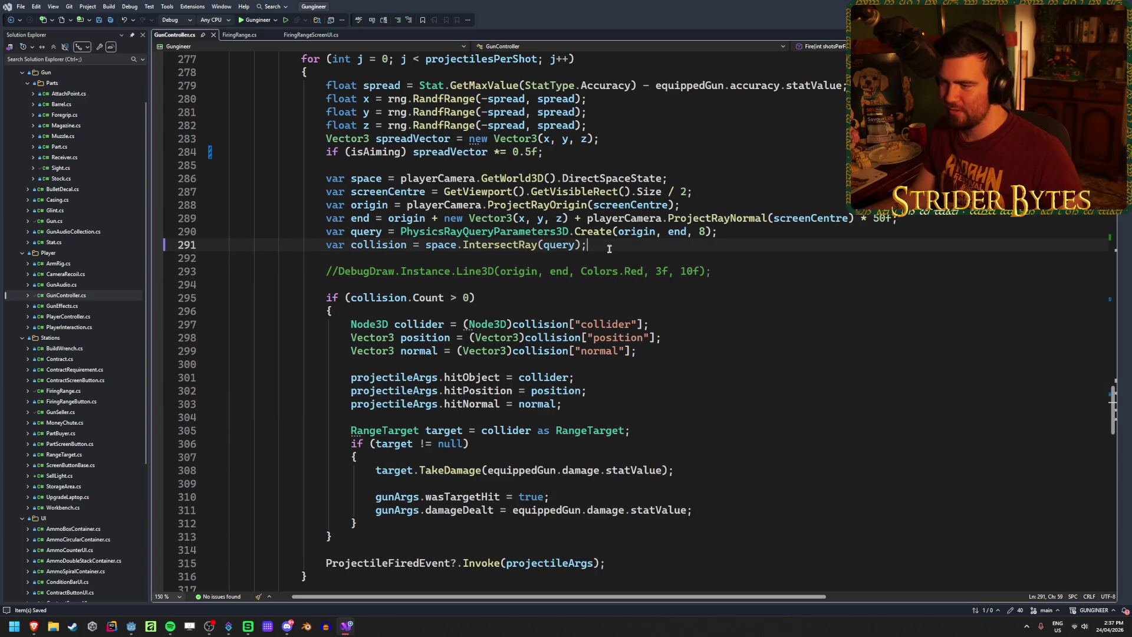
pyautogui.click(679, 232)
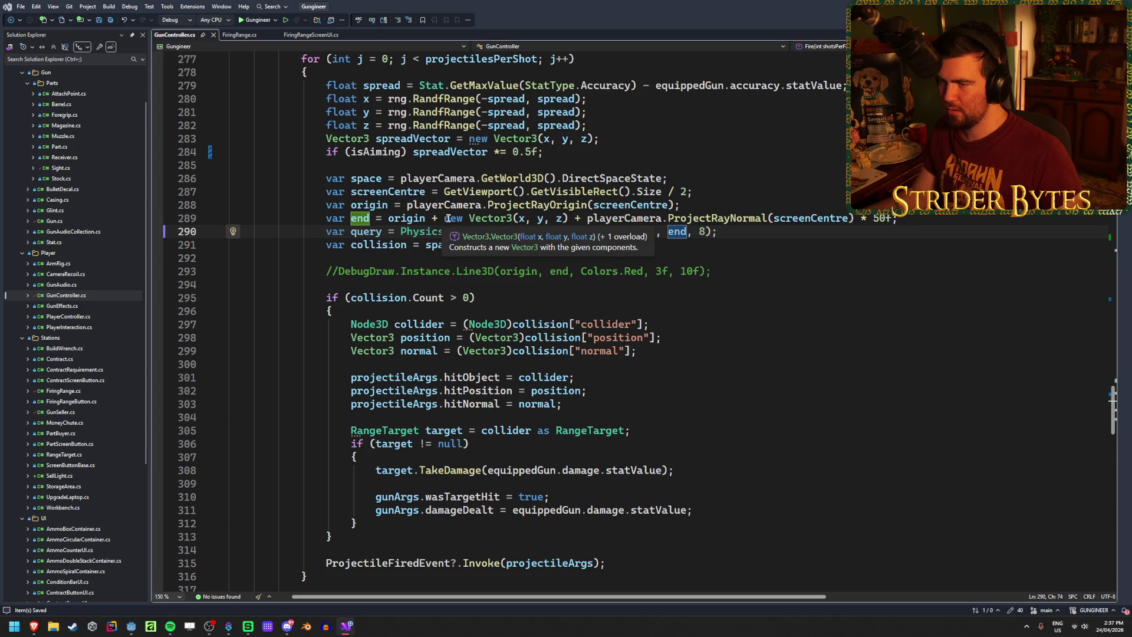
pyautogui.click(559, 219)
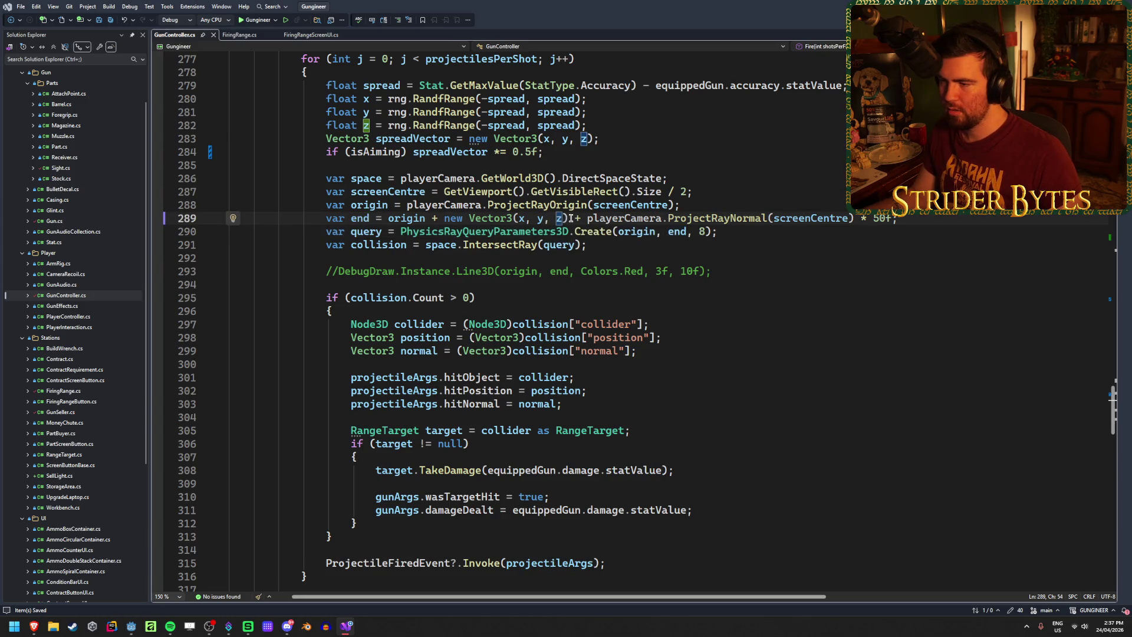
pyautogui.moveTo(567, 219); pyautogui.dragTo(446, 220)
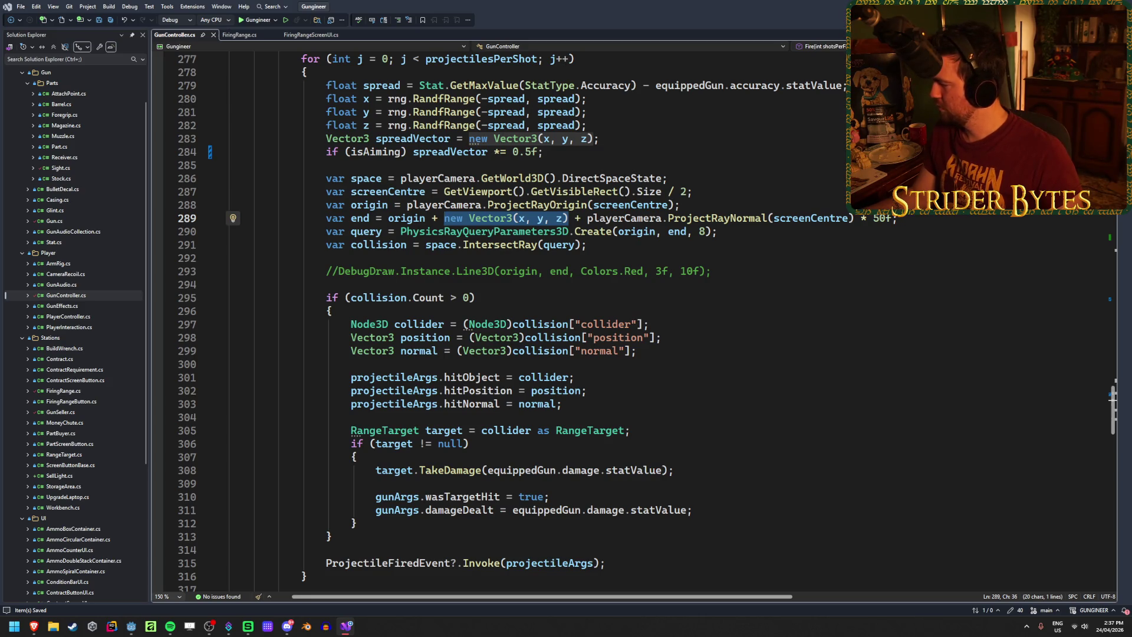
pyautogui.hotkey('alt', 'Tab')
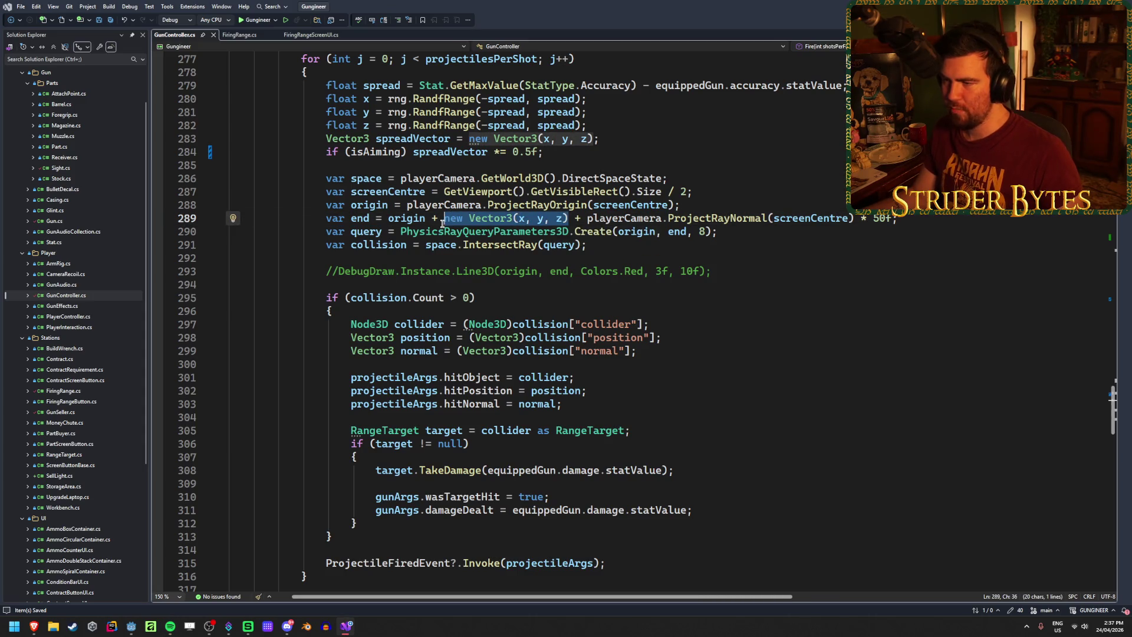
# Replace new Vector3(x, y, z) on line 289 with spreadVector, save, and switch to Godot
pyautogui.write('spread')
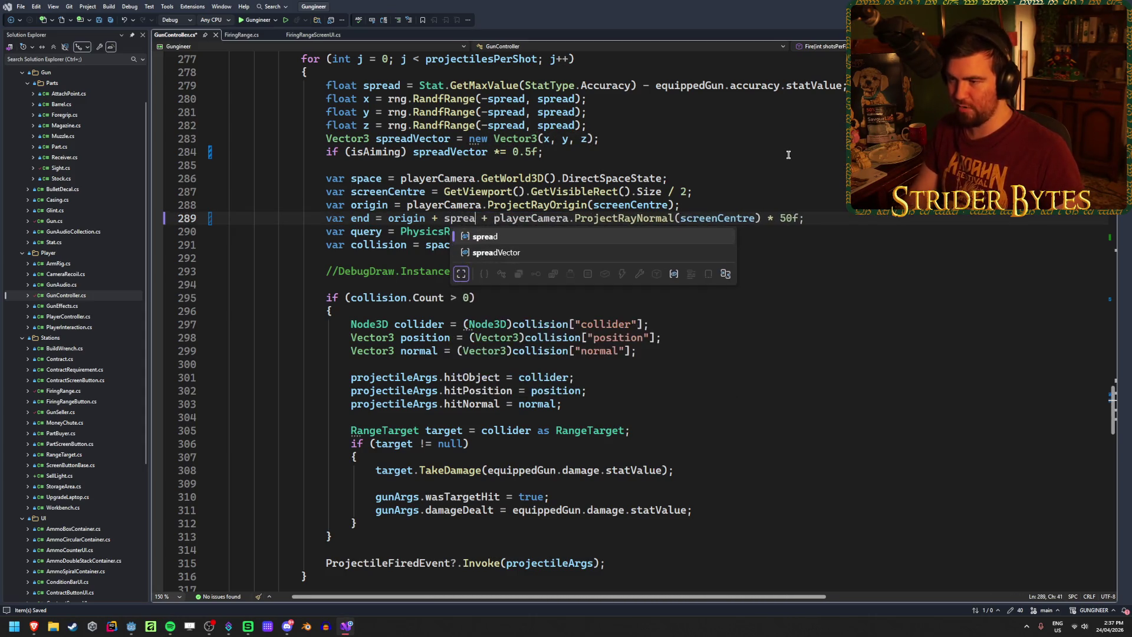
pyautogui.press('Down')
pyautogui.press('Tab')
pyautogui.hotkey('ctrl', 's')
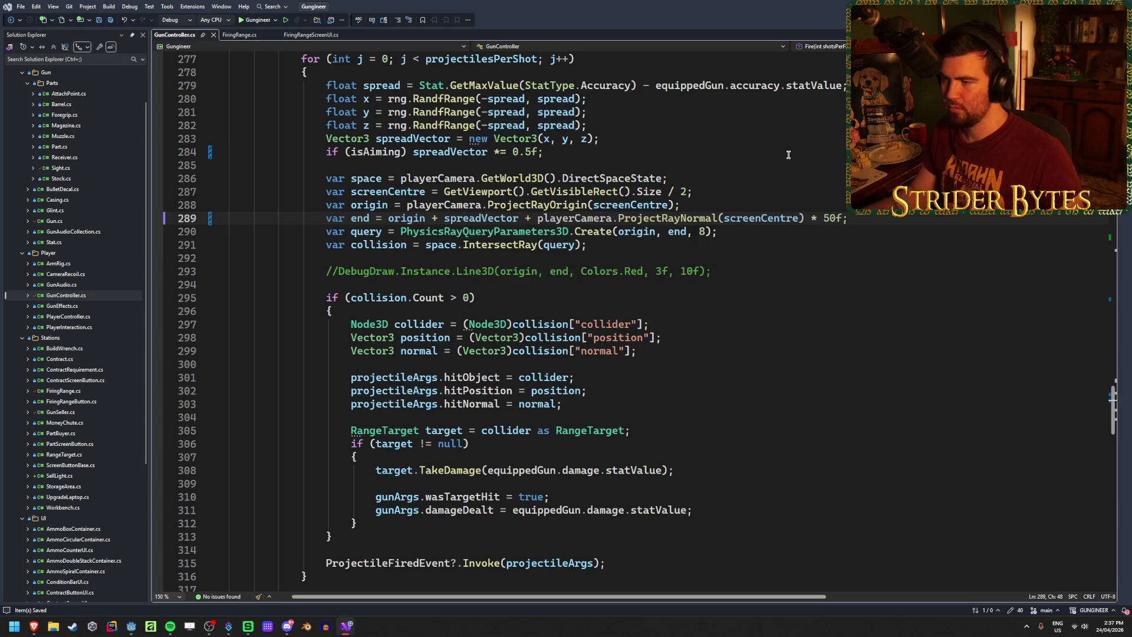
pyautogui.click(876, 217)
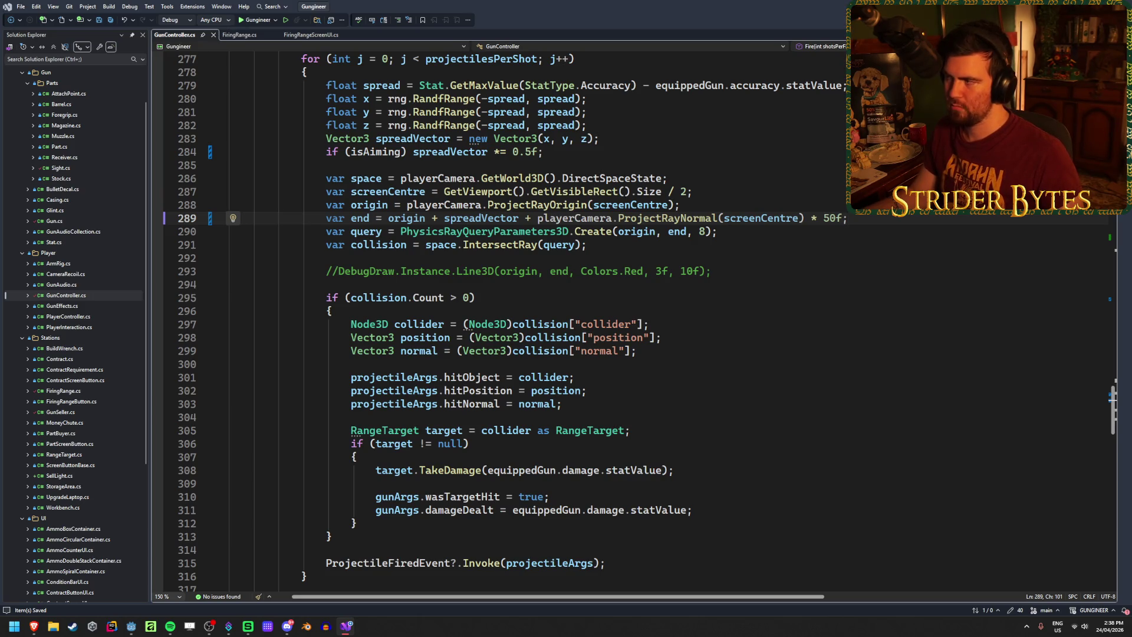
pyautogui.hotkey('alt', 'Tab')
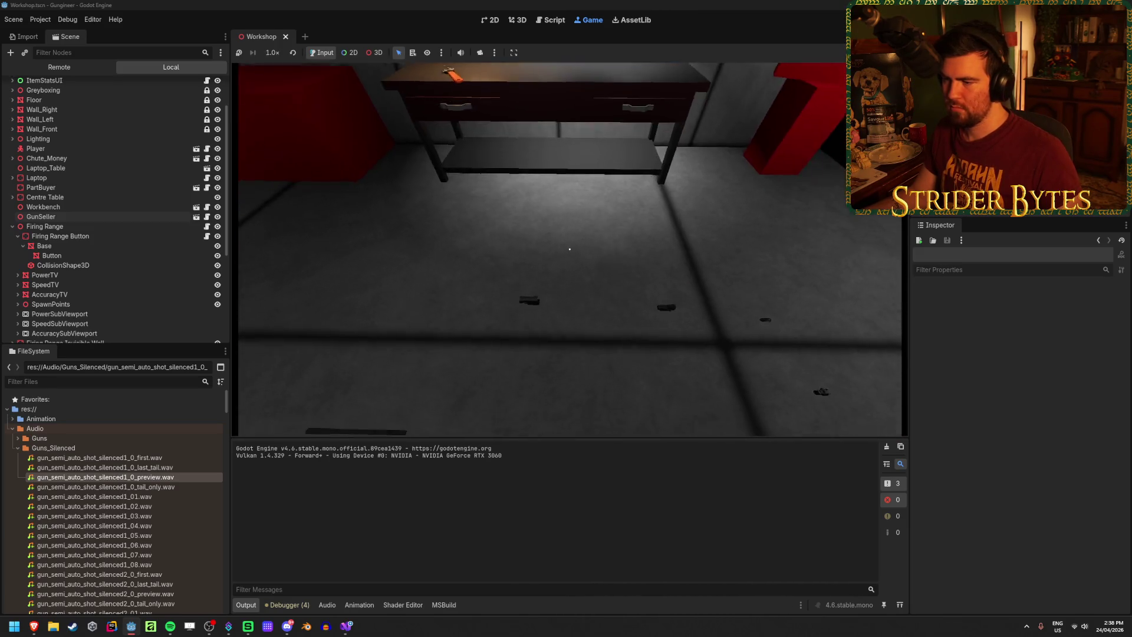
# Pick up the rifle, fire at the wall, swap weapons and back, and reload
pyautogui.press('w')
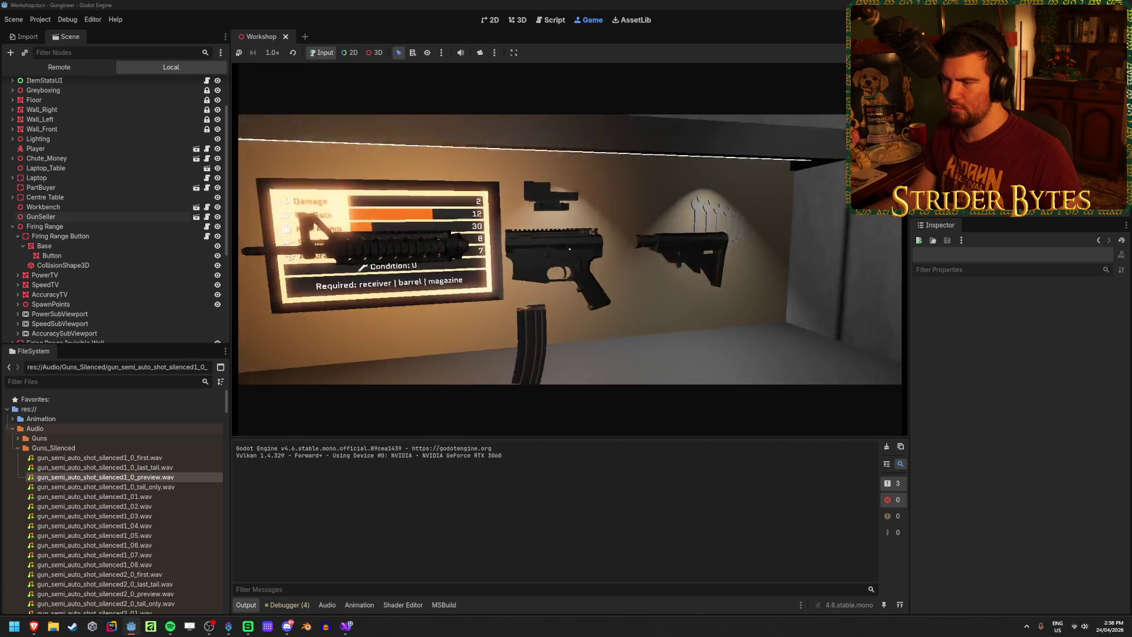
pyautogui.press('e')
pyautogui.click(570, 248)
pyautogui.press('s')
pyautogui.press('2')
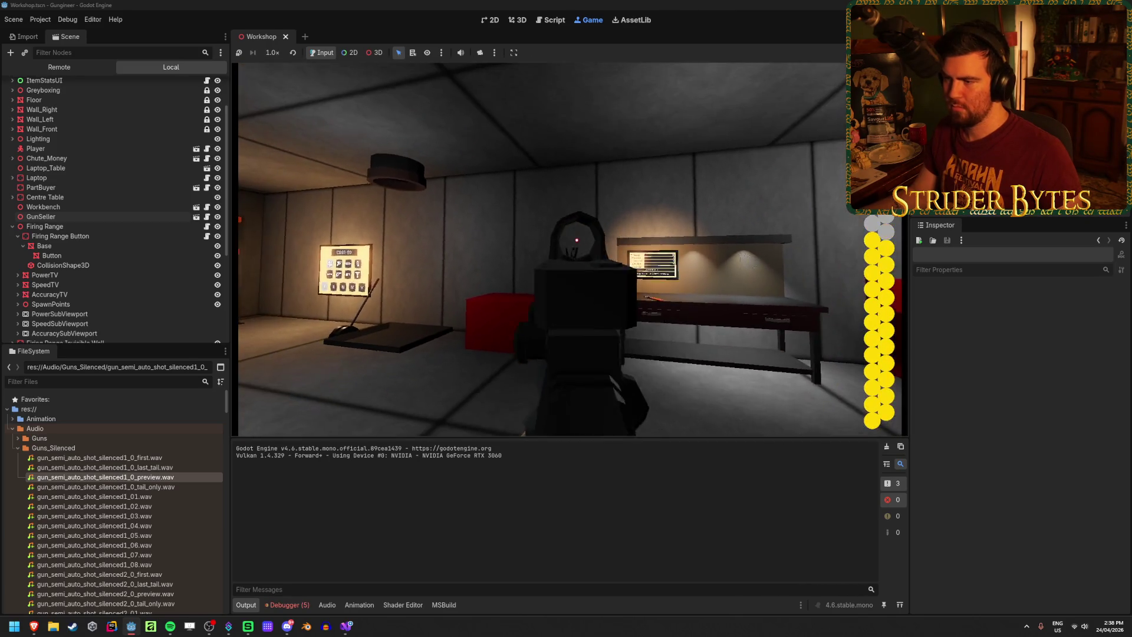
pyautogui.press('s')
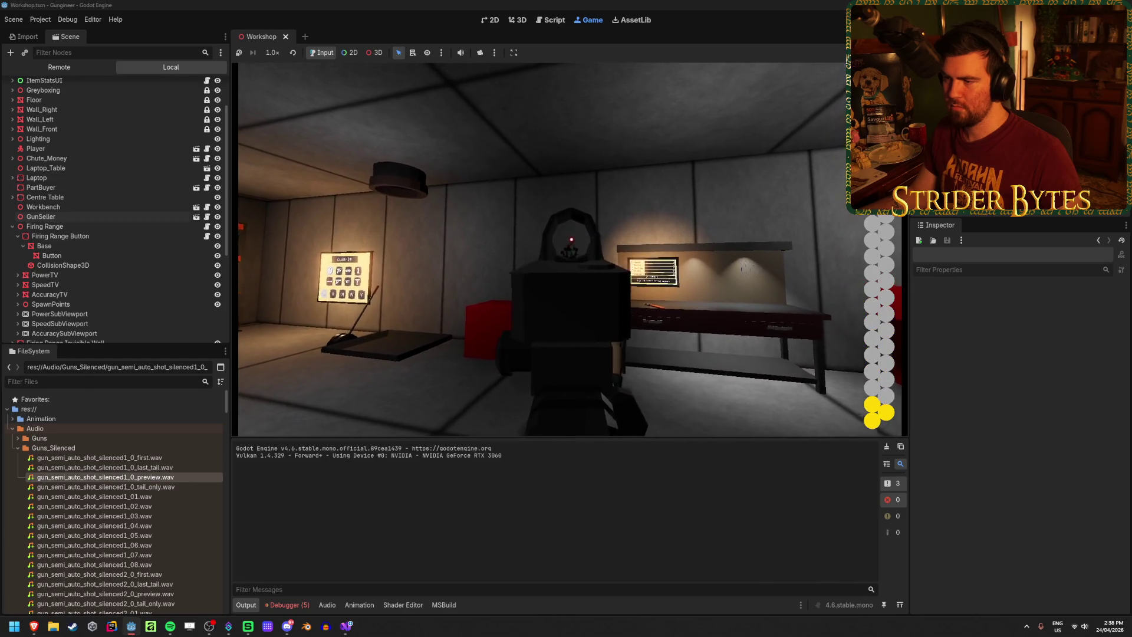
pyautogui.click(570, 249)
pyautogui.press('1')
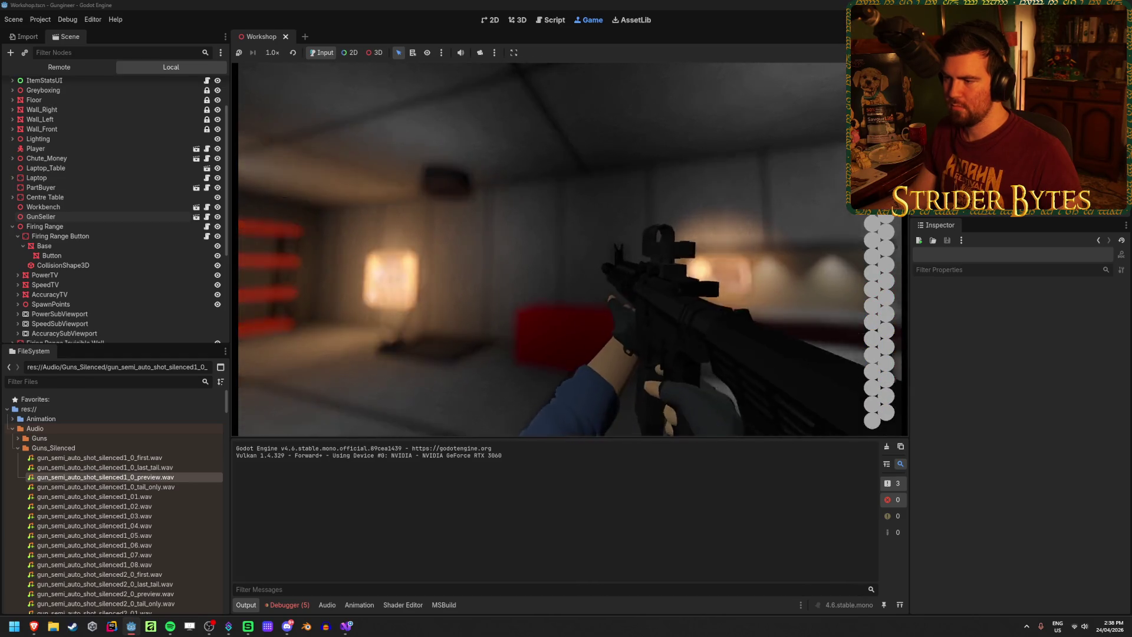
pyautogui.press('r')
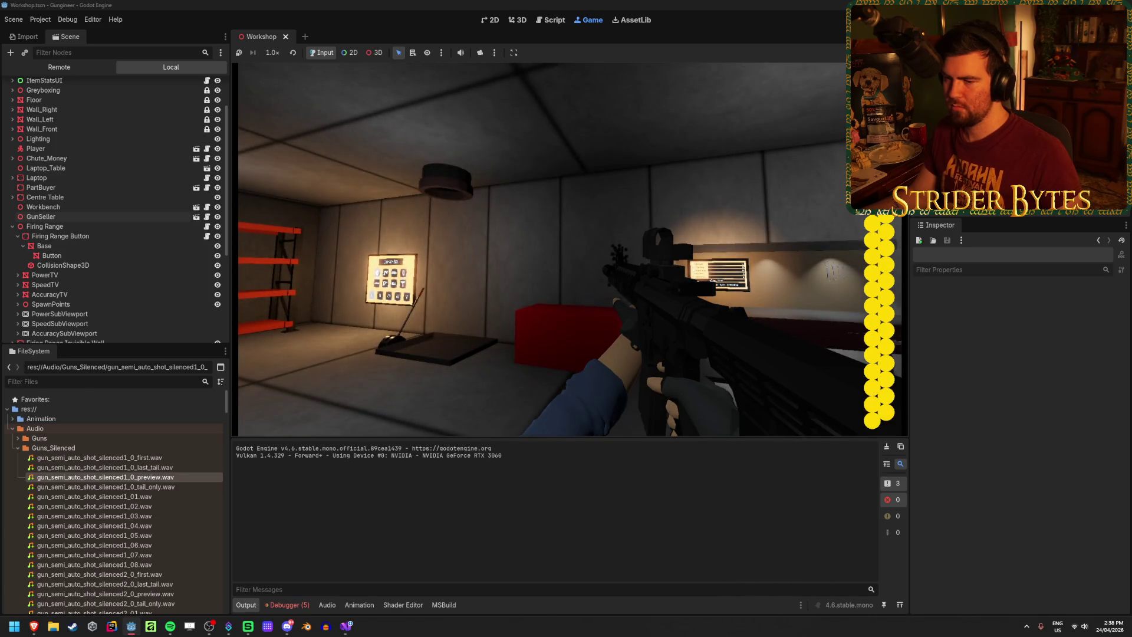
# Walk toward the red box and fire an aimed shot through the red-dot sight
pyautogui.press('w')
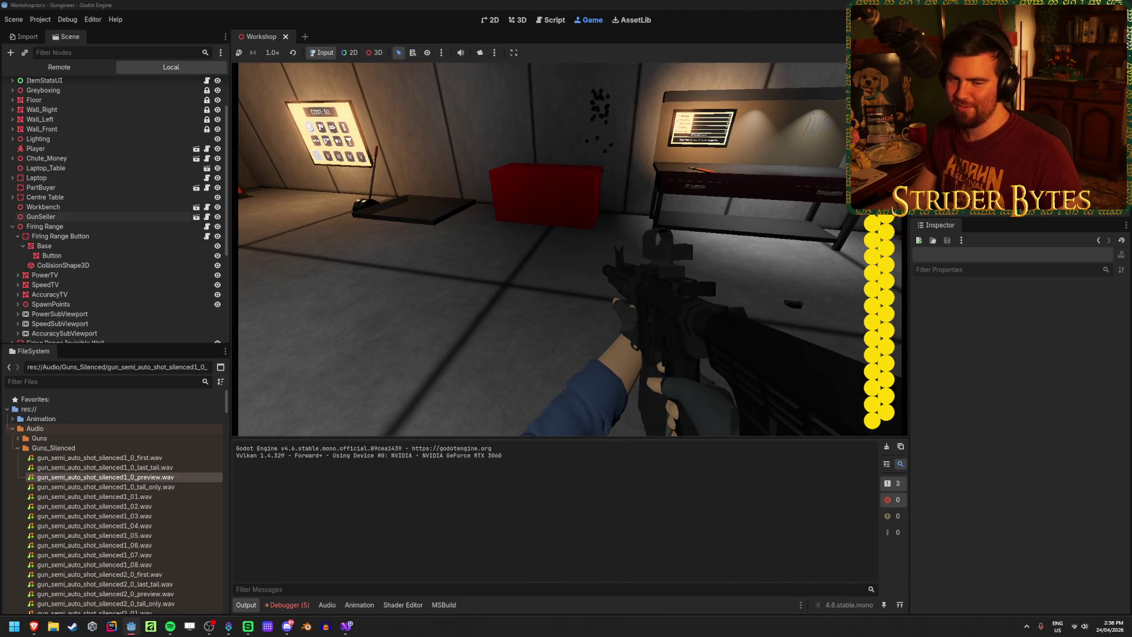
pyautogui.rightClick(567, 249)
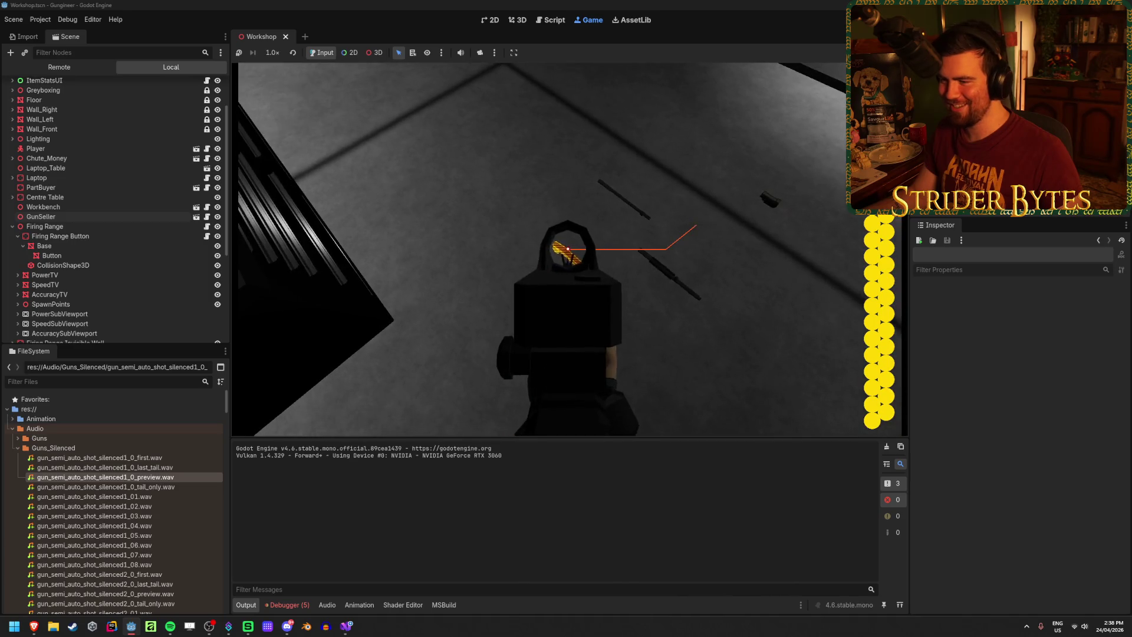
pyautogui.click(572, 250)
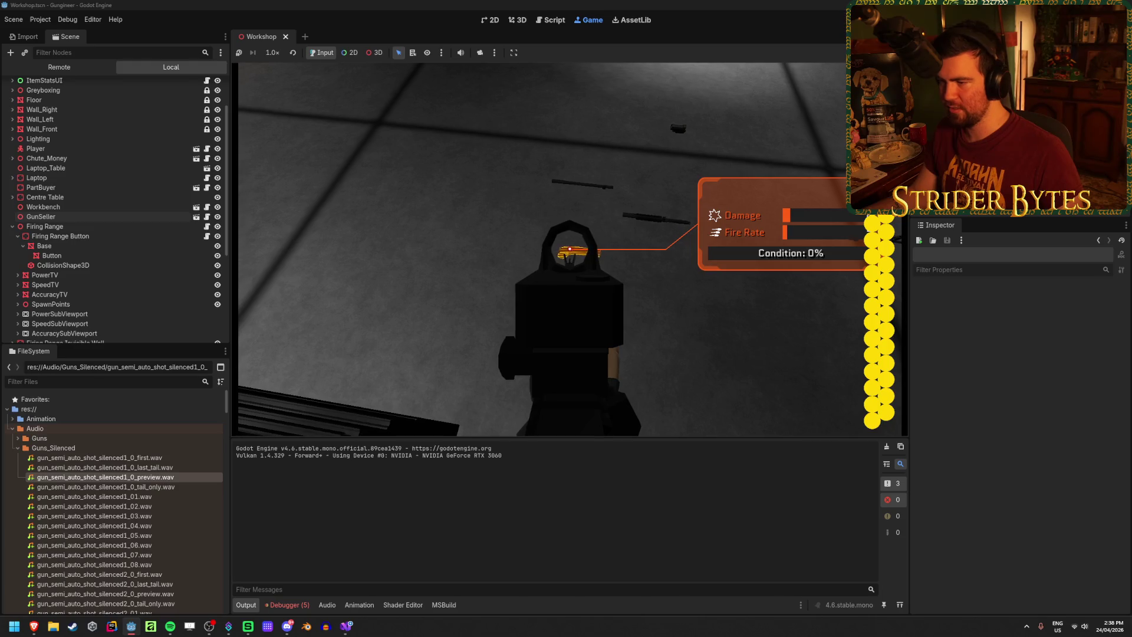
pyautogui.rightClick(569, 249)
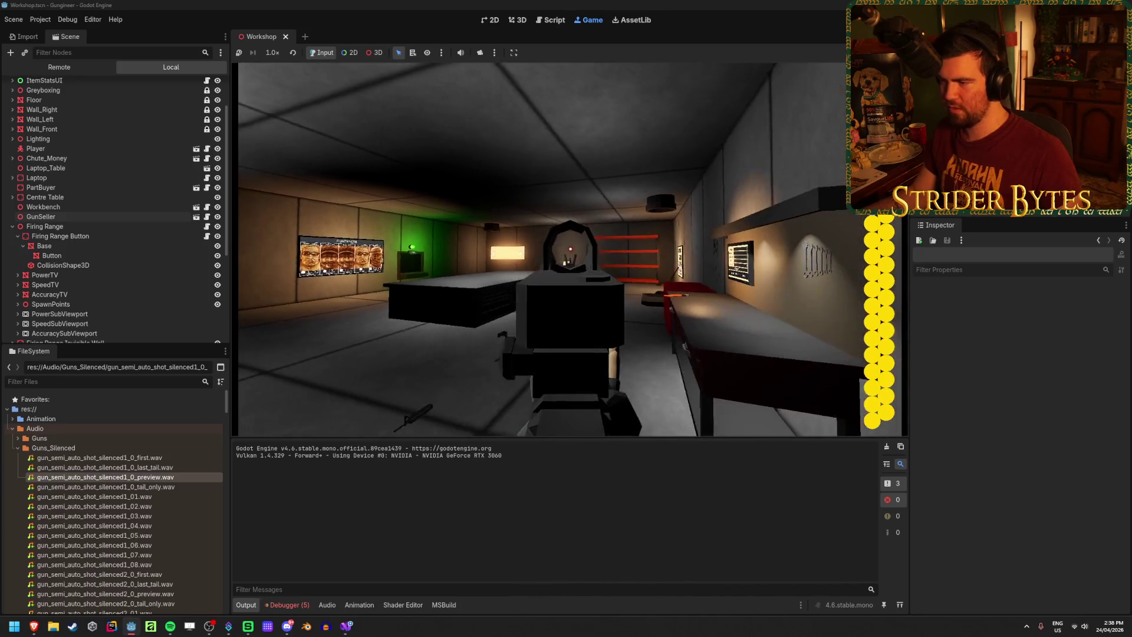
# Nearly empty the rifle's magazine with sustained hip fire, reload, and stop the game with F8
pyautogui.click(570, 248)
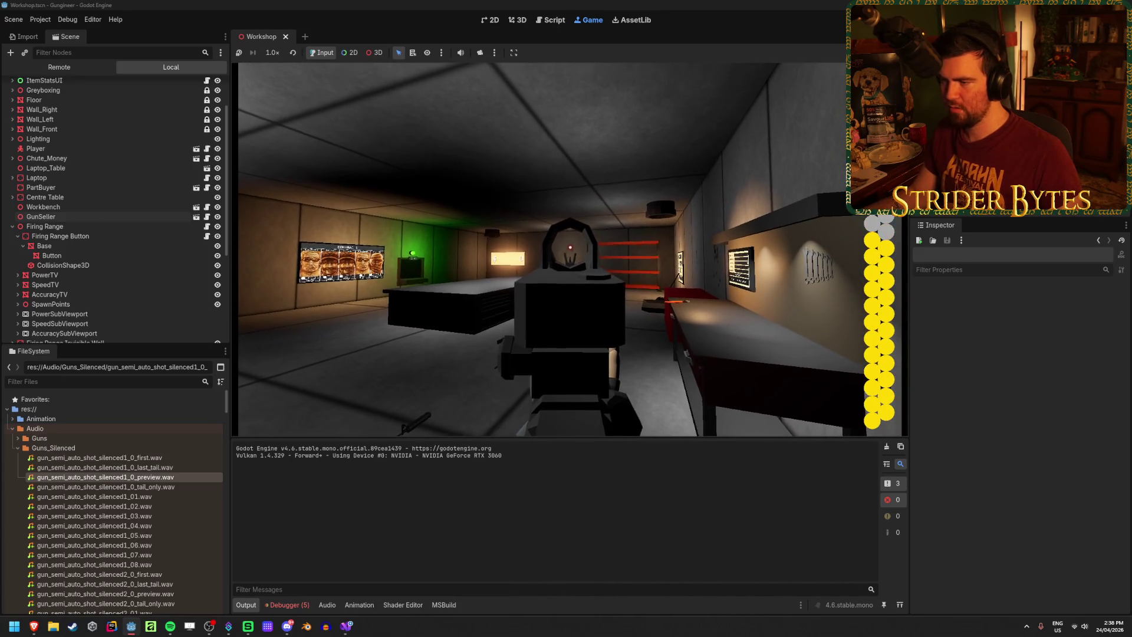
pyautogui.click(570, 248)
pyautogui.click(570, 248)
pyautogui.click(570, 248)
pyautogui.click(570, 248)
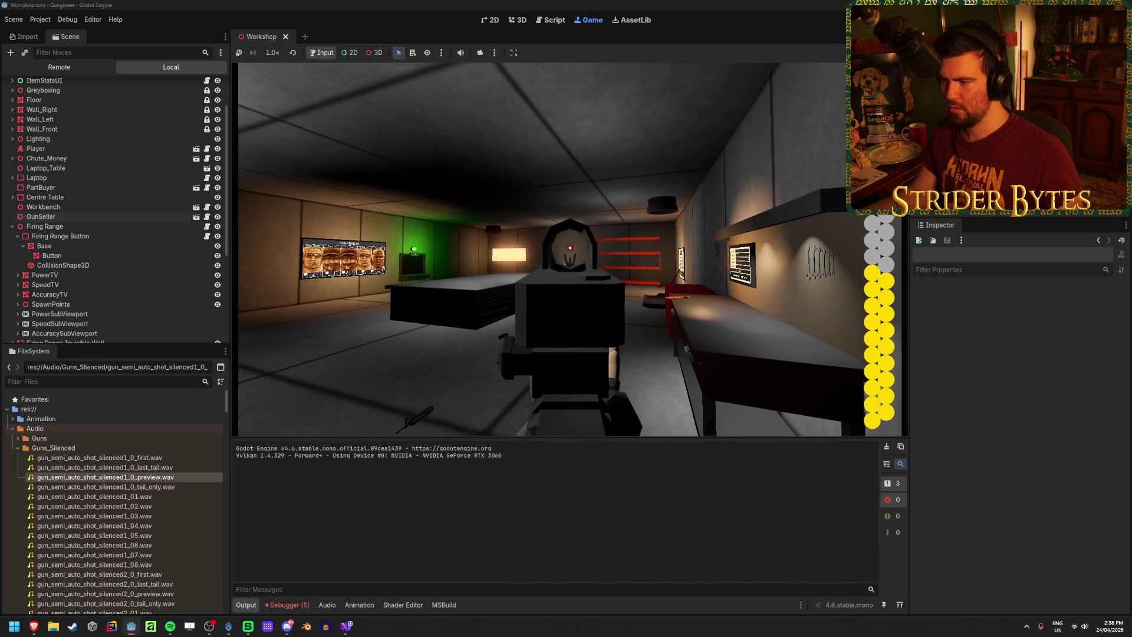
pyautogui.click(570, 248)
pyautogui.click(569, 247)
pyautogui.click(570, 248)
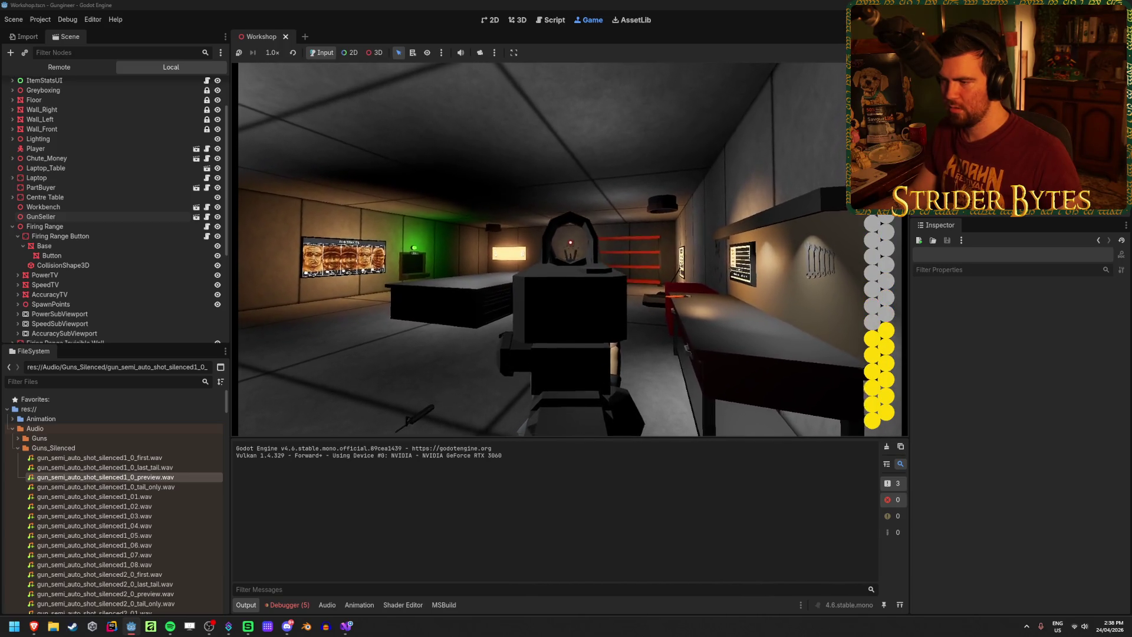
pyautogui.click(570, 249)
pyautogui.click(570, 248)
pyautogui.click(570, 248)
pyautogui.click(570, 248)
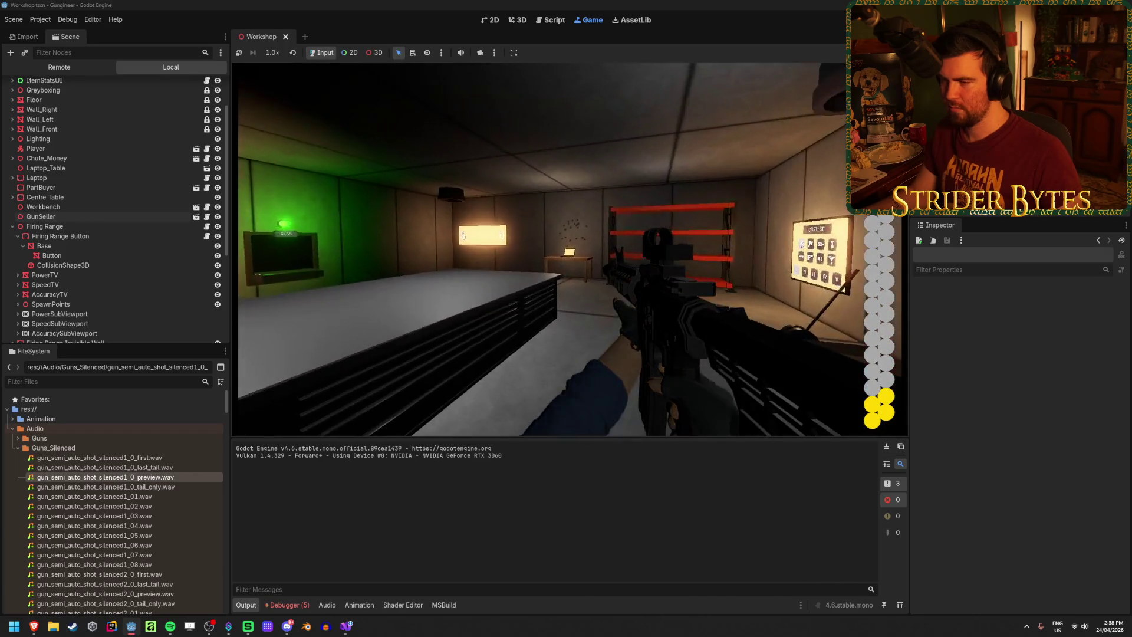
pyautogui.press('r')
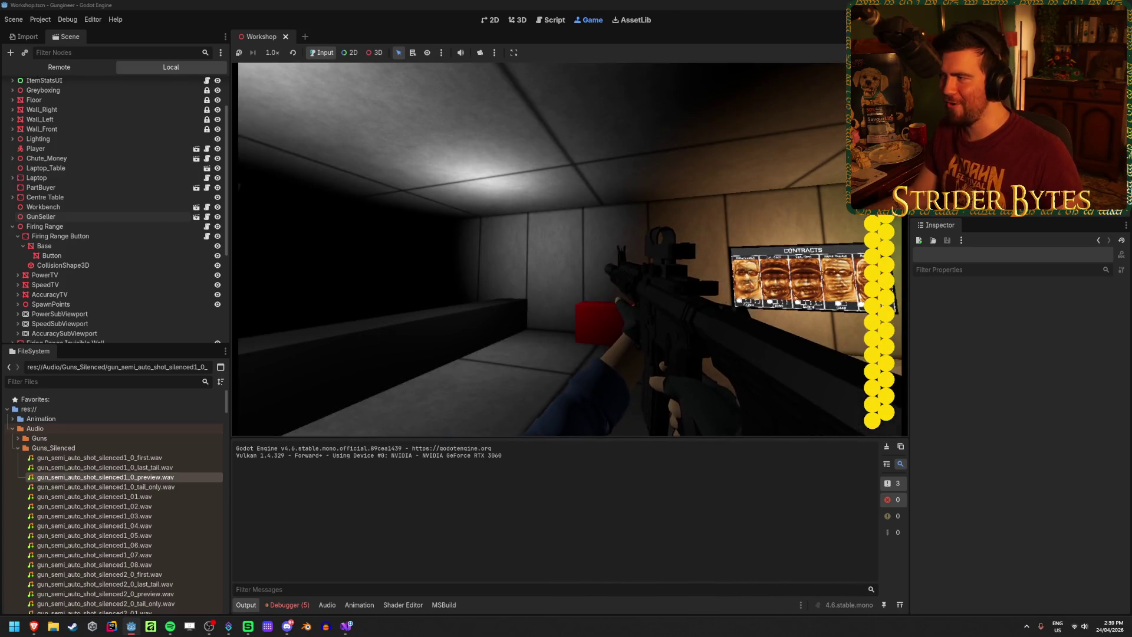
pyautogui.press('F8')
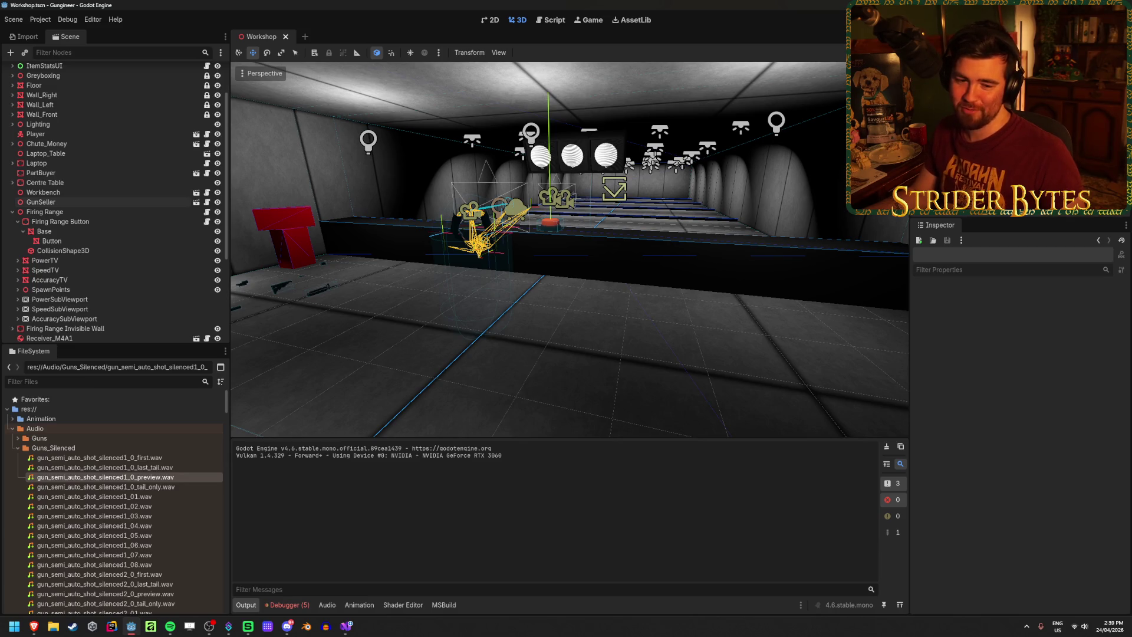
# Save the Workshop scene, orbit around the workbench and shelves, and select the Centre Table
pyautogui.hotkey('ctrl', 's')
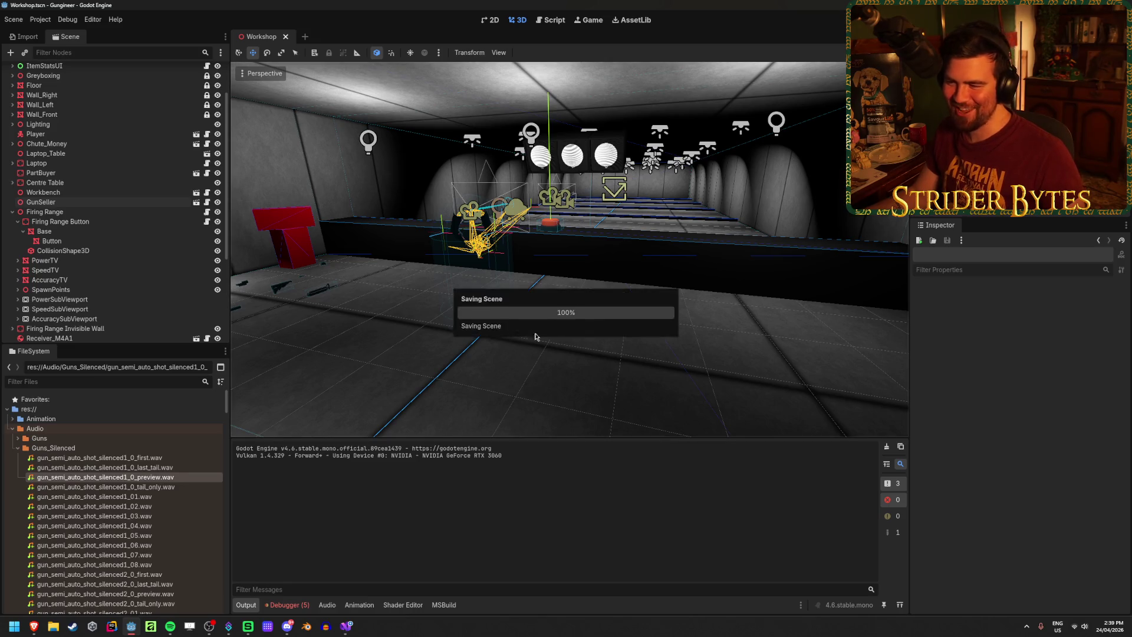
pyautogui.moveTo(489, 286); pyautogui.dragTo(678, 356, button='middle')
pyautogui.moveTo(678, 356); pyautogui.dragTo(613, 360, button='right')
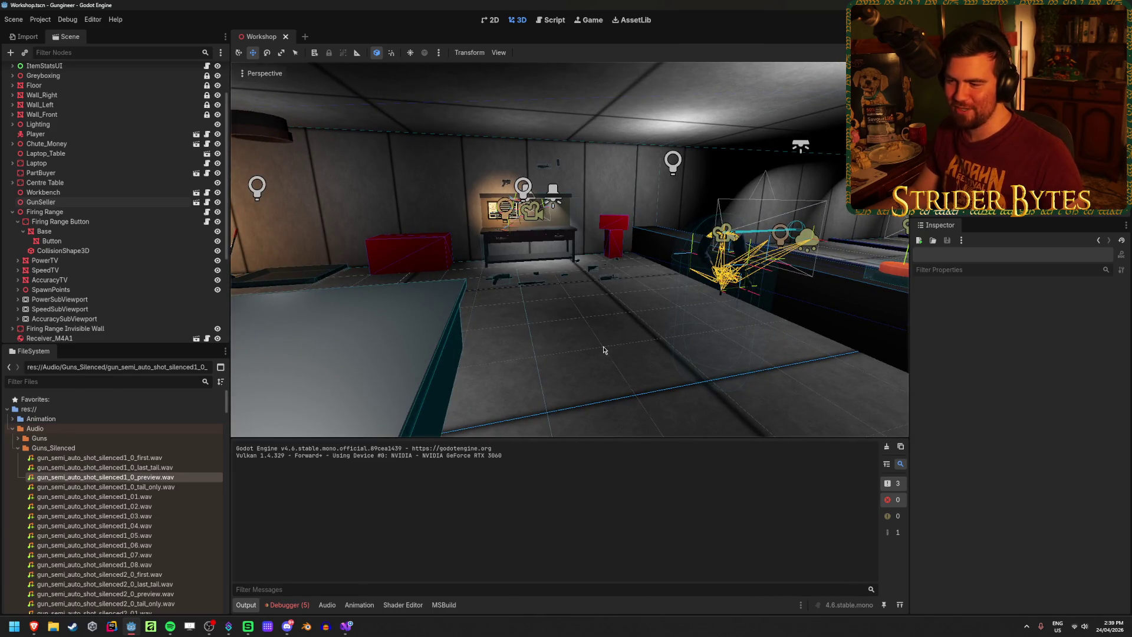
pyautogui.moveTo(602, 350); pyautogui.dragTo(539, 347, button='right')
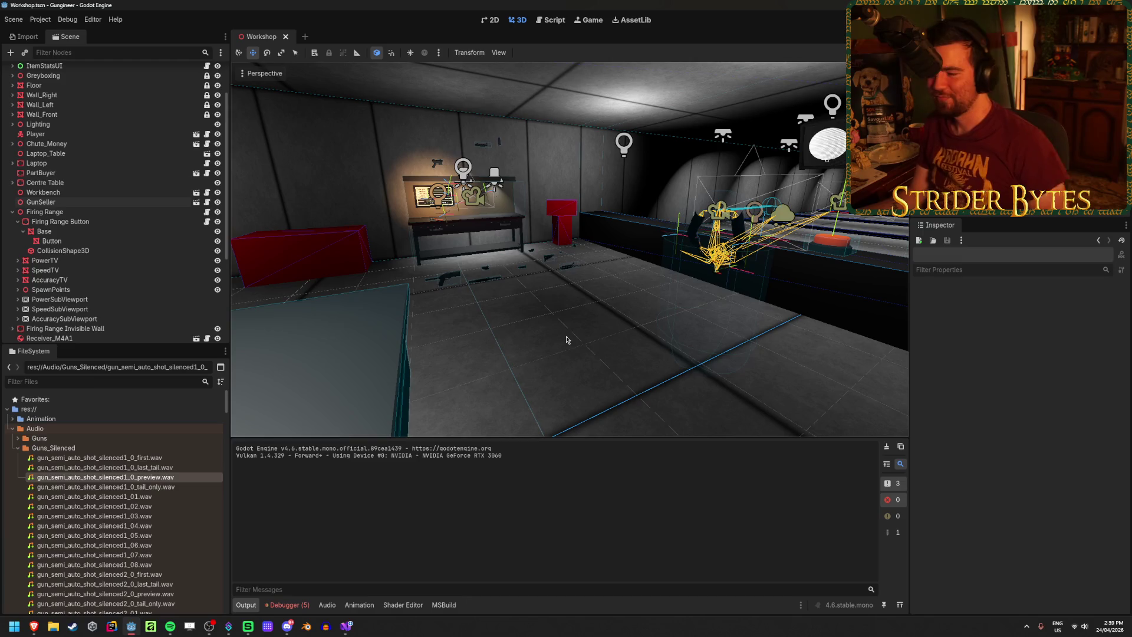
pyautogui.moveTo(580, 310); pyautogui.dragTo(642, 303, button='middle')
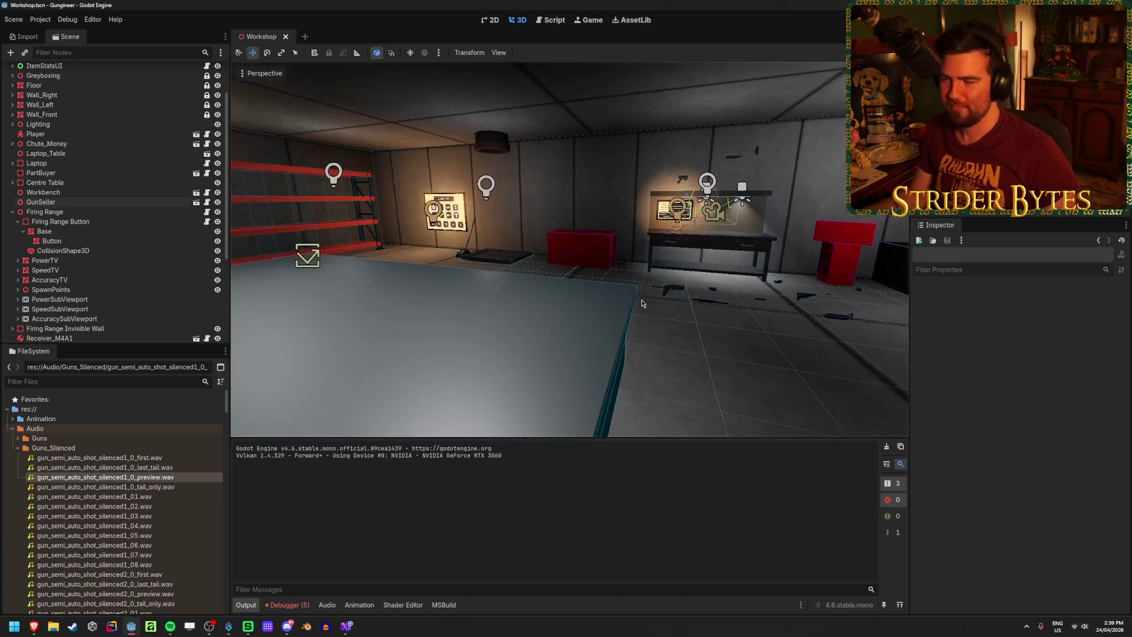
pyautogui.click(470, 357)
pyautogui.moveTo(470, 358)
pyautogui.mouseDown(button='right')
pyautogui.moveTo(430, 354)
pyautogui.moveTo(490, 357)
pyautogui.moveTo(483, 369)
pyautogui.mouseUp(button='right')
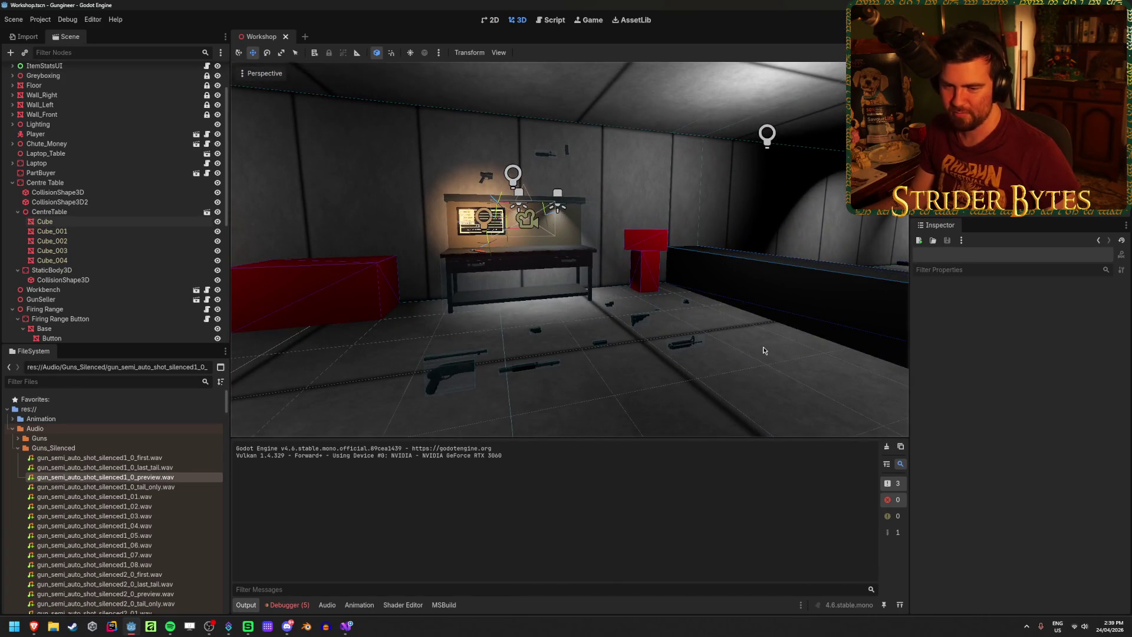
pyautogui.click(300, 608)
pyautogui.click(894, 471)
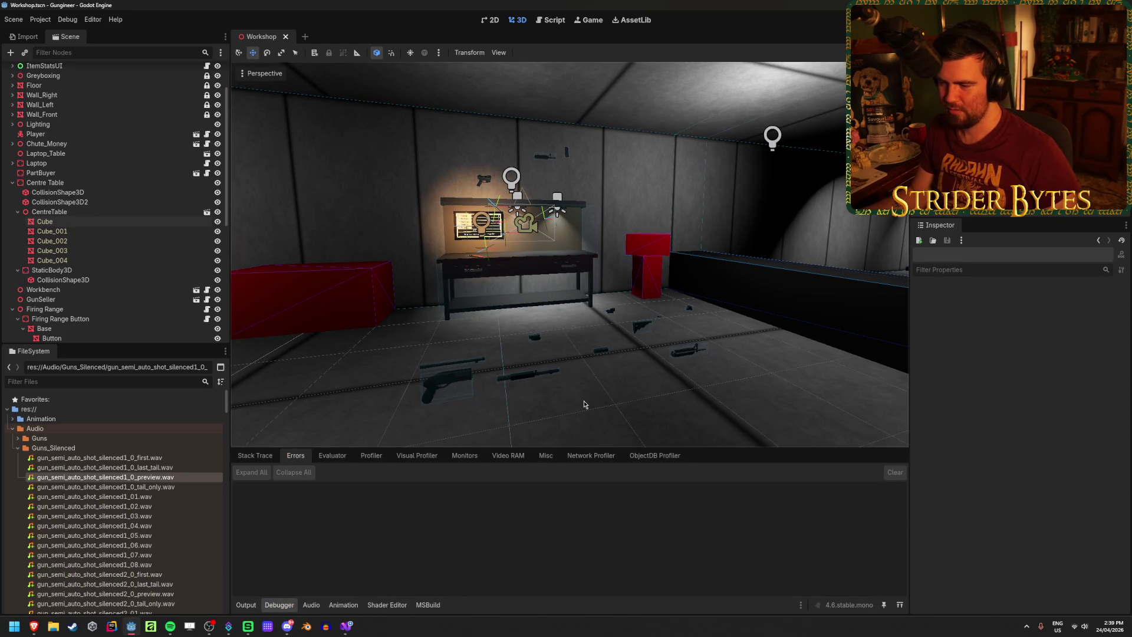
pyautogui.moveTo(586, 396); pyautogui.dragTo(664, 412, button='right')
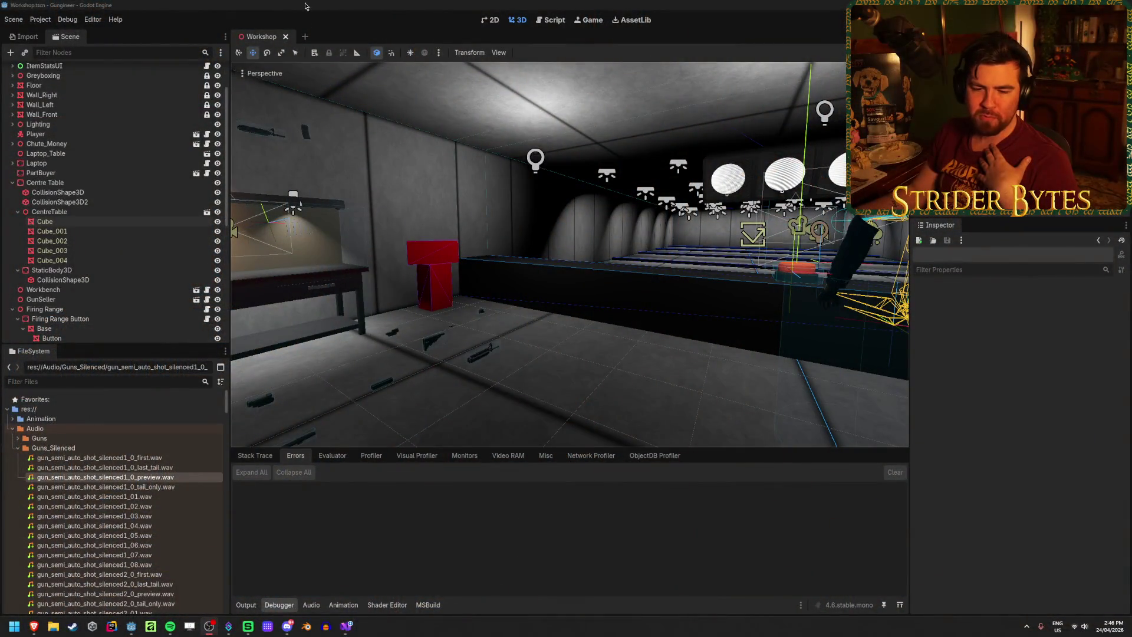
pyautogui.click(238, 4)
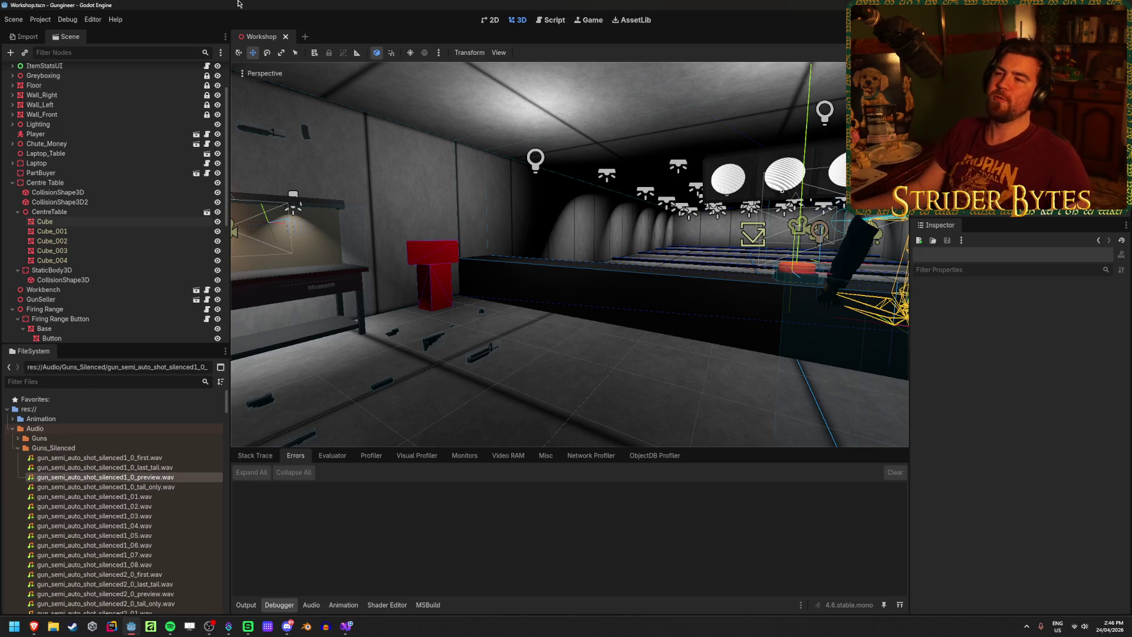
pyautogui.moveTo(578, 375)
pyautogui.mouseDown(button='right')
pyautogui.moveTo(354, 354)
pyautogui.moveTo(530, 366)
pyautogui.moveTo(579, 387)
pyautogui.mouseUp(button='right')
# Save the Workshop scene and fly around to view the shelves and workbench
pyautogui.hotkey('ctrl', 's')
pyautogui.moveTo(420, 379); pyautogui.dragTo(265, 383, button='right')
pyautogui.moveTo(627, 356); pyautogui.dragTo(612, 357, button='right')
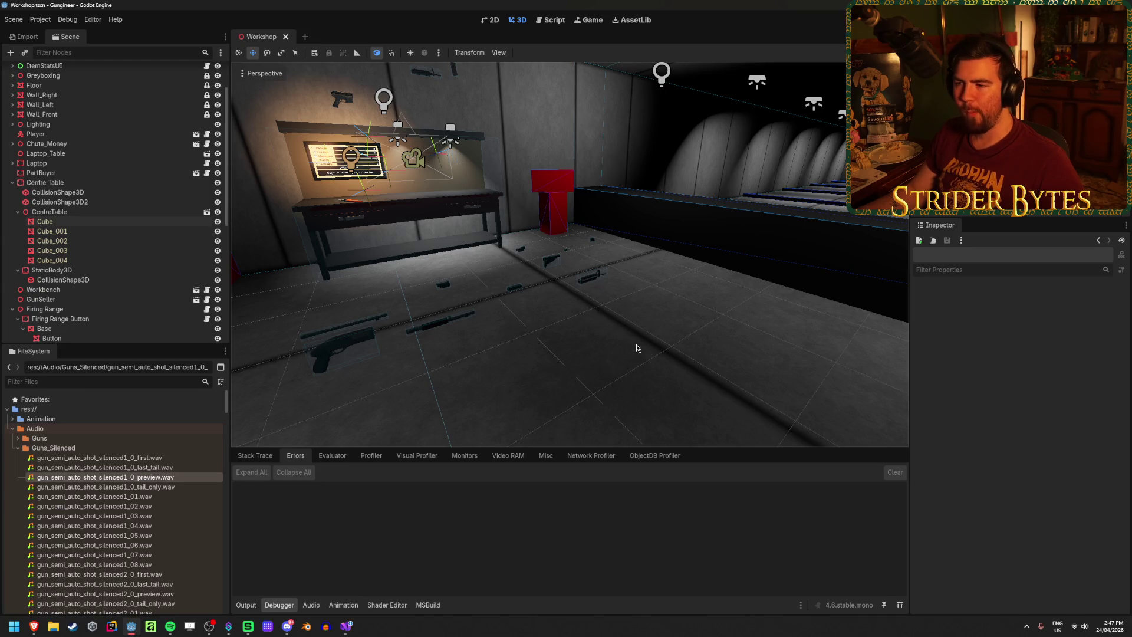
pyautogui.moveTo(637, 347)
pyautogui.mouseDown(button='right')
pyautogui.moveTo(601, 348)
pyautogui.moveTo(637, 348)
pyautogui.mouseUp(button='right')
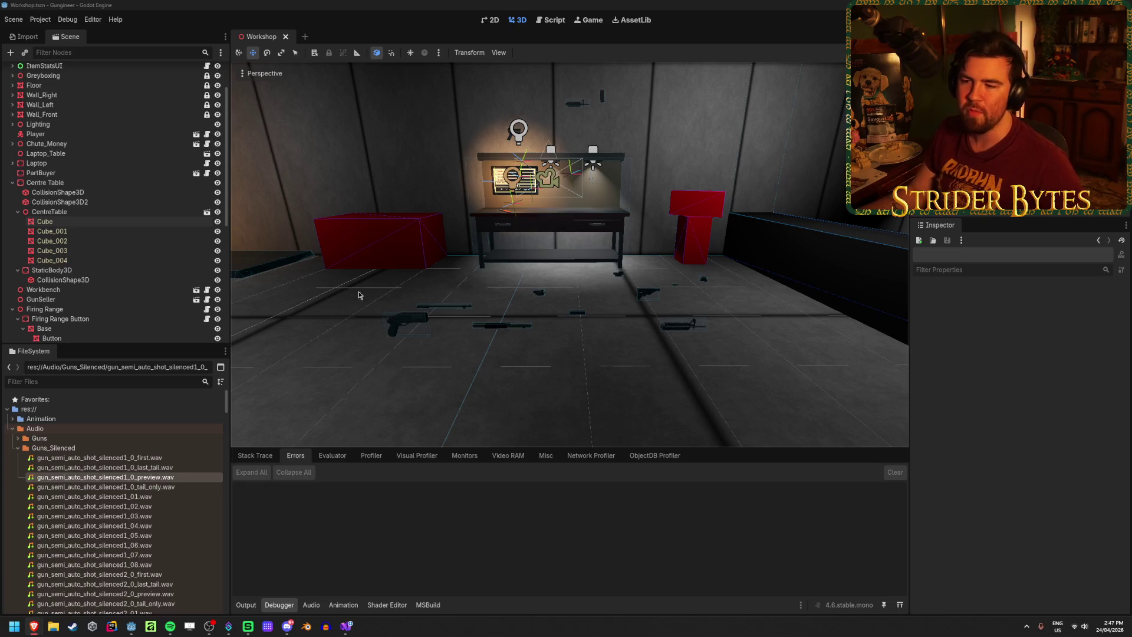
pyautogui.moveTo(359, 294); pyautogui.dragTo(359, 295, button='right')
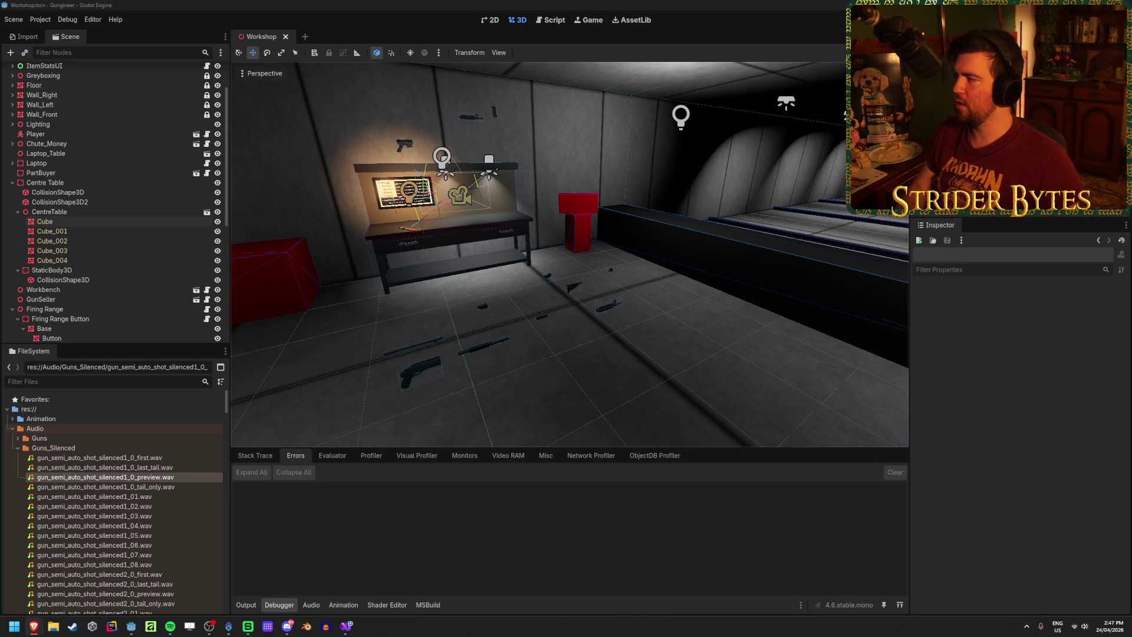
# Collapse the Guns_Silenced and Levels folders, then open File Explorer on the Gungineer project folder
pyautogui.click(17, 450)
pyautogui.click(16, 451)
pyautogui.scroll(-5, 36, 465)
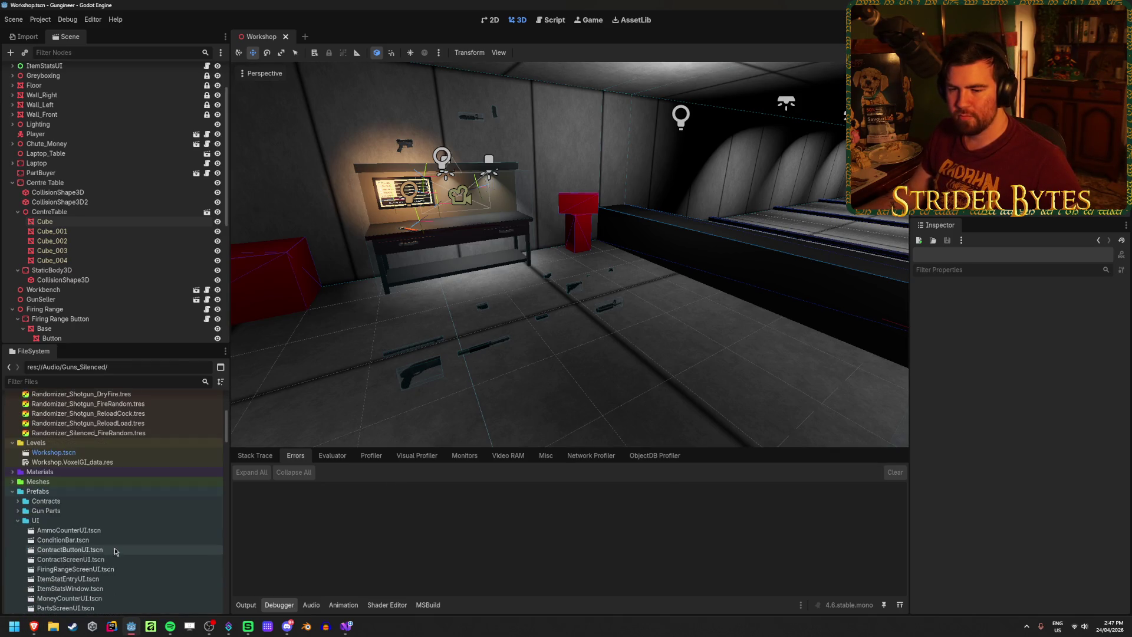
pyautogui.click(12, 442)
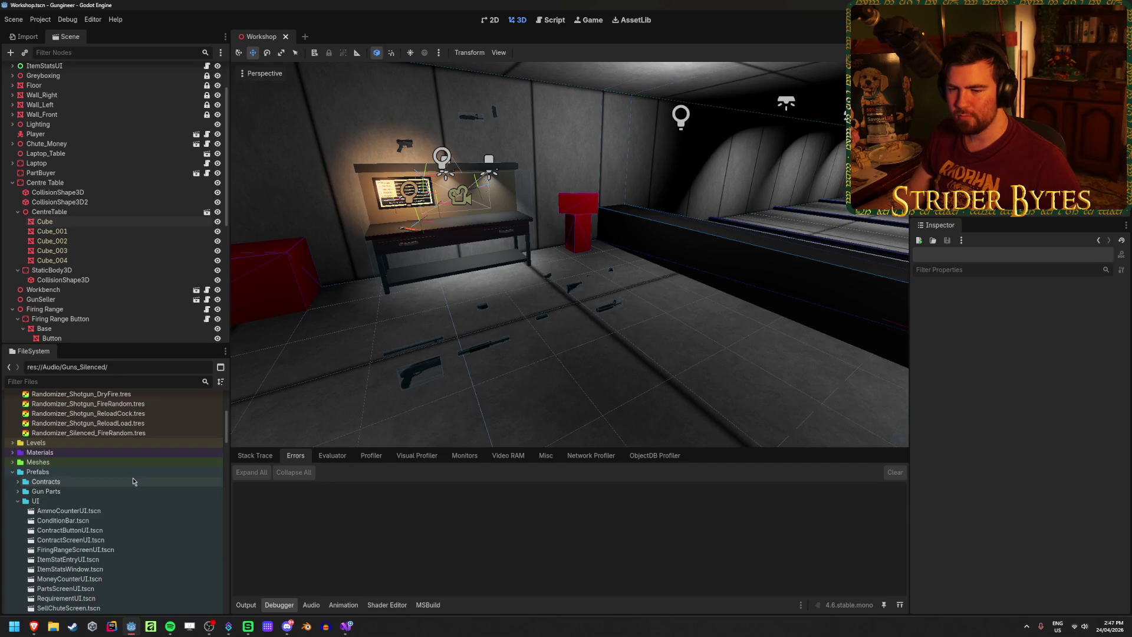
pyautogui.click(53, 626)
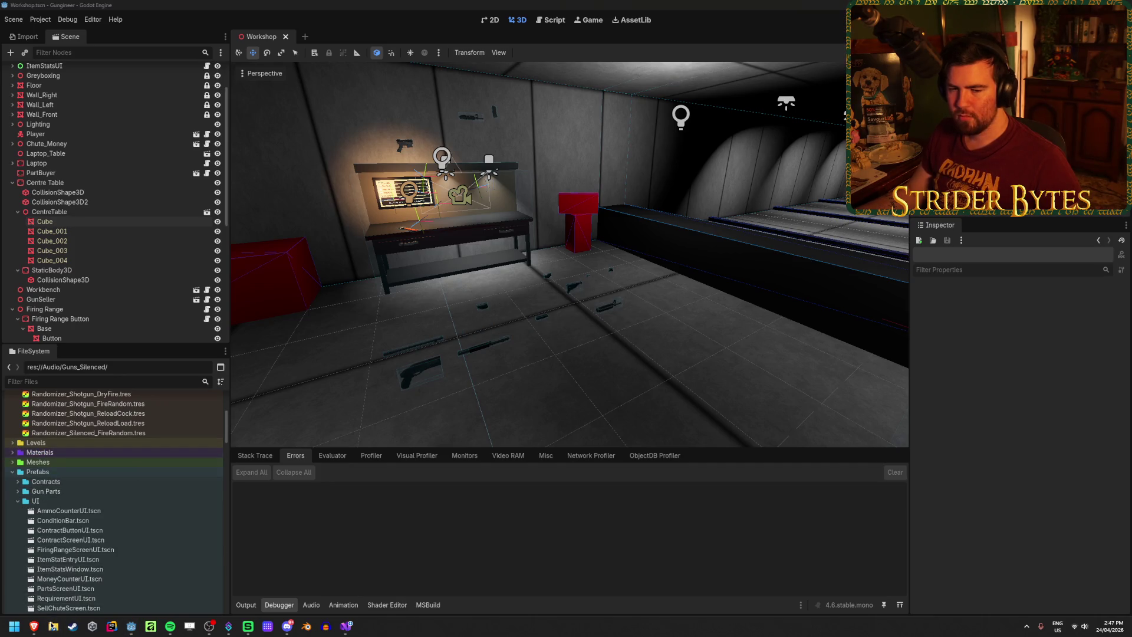
pyautogui.click(407, 363)
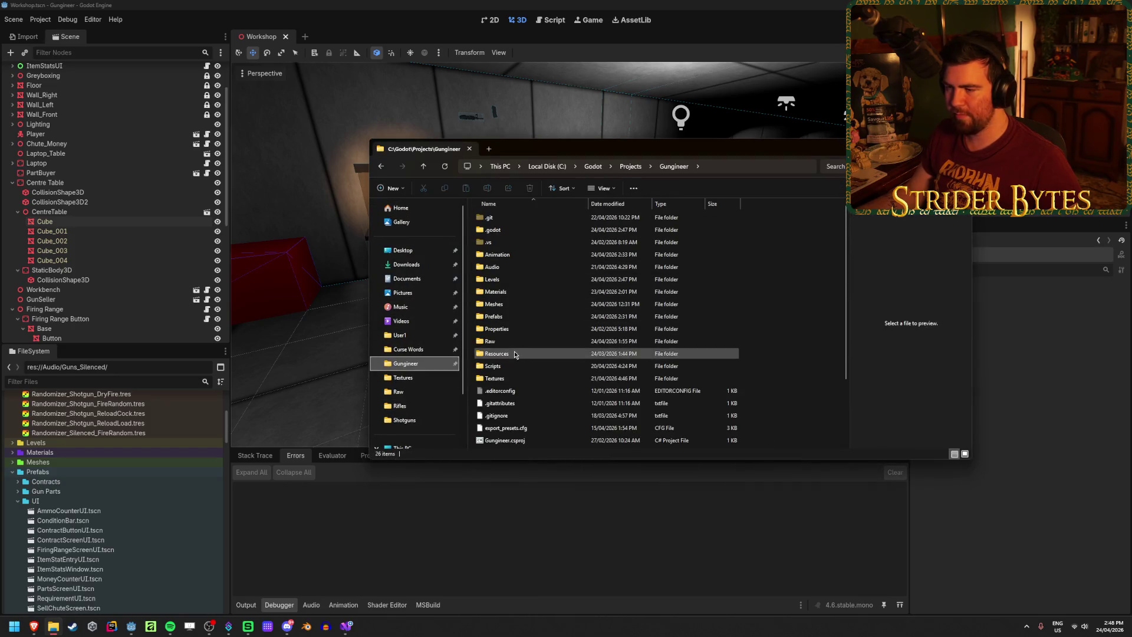
# Go through Raw > Gun Models > Rifles and open QBZ 191.blend in Blender
pyautogui.doubleClick(515, 340)
pyautogui.doubleClick(501, 218)
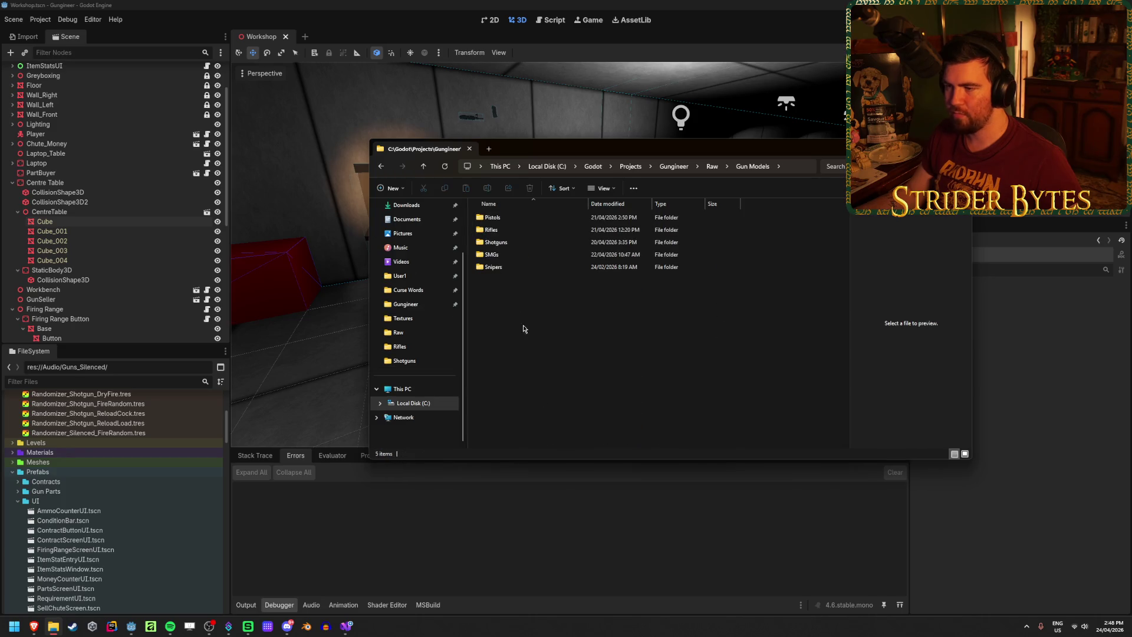
pyautogui.doubleClick(527, 230)
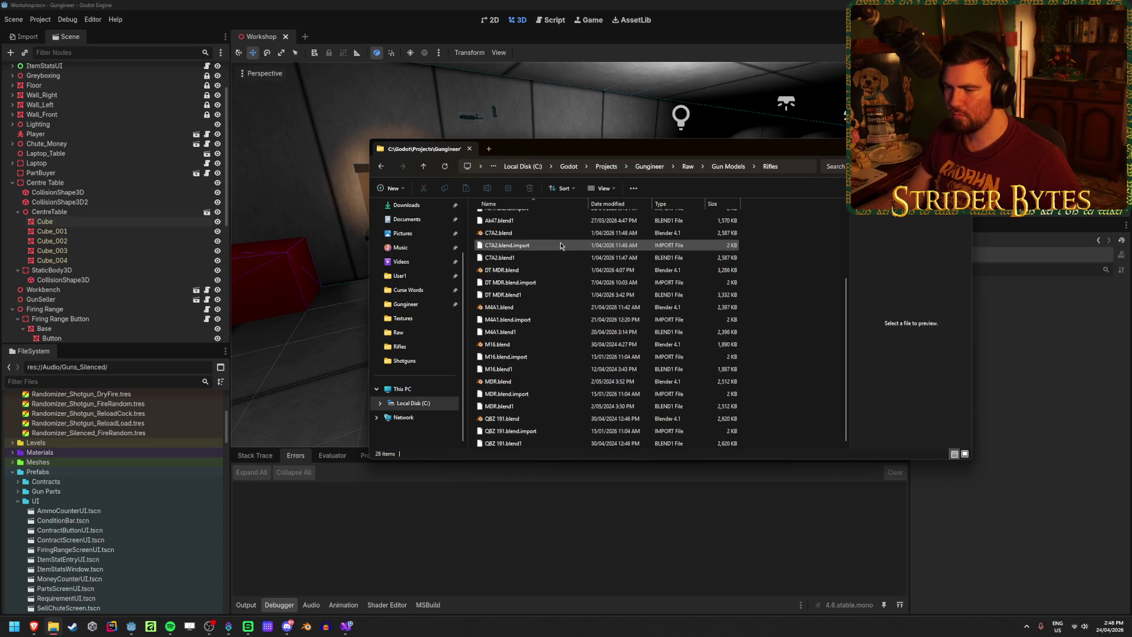
pyautogui.scroll(-3, 509, 413)
pyautogui.doubleClick(507, 418)
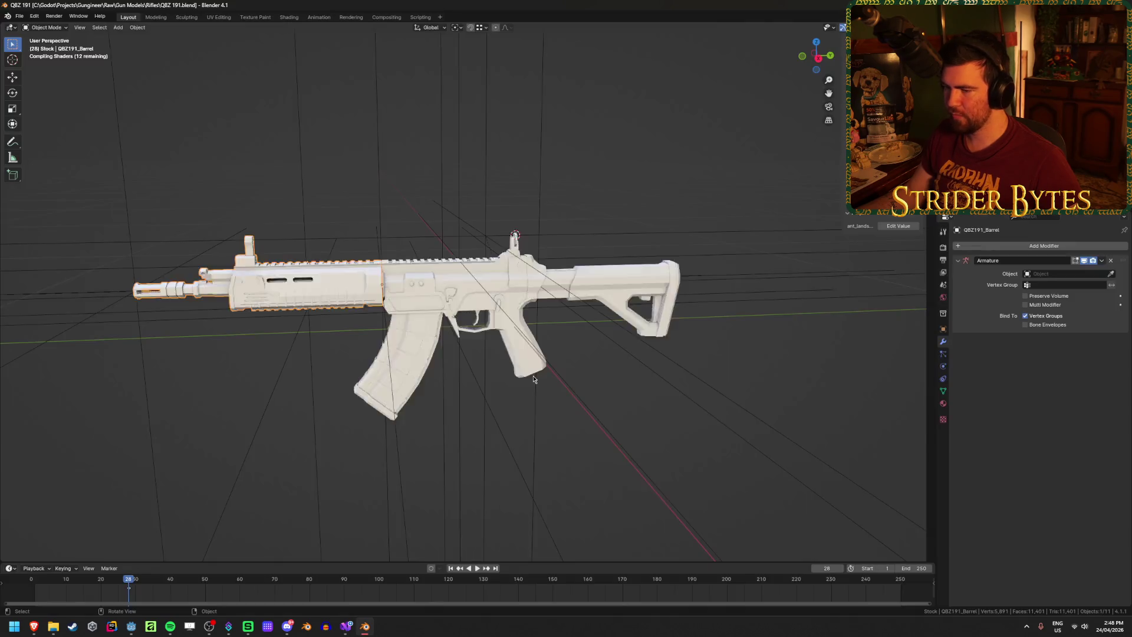
# Select the MuzzleAttach empty and the rifle's other attach-point empties
pyautogui.click(671, 386)
pyautogui.moveTo(783, 364); pyautogui.dragTo(619, 377, button='middle')
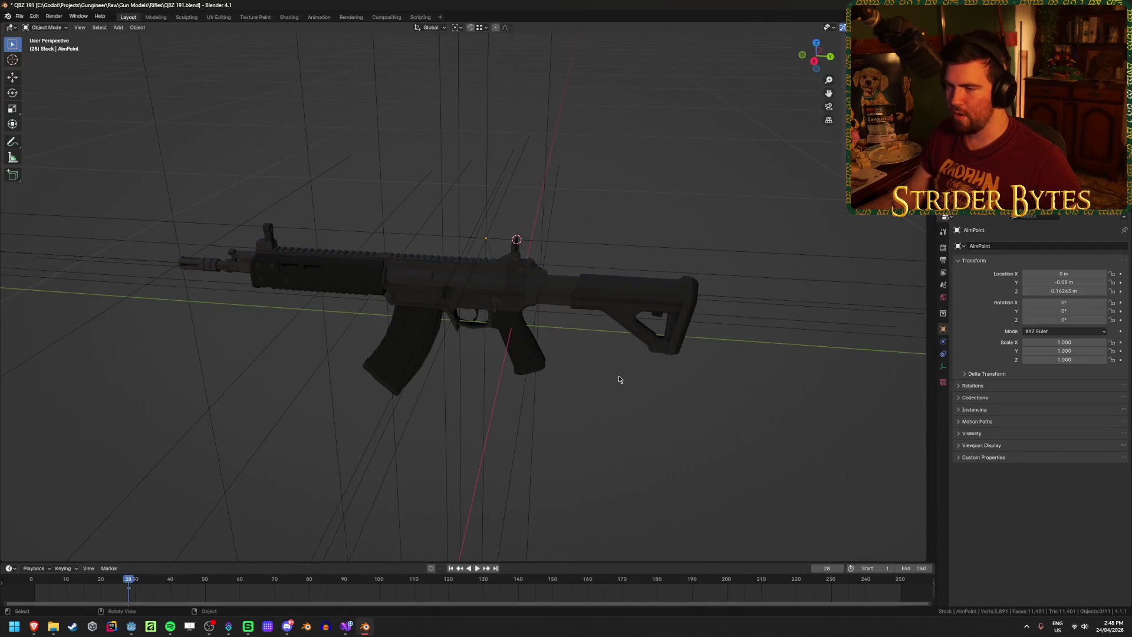
pyautogui.click(628, 296)
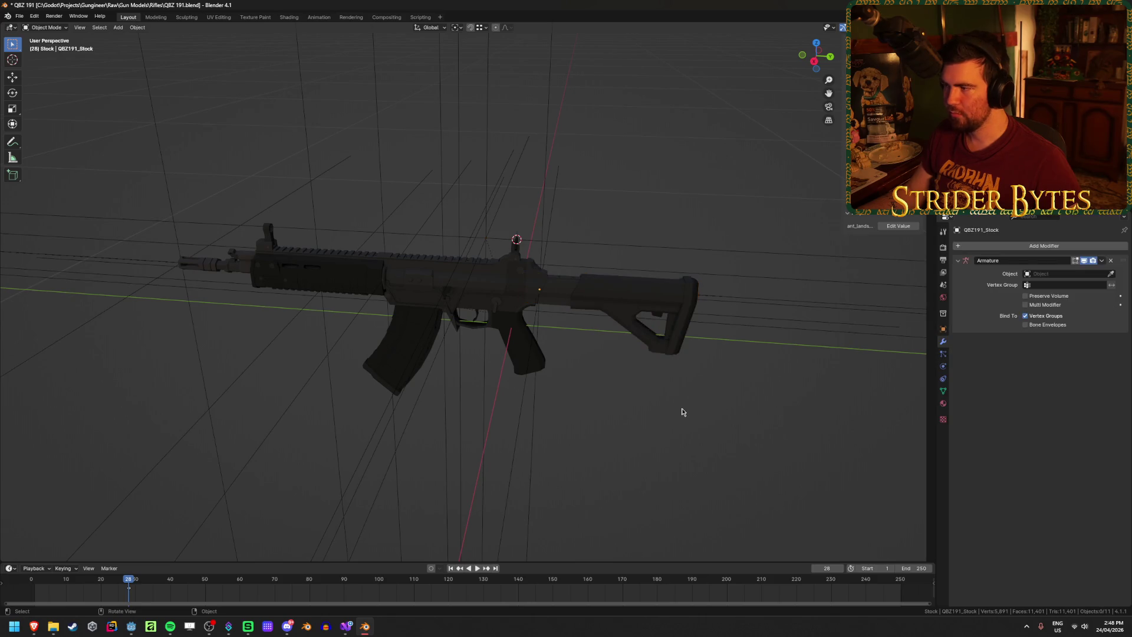
pyautogui.moveTo(662, 404)
pyautogui.mouseDown(button='middle')
pyautogui.moveTo(736, 365)
pyautogui.moveTo(677, 354)
pyautogui.moveTo(568, 384)
pyautogui.moveTo(621, 377)
pyautogui.moveTo(549, 233)
pyautogui.mouseUp(button='middle')
pyautogui.scroll(-4, 644, 400)
pyautogui.keyDown('shift'); pyautogui.click(408, 143); pyautogui.keyUp('shift')
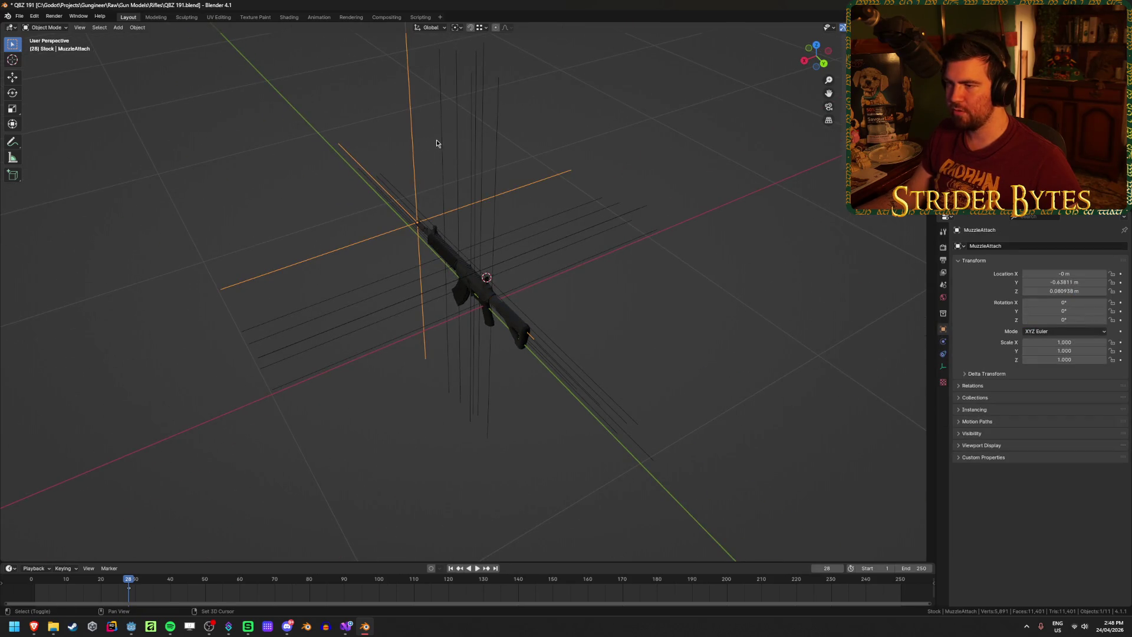
pyautogui.keyDown('shift'); pyautogui.moveTo(423, 127); pyautogui.dragTo(525, 154); pyautogui.keyUp('shift')
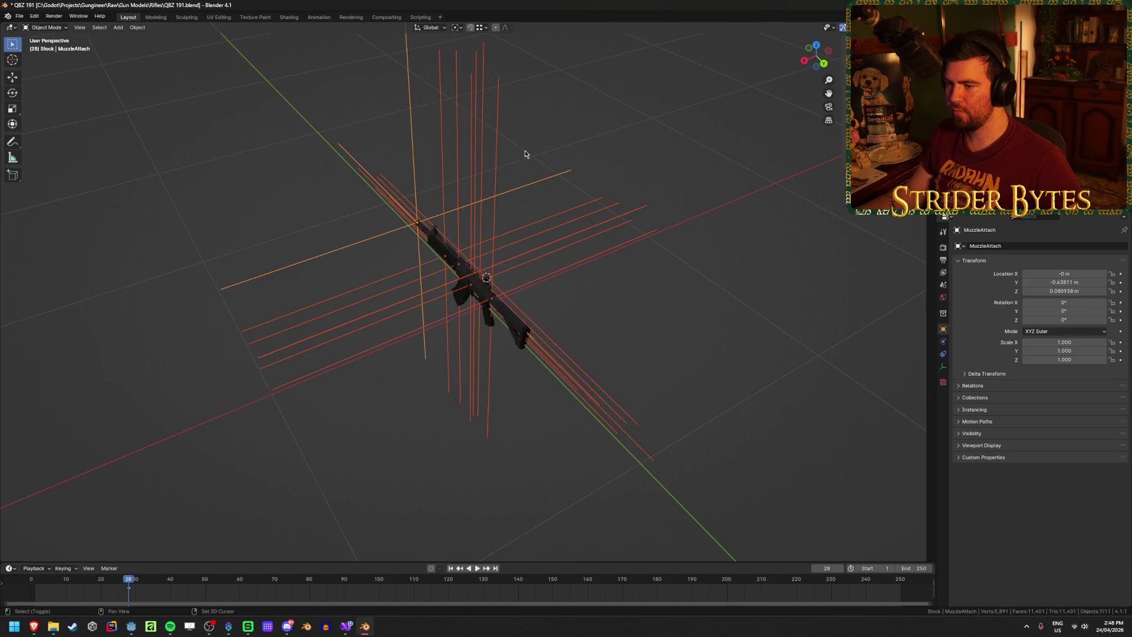
pyautogui.click(735, 273)
pyautogui.hotkey('ctrl', 'z')
# Scale the empties to 0.231 about Individual Origins, apply the scale, deselect, and save
pyautogui.click(456, 27)
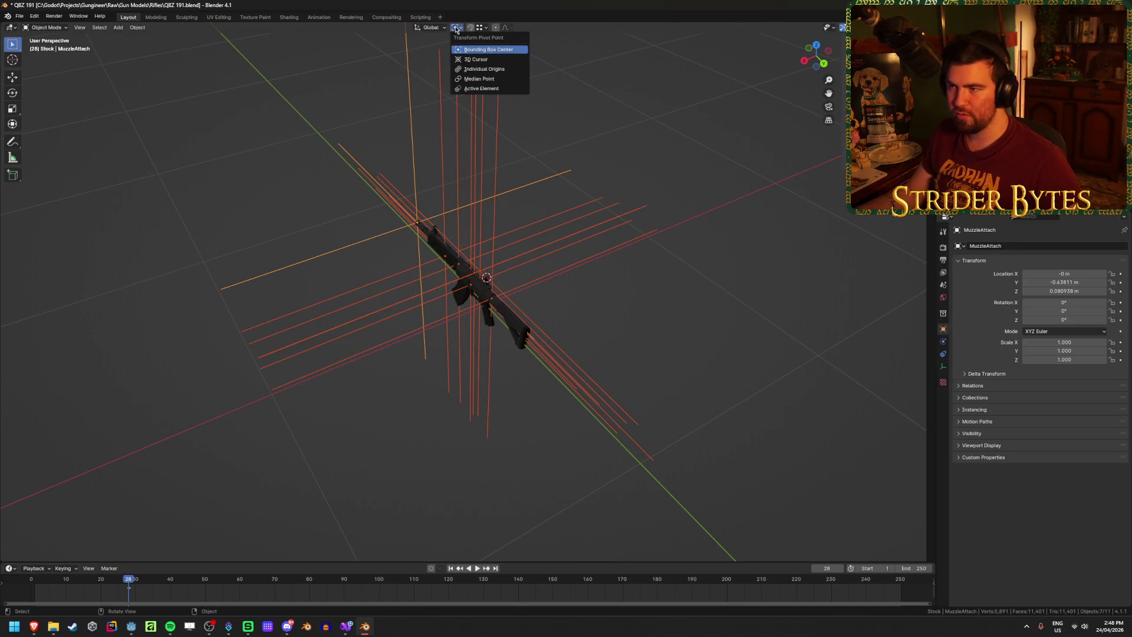
pyautogui.click(484, 69)
pyautogui.press('s')
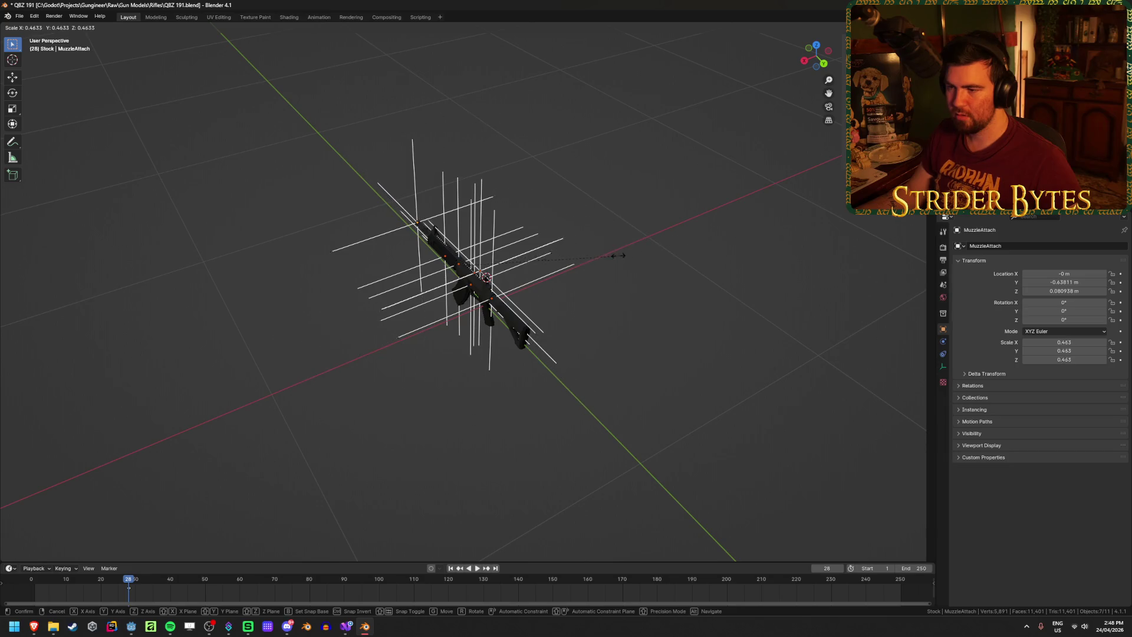
pyautogui.click(539, 262)
pyautogui.scroll(3, 456, 384)
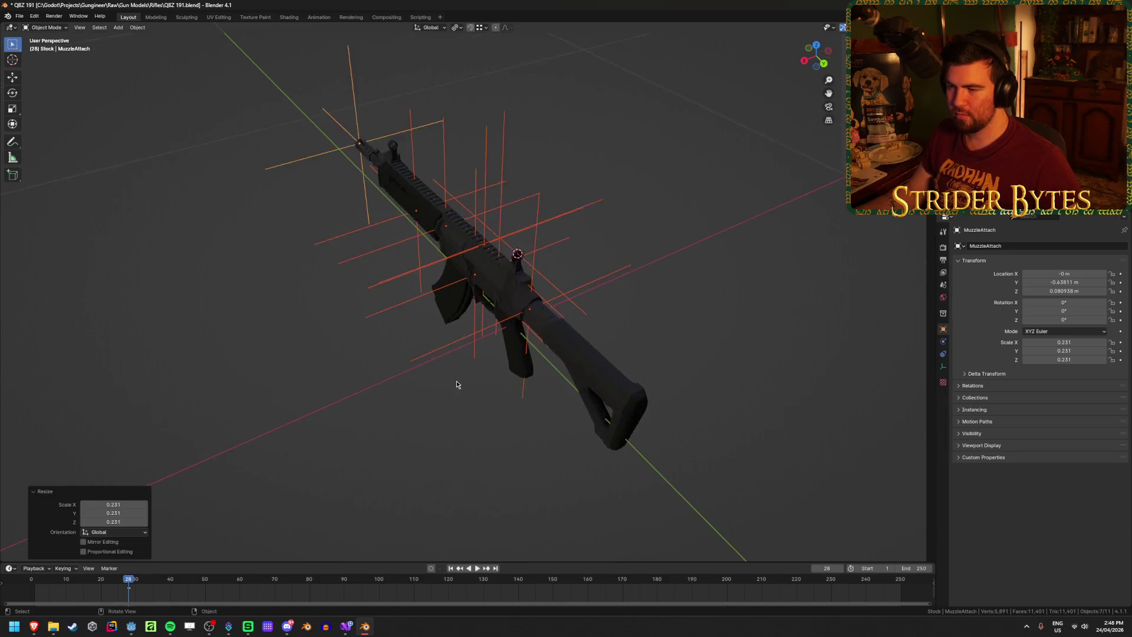
pyautogui.scroll(-1, 456, 384)
pyautogui.hotkey('ctrl', 'a')
pyautogui.click(466, 372)
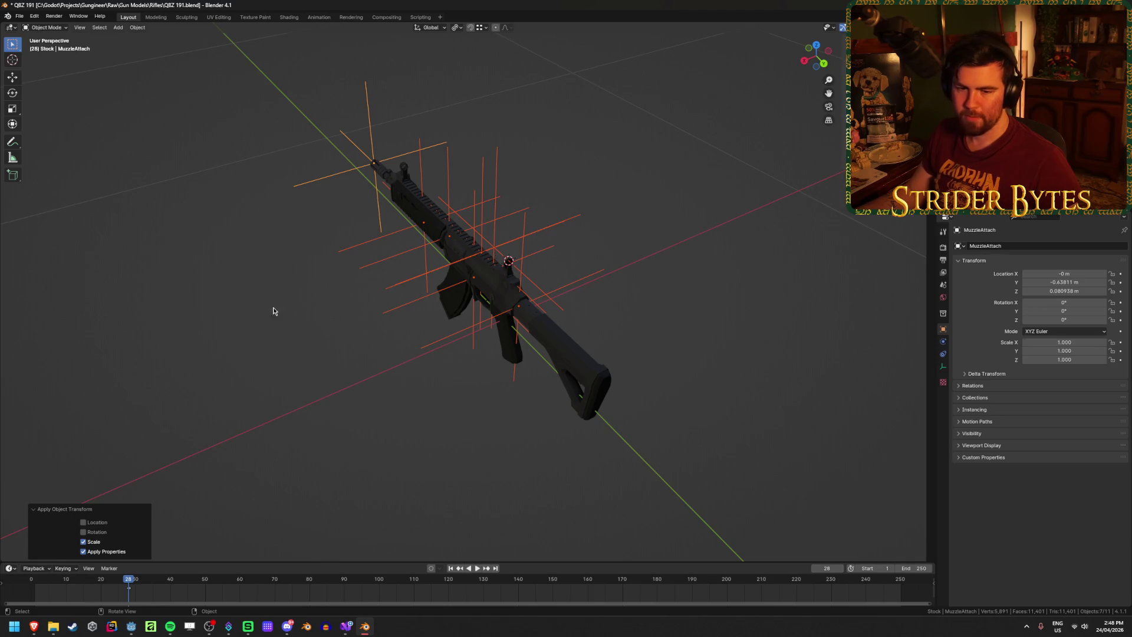
pyautogui.hotkey('alt', 'a')
pyautogui.hotkey('ctrl', 's')
# Switch to a side view, orbit to a three-quarter angle, and select the handguard
pyautogui.press('KP_3')
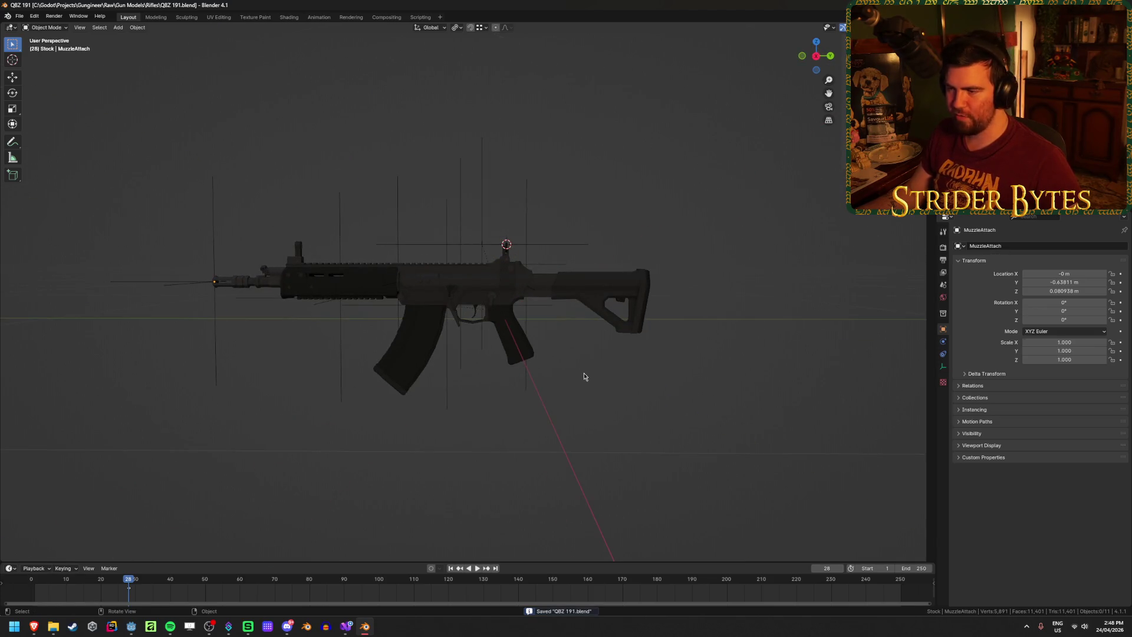
pyautogui.moveTo(583, 376); pyautogui.dragTo(602, 411, button='middle')
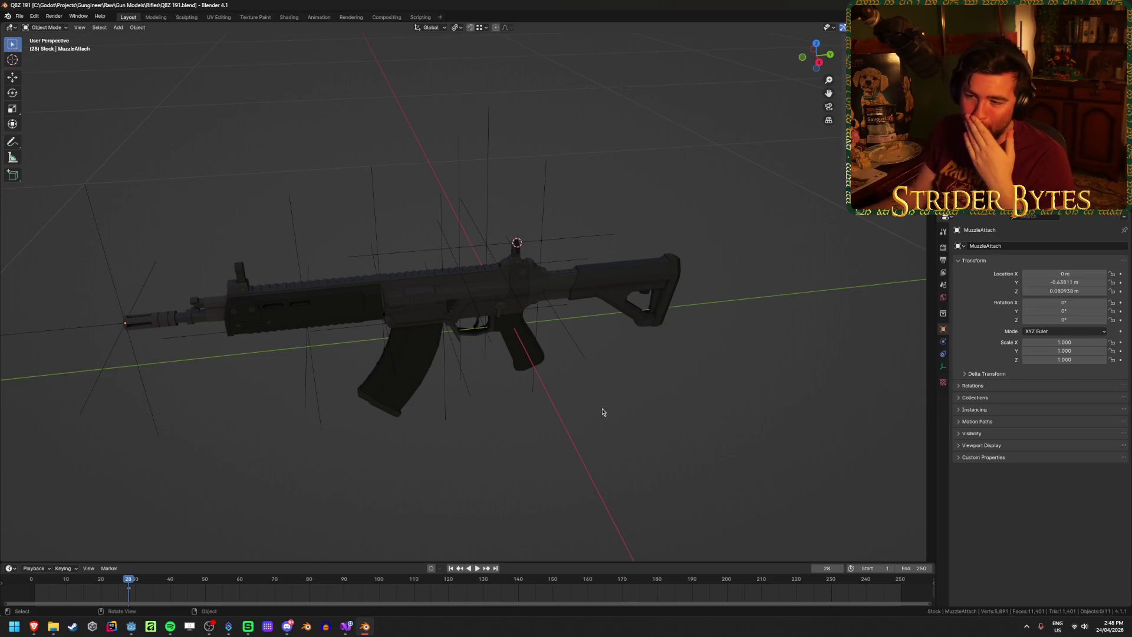
pyautogui.click(354, 287)
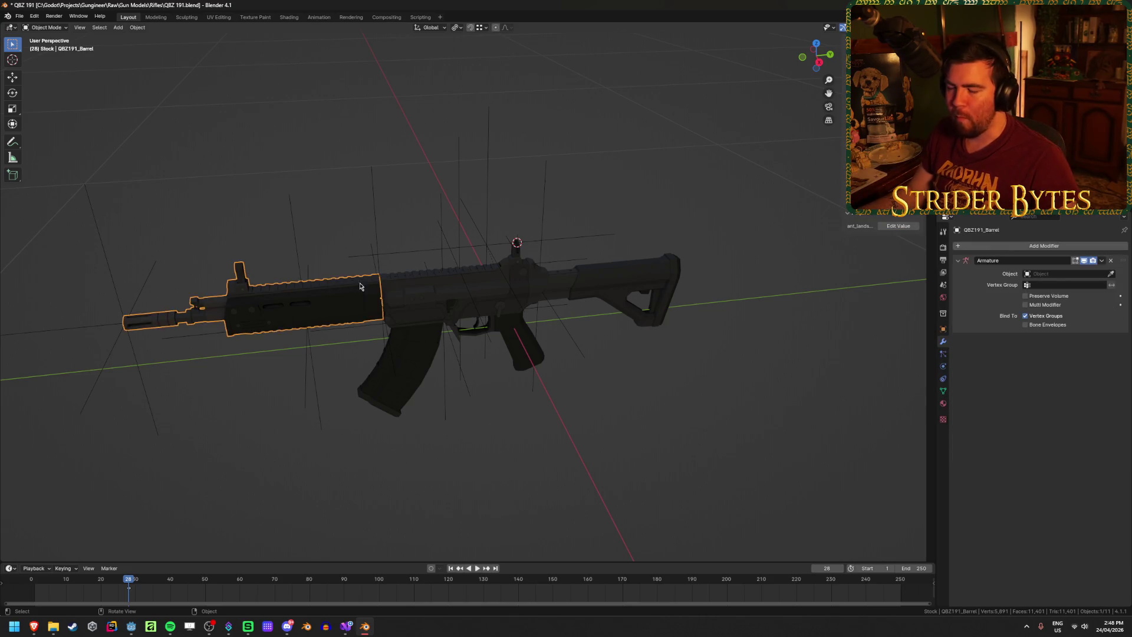
# Click through the receiver, magazine and stock parts while orbiting, ending with the stock selected
pyautogui.click(466, 323)
pyautogui.scroll(3, 346, 414)
pyautogui.click(346, 414)
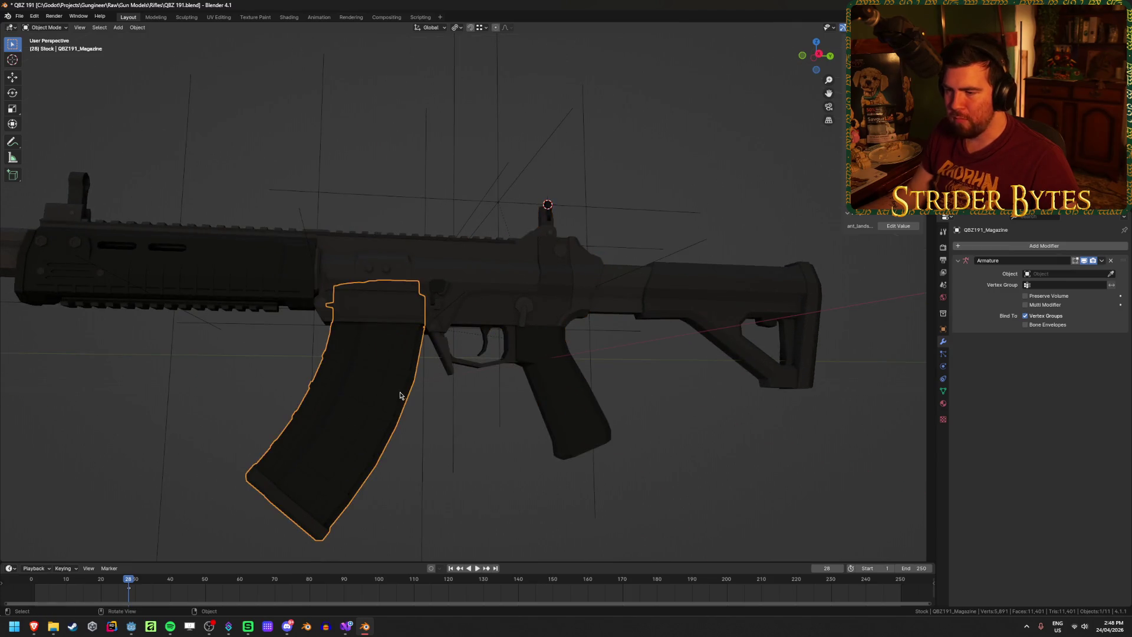
pyautogui.moveTo(346, 415); pyautogui.dragTo(378, 407, button='middle')
pyautogui.click(719, 303)
pyautogui.click(731, 442)
pyautogui.scroll(-4, 601, 386)
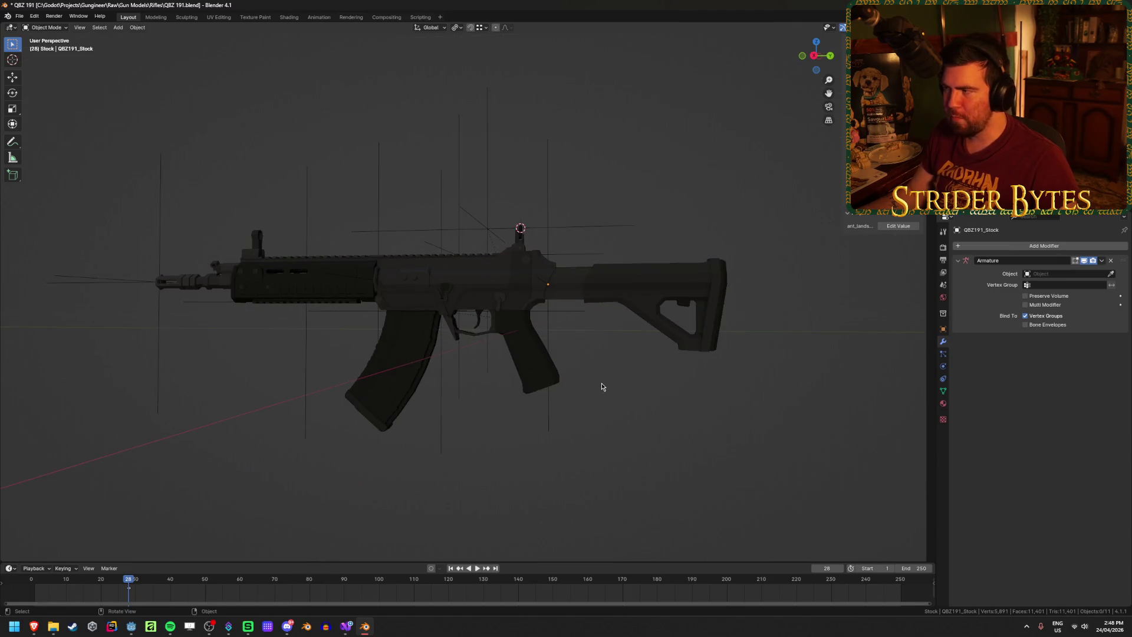
pyautogui.moveTo(602, 386); pyautogui.dragTo(660, 416, button='middle')
pyautogui.click(654, 283)
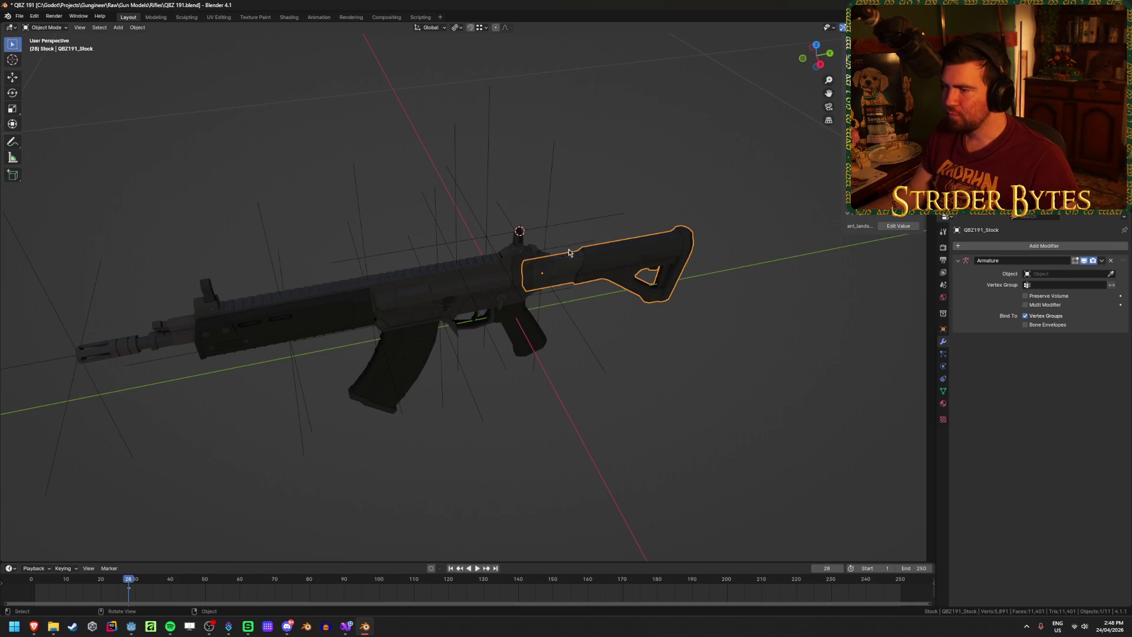
pyautogui.moveTo(632, 340)
pyautogui.mouseDown(button='middle')
pyautogui.moveTo(585, 320)
pyautogui.moveTo(620, 359)
pyautogui.moveTo(606, 422)
pyautogui.mouseUp(button='middle')
pyautogui.scroll(5, 621, 359)
pyautogui.scroll(3, 682, 412)
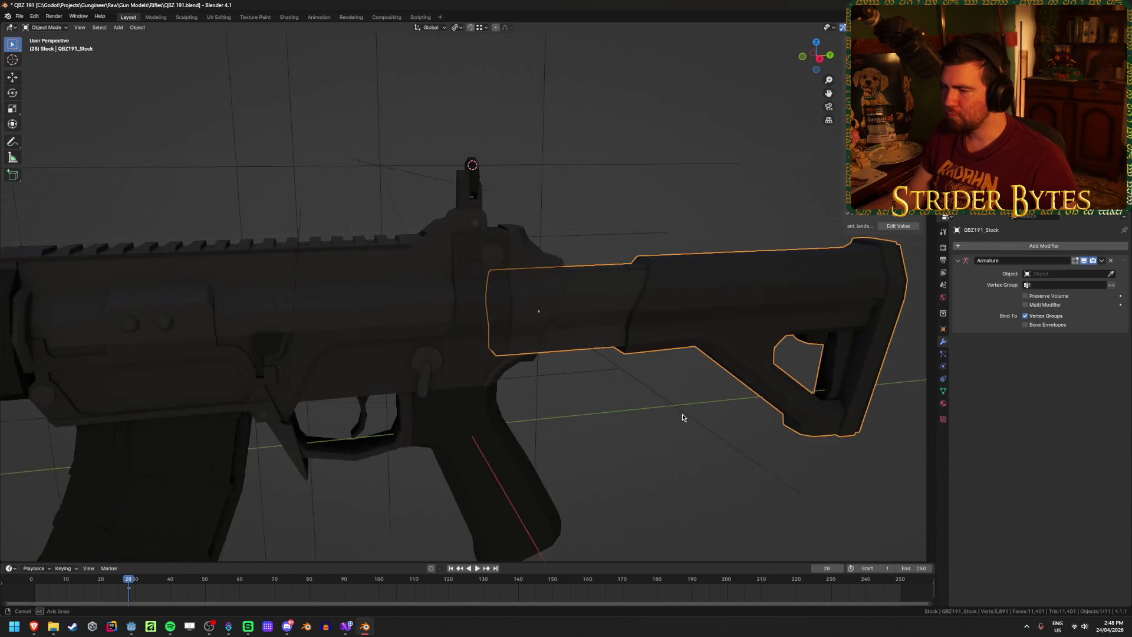
# Slide the stock along Y until it meets the receiver, deselect it, and save
pyautogui.press('g')
pyautogui.press('y')
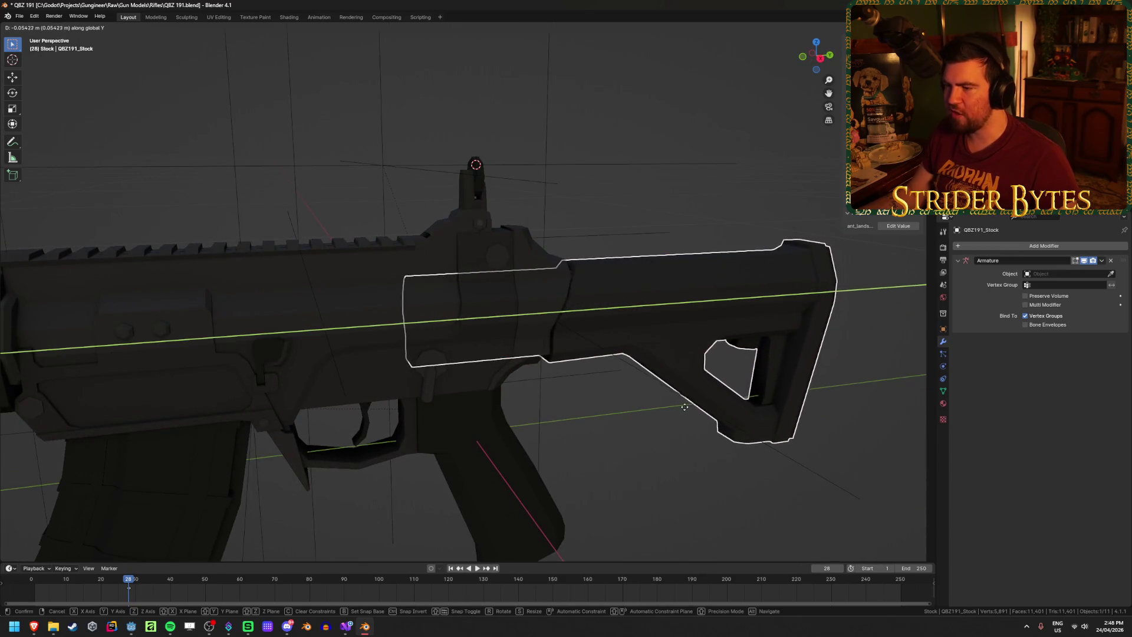
pyautogui.click(770, 416)
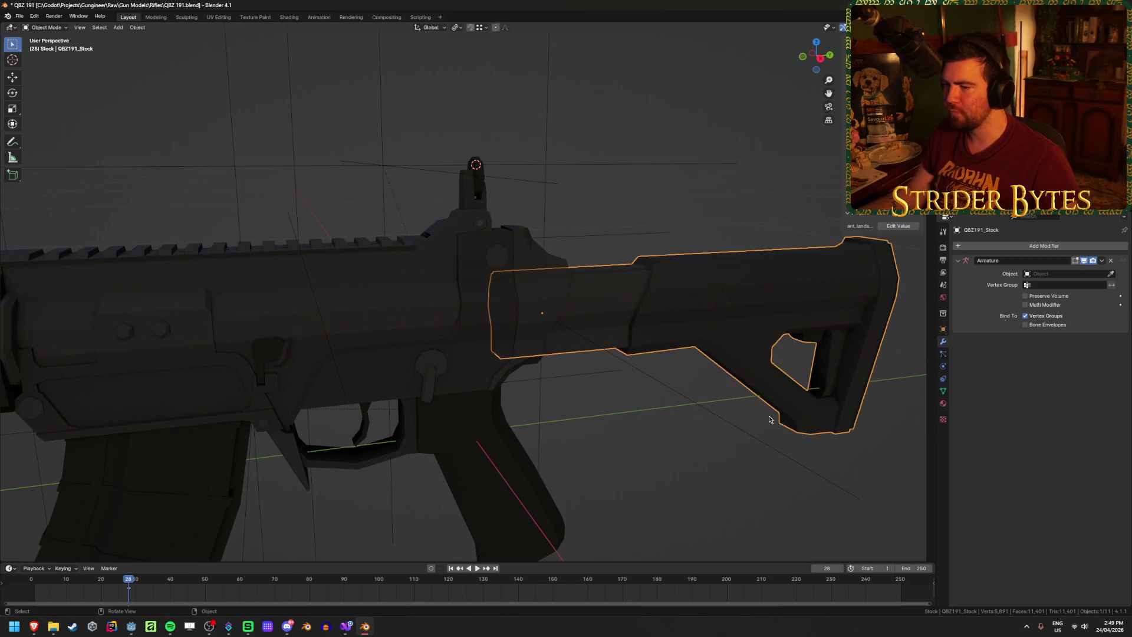
pyautogui.moveTo(770, 409); pyautogui.dragTo(616, 441, button='middle')
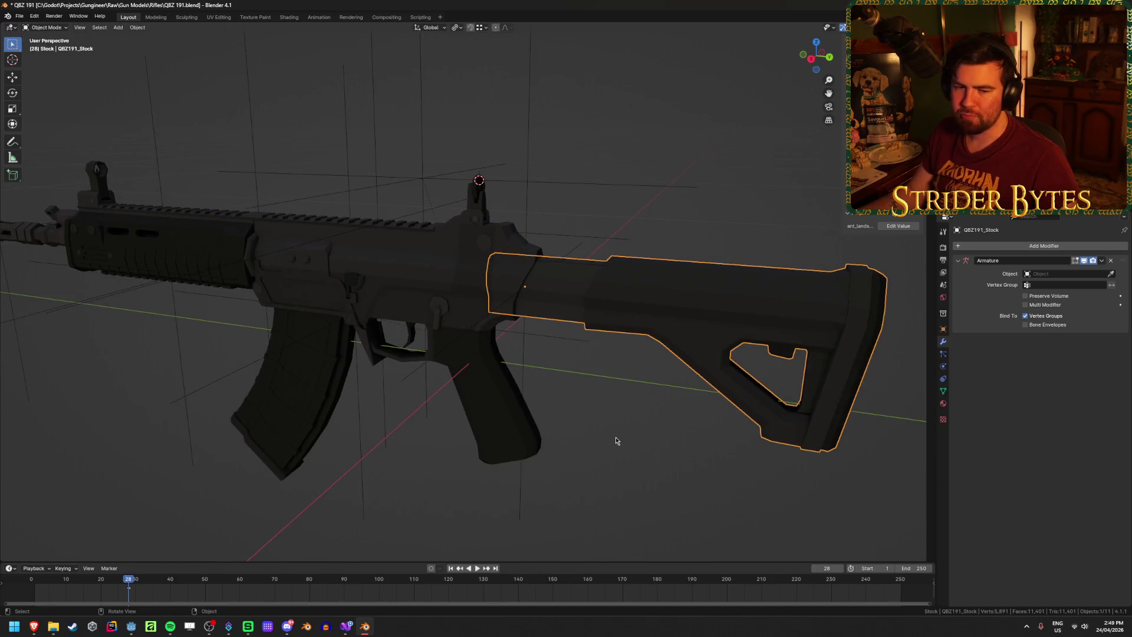
pyautogui.click(608, 454)
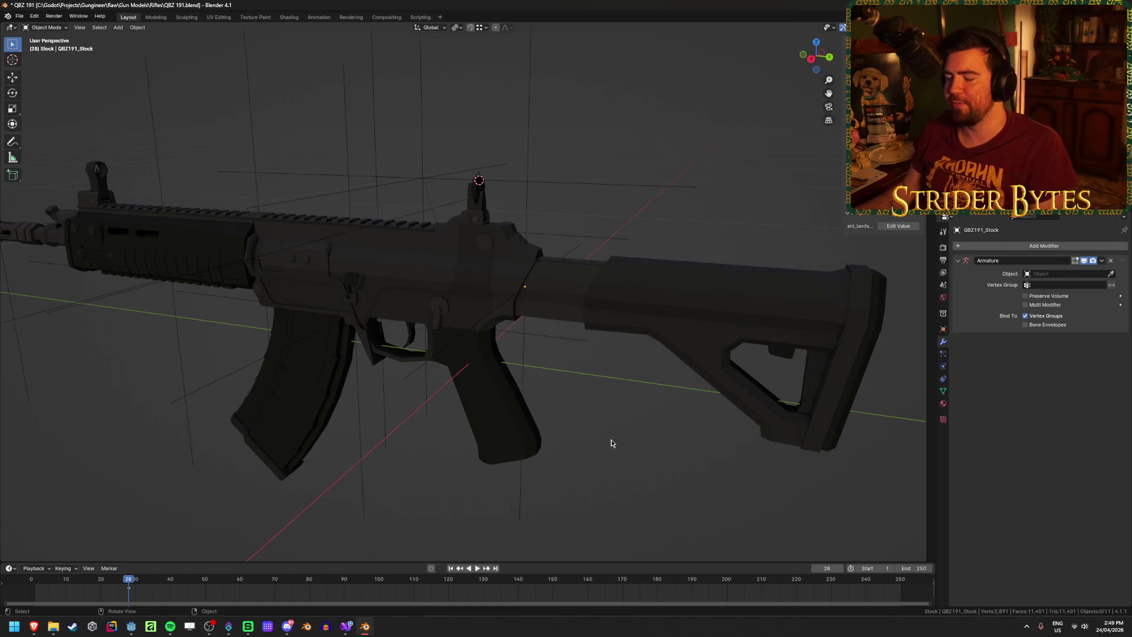
pyautogui.hotkey('ctrl', 's')
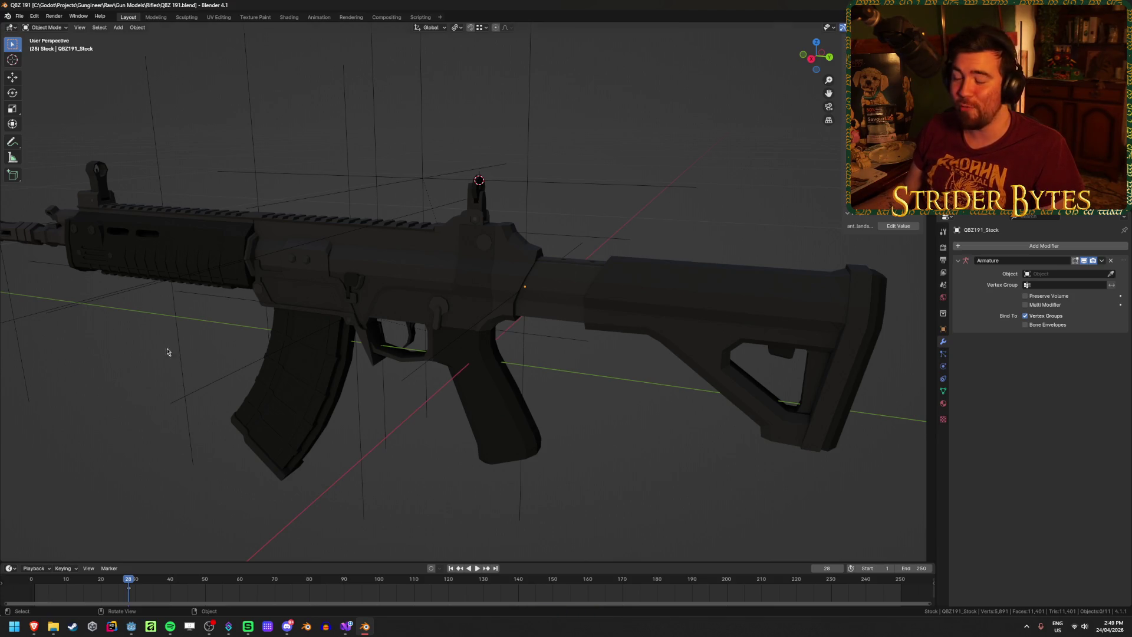
# Reselect and deselect the stock, save again, and orbit to view the rifle from below
pyautogui.moveTo(603, 457); pyautogui.dragTo(610, 448, button='middle')
pyautogui.click(587, 284)
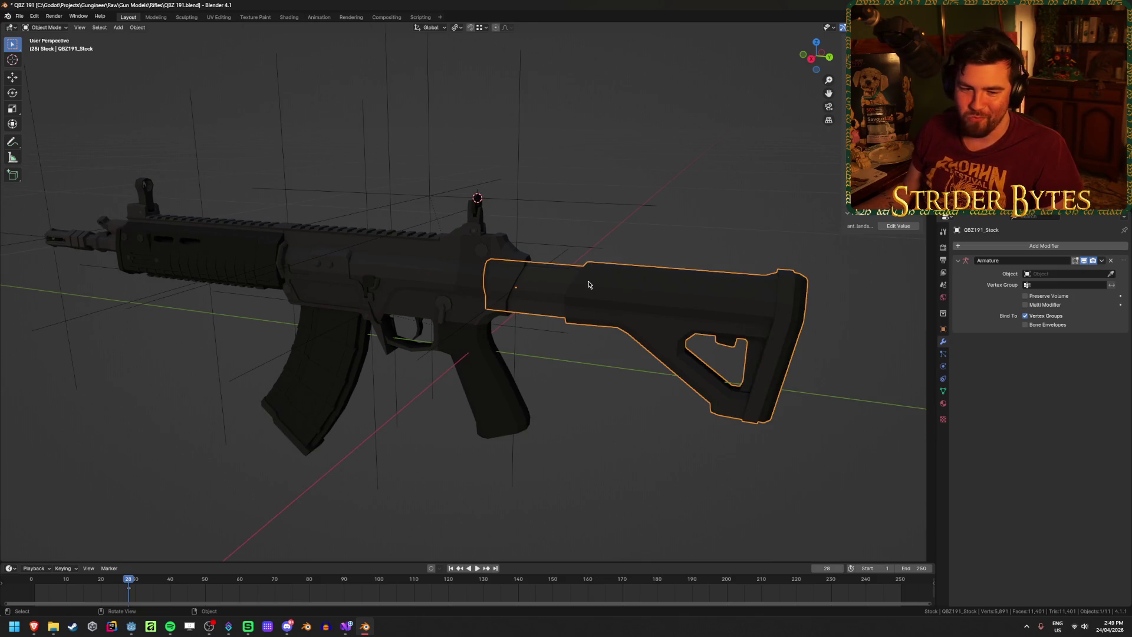
pyautogui.click(604, 446)
pyautogui.moveTo(602, 439); pyautogui.dragTo(602, 437, button='middle')
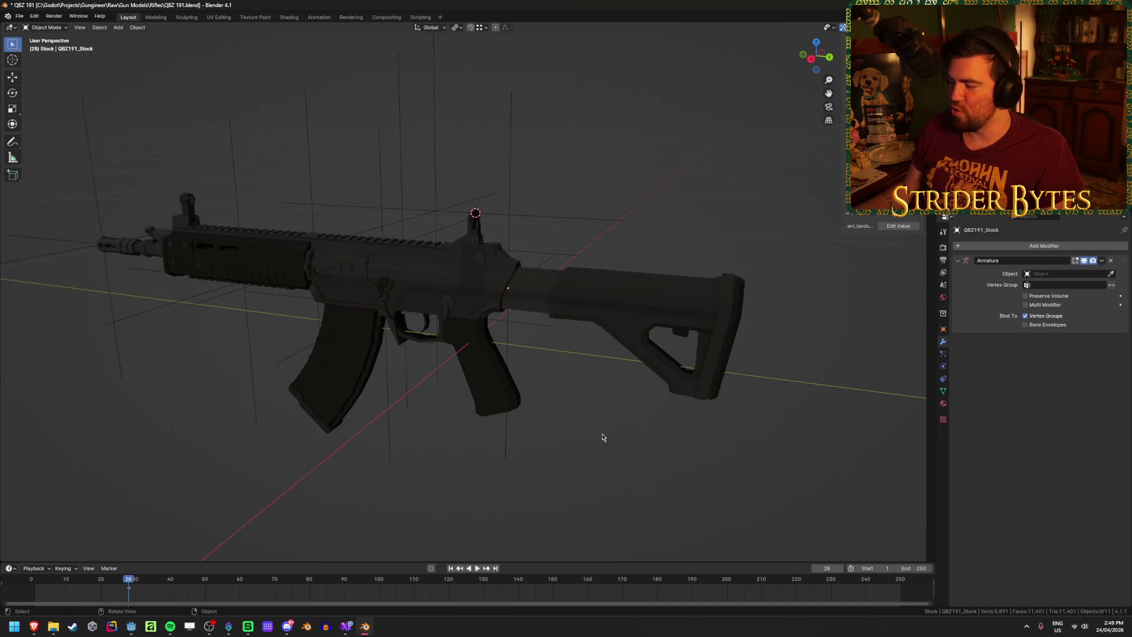
pyautogui.hotkey('ctrl', 's')
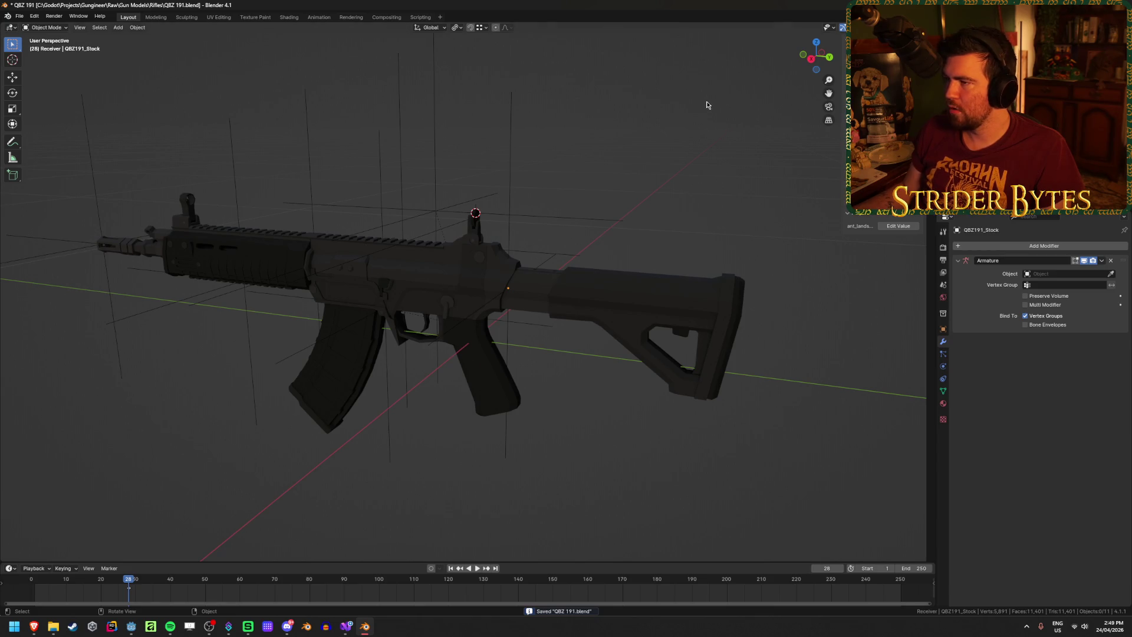
pyautogui.moveTo(649, 167); pyautogui.dragTo(422, 225, button='middle')
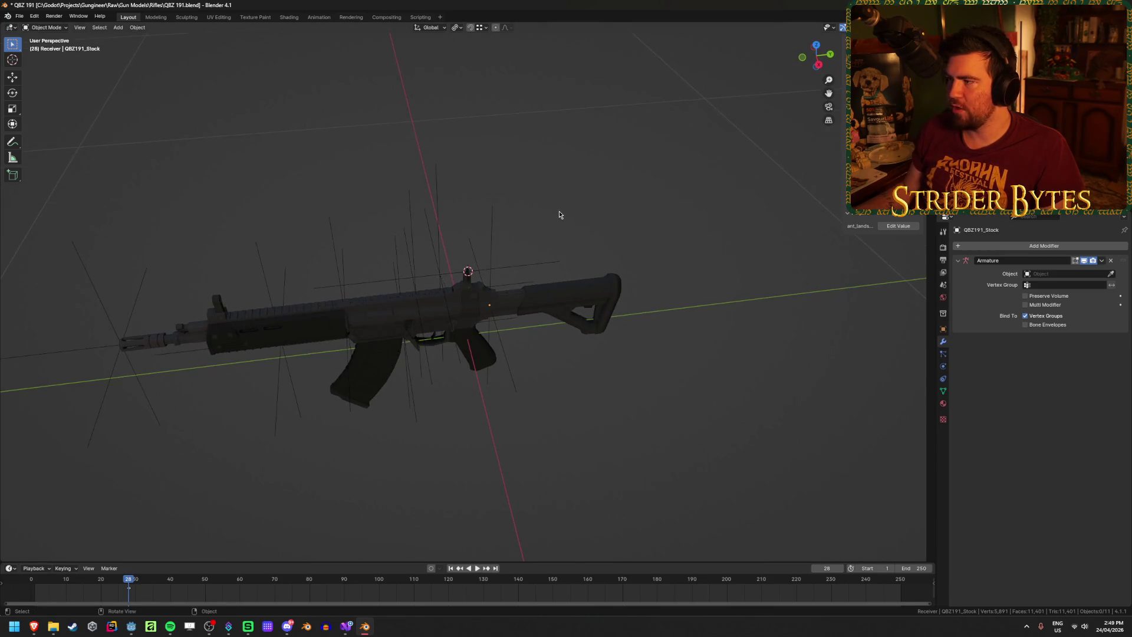
# Rotate all objects 180° about Z around the 3D cursor and apply the rotation
pyautogui.press('a')
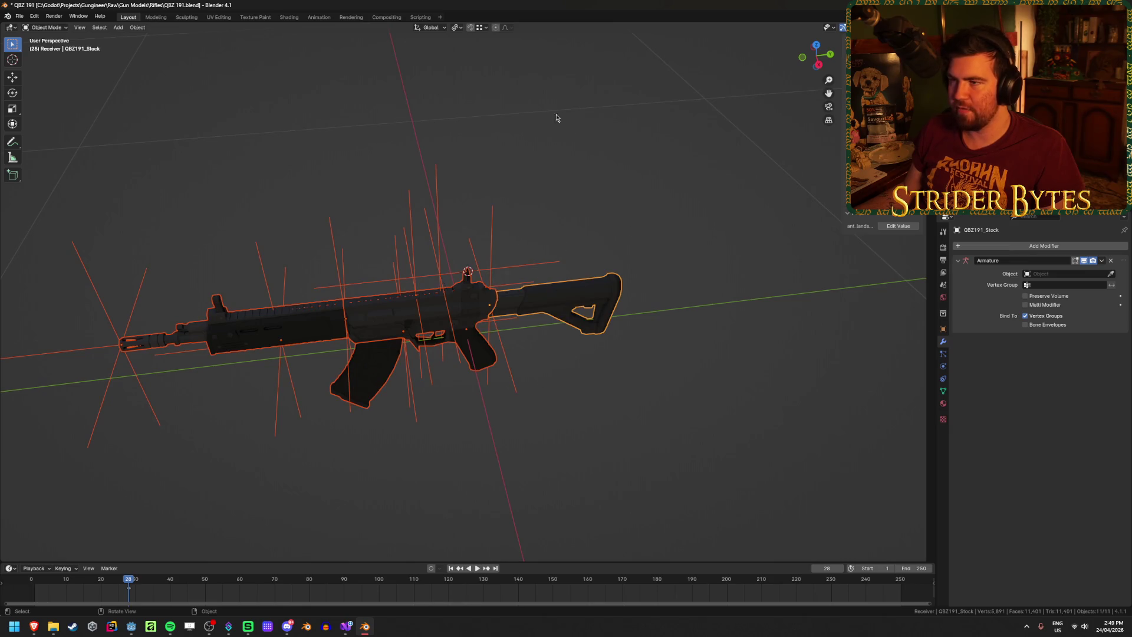
pyautogui.click(456, 27)
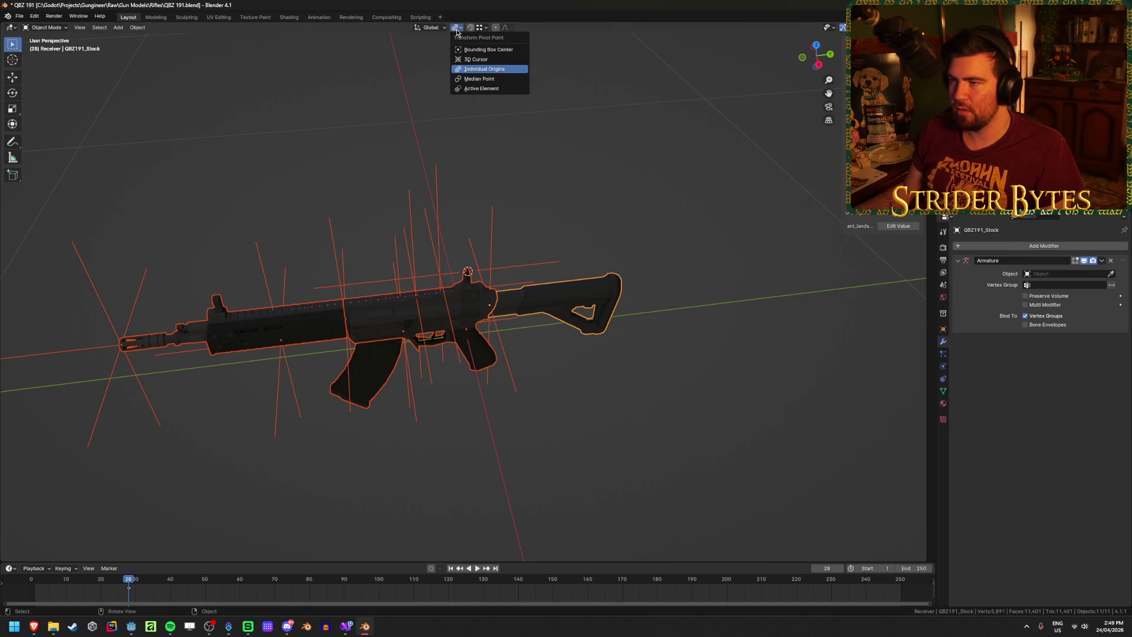
pyautogui.click(478, 59)
pyautogui.write('r')
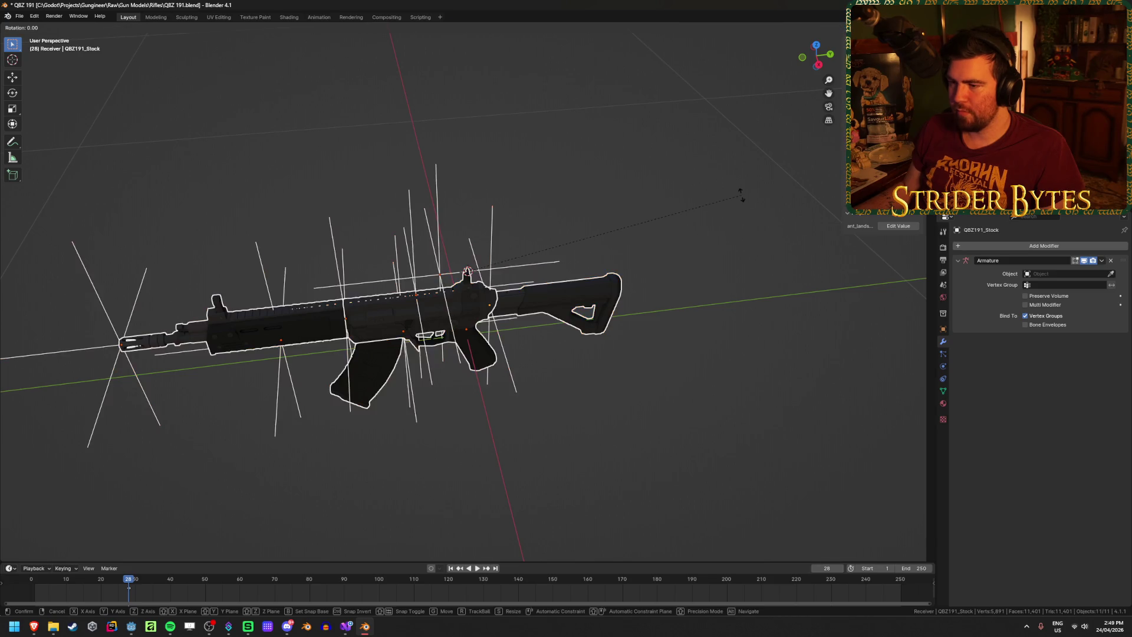
pyautogui.write('z')
pyautogui.write('180')
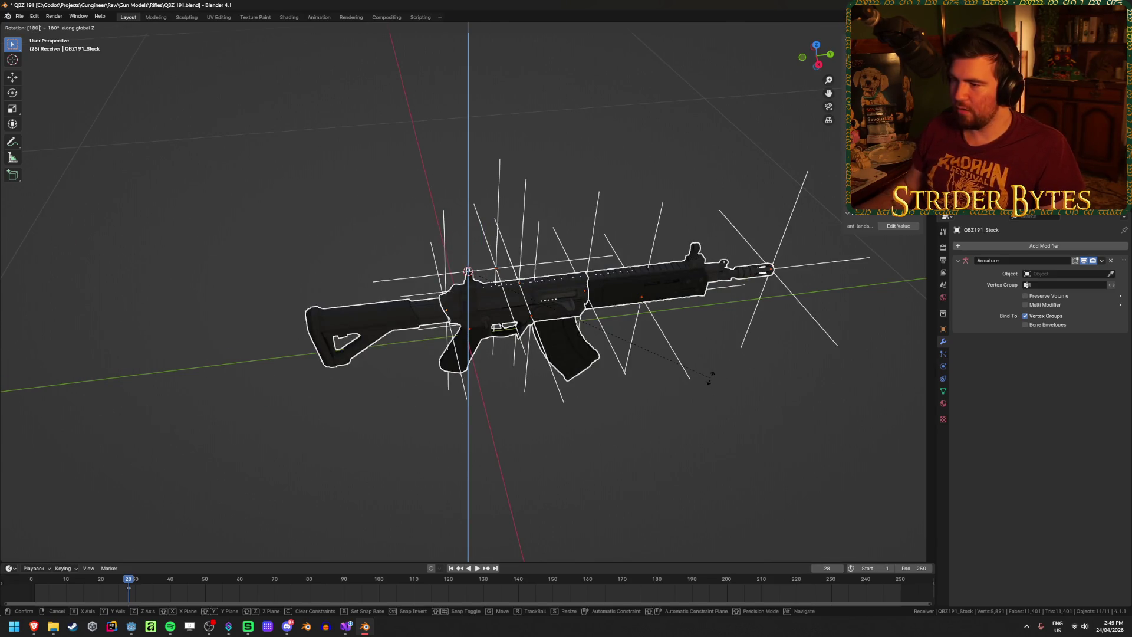
pyautogui.press('Return')
pyautogui.hotkey('ctrl', 'a')
pyautogui.click(711, 373)
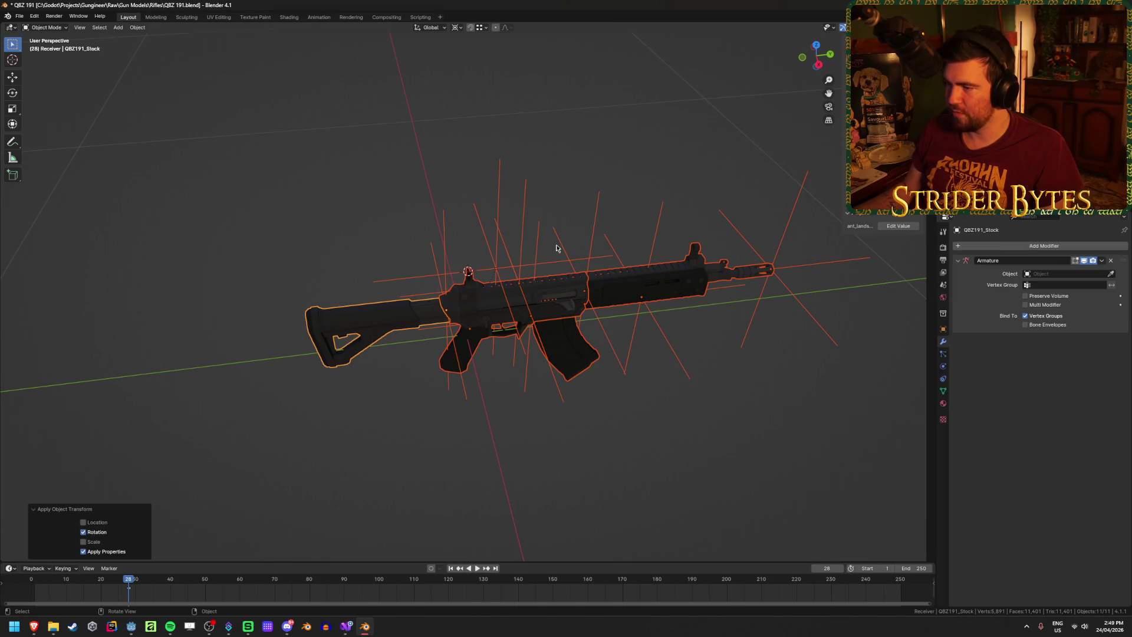
# Select the receiver with its MagazineAttach, muzzle, ForegripAttach and AimPoint empties
pyautogui.click(486, 242)
pyautogui.click(424, 314)
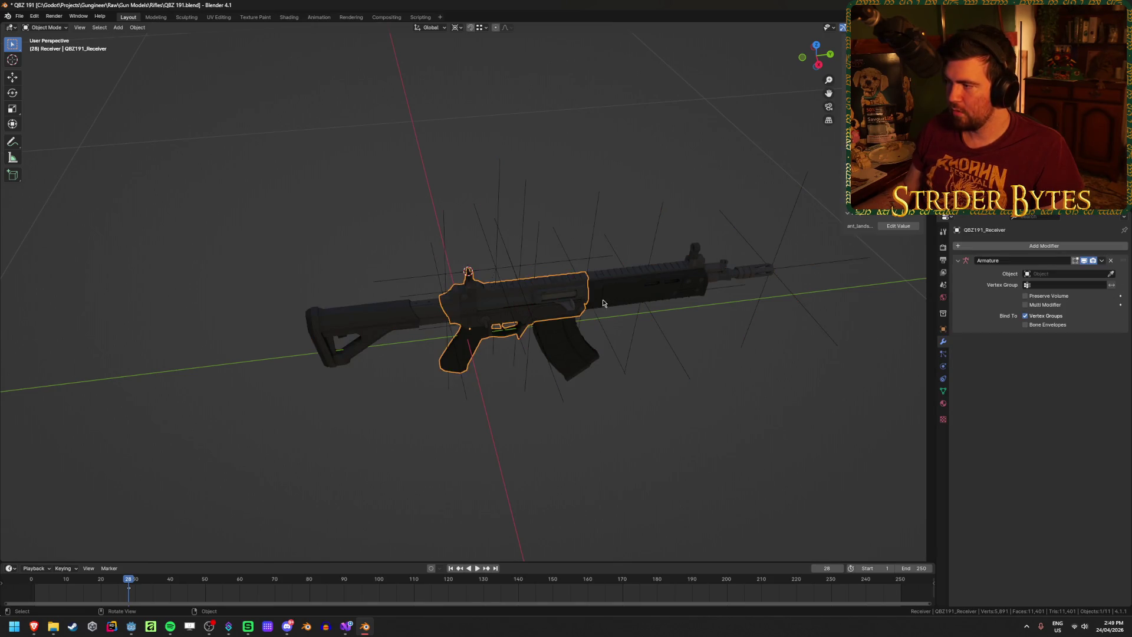
pyautogui.click(792, 241)
pyautogui.click(585, 249)
pyautogui.click(498, 271)
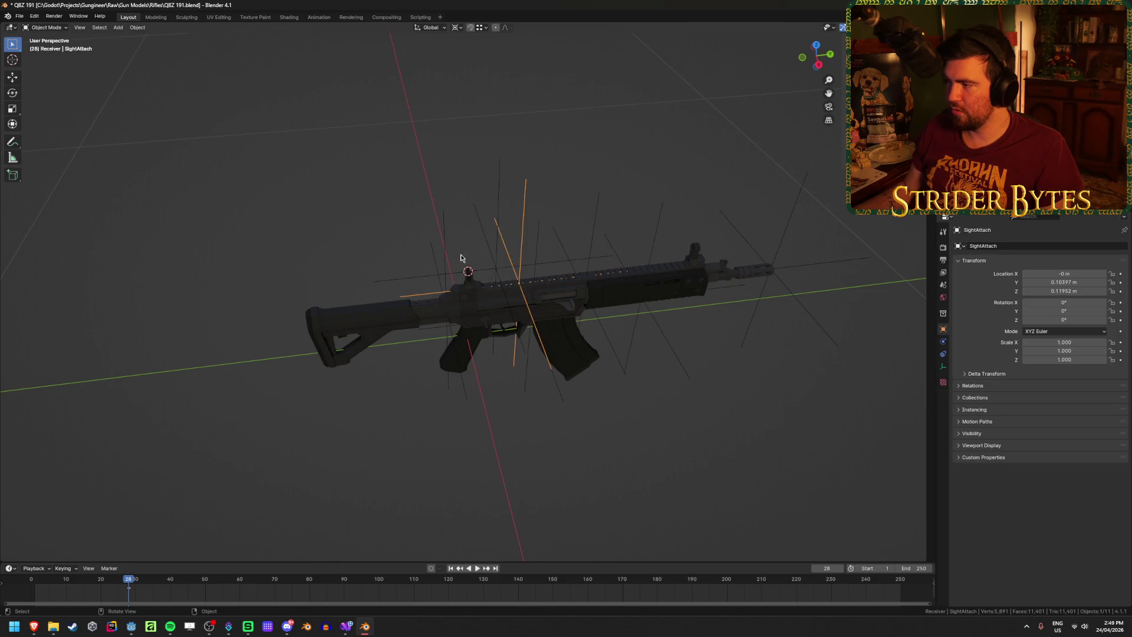
pyautogui.click(496, 270)
pyautogui.click(496, 269)
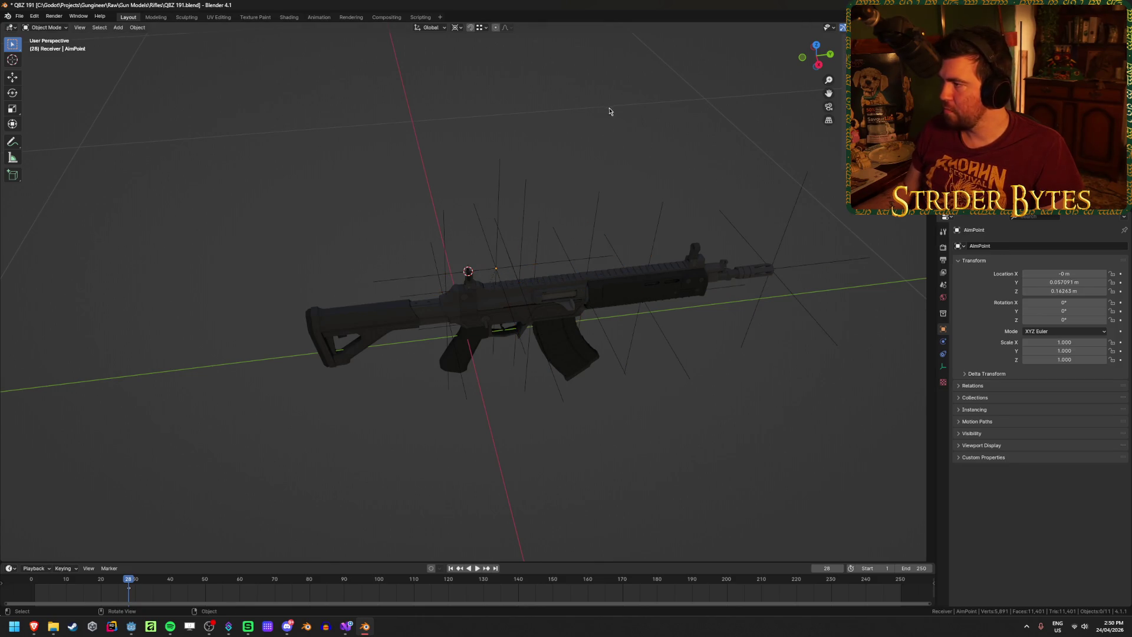
pyautogui.hotkey('ctrl', 'e')
# Apply the GunPart export preset and browse to the Meshes\Gun Parts folder
pyautogui.click(740, 187)
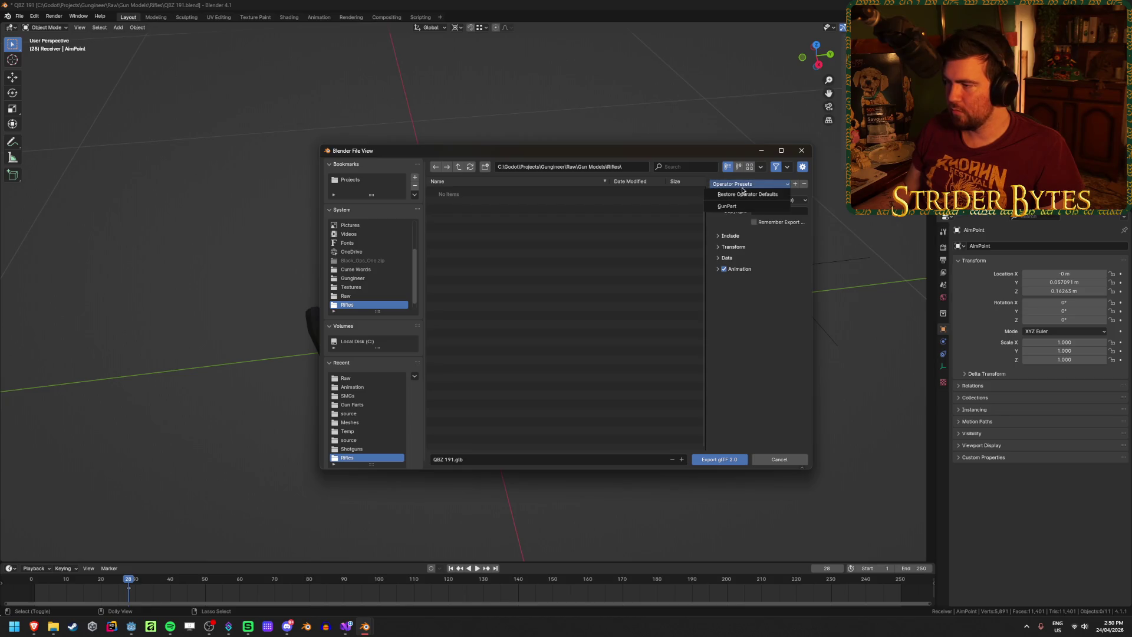
pyautogui.click(738, 209)
pyautogui.click(458, 167)
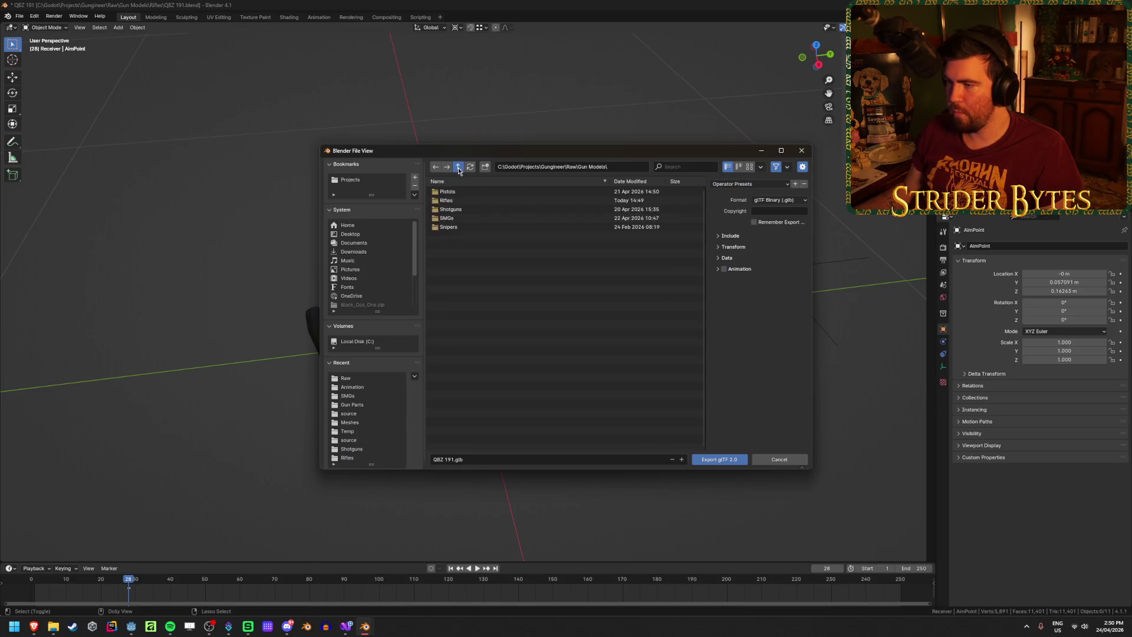
pyautogui.click(458, 167)
pyautogui.click(458, 166)
pyautogui.doubleClick(473, 253)
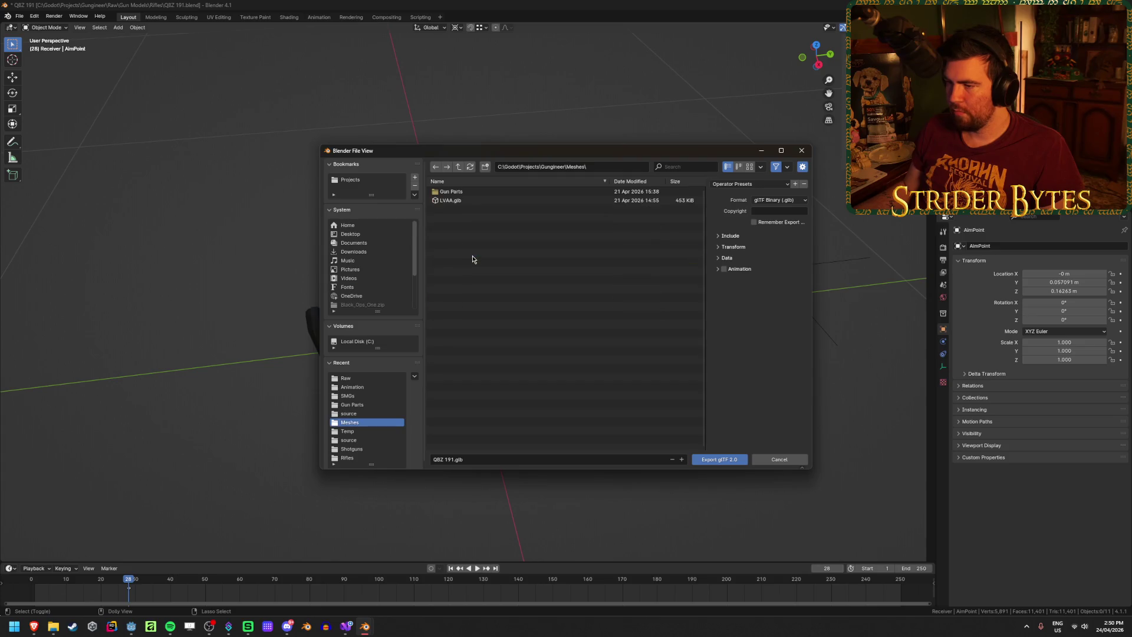
pyautogui.doubleClick(455, 192)
# Name the file Receiver_QBZ 191.glb and export it
pyautogui.click(469, 459)
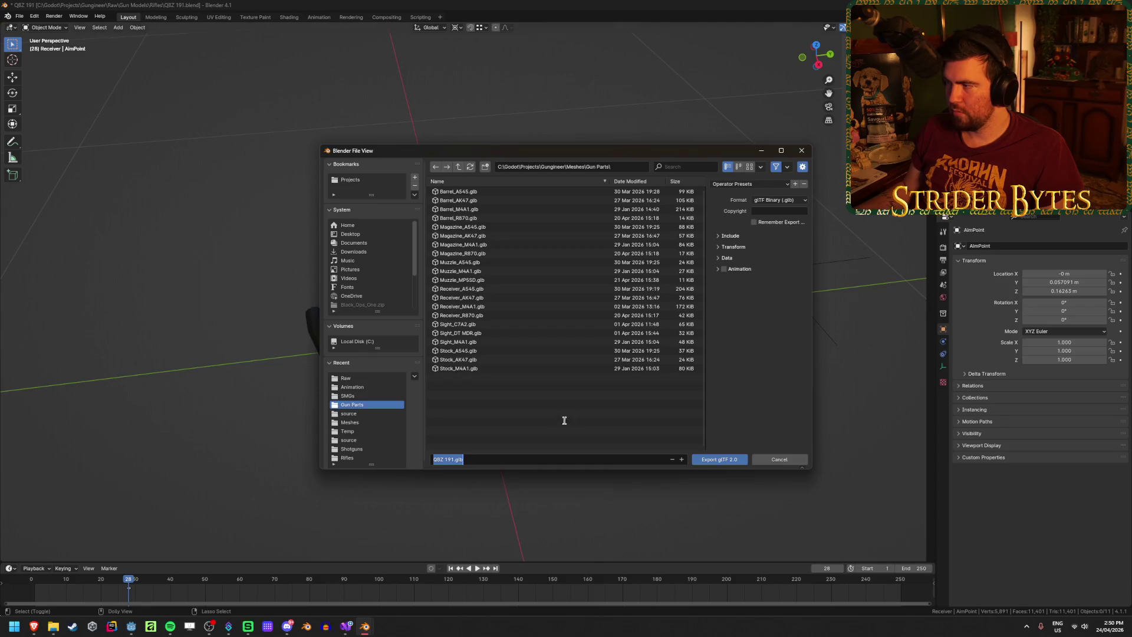
pyautogui.click(451, 459)
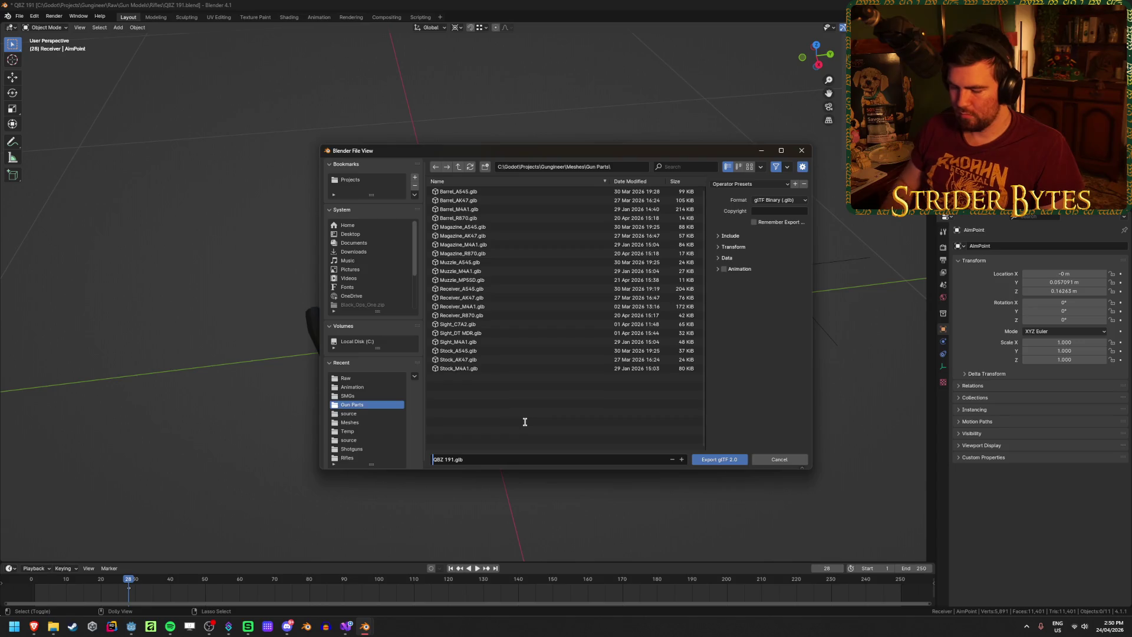
pyautogui.write('Receiver_')
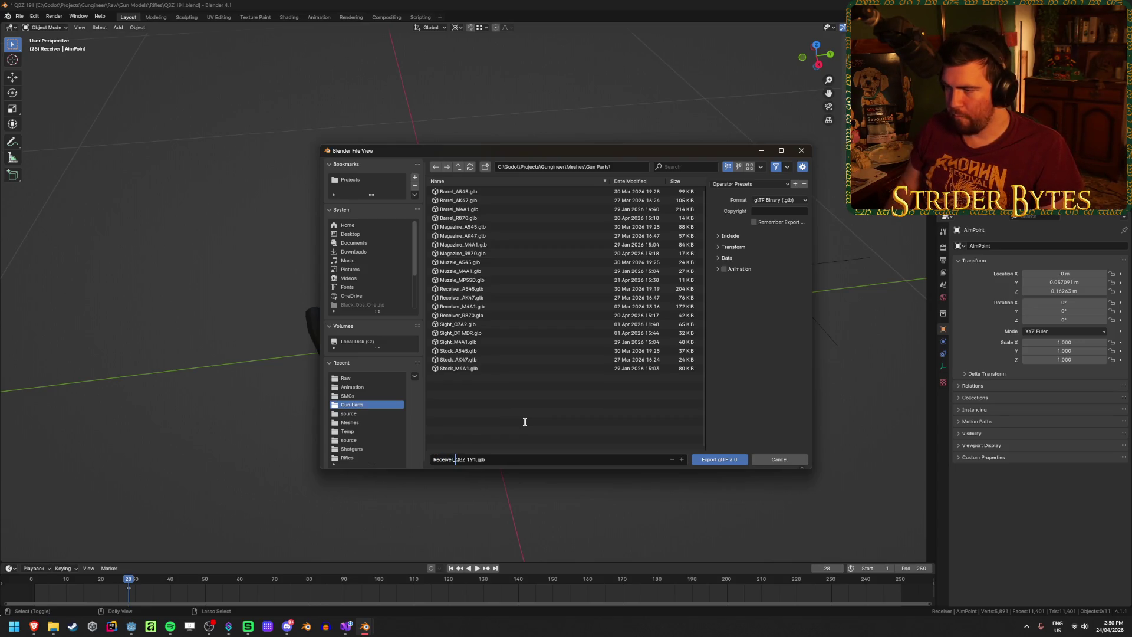
pyautogui.press('Return')
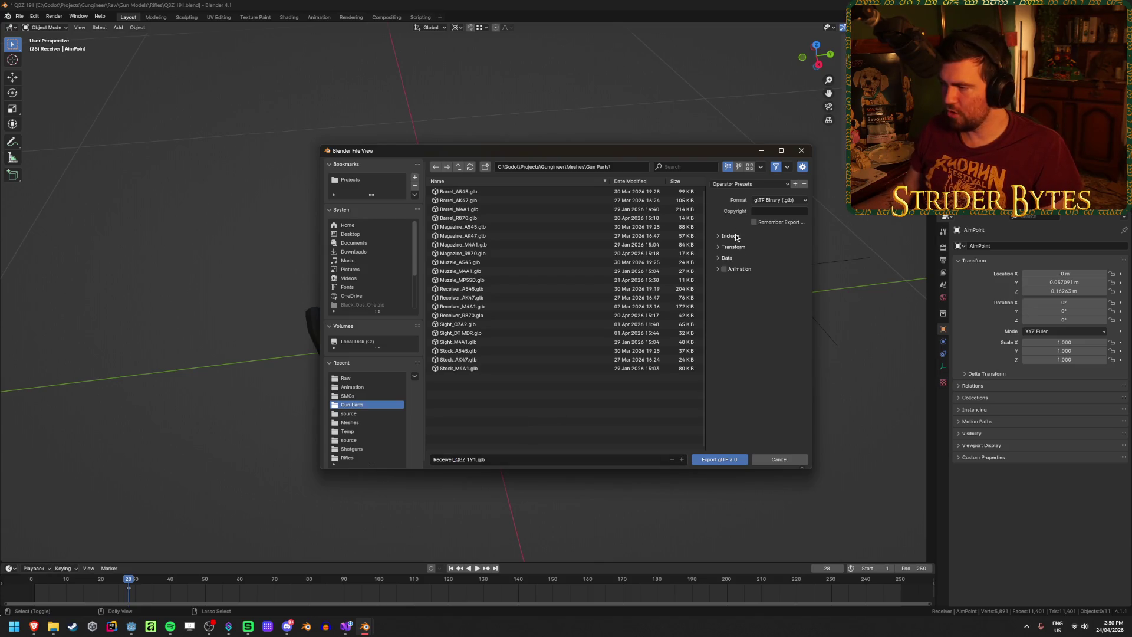
pyautogui.click(718, 459)
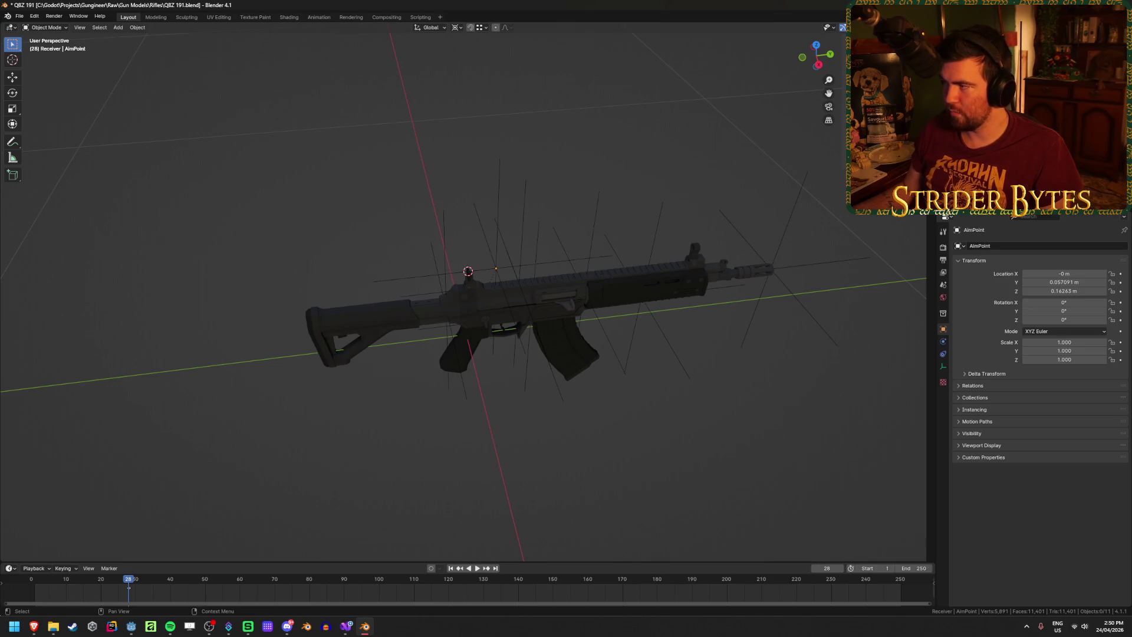
# Reopen the glTF export dialog, now listing Receiver_QBZ 191.glb in Gun Parts
pyautogui.hotkey('ctrl', 'shift', 'e')
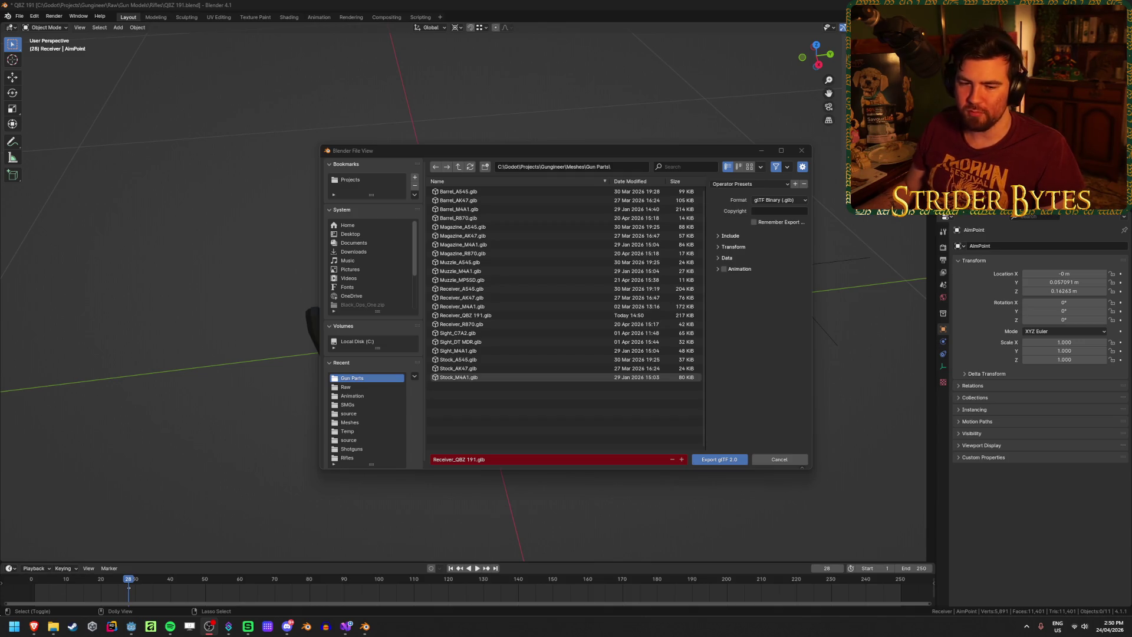
# Change the export file name from Receiver to Barrel_QBZ 191.glb
pyautogui.click(452, 458)
pyautogui.press('Home')
pyautogui.hotkey('shift', 'Right')
pyautogui.hotkey('shift', 'Right')
pyautogui.hotkey('shift', 'Right')
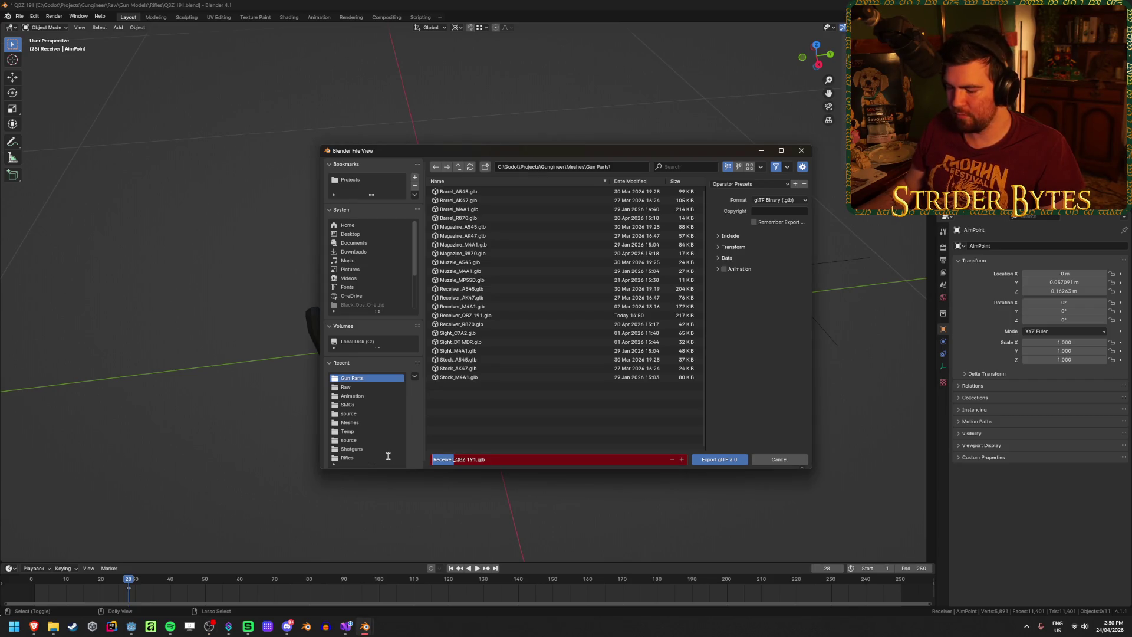
pyautogui.write('Barre')
pyautogui.write('l')
pyautogui.press('Return')
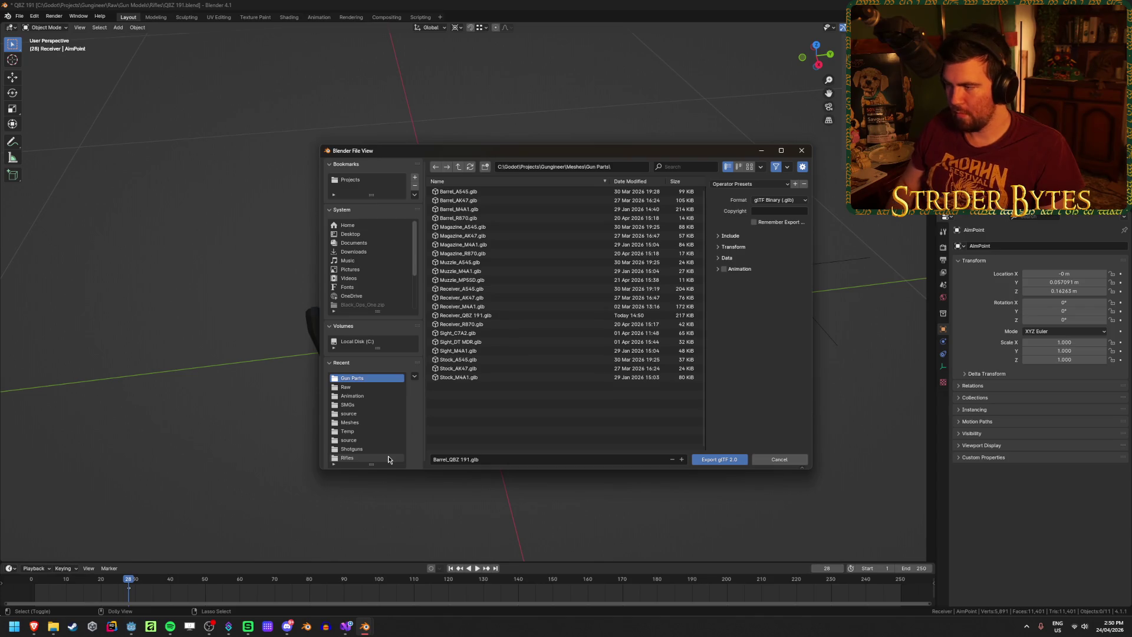
# Navigate back into the Gun Parts folder and export the barrel file
pyautogui.click(389, 458)
pyautogui.click(458, 168)
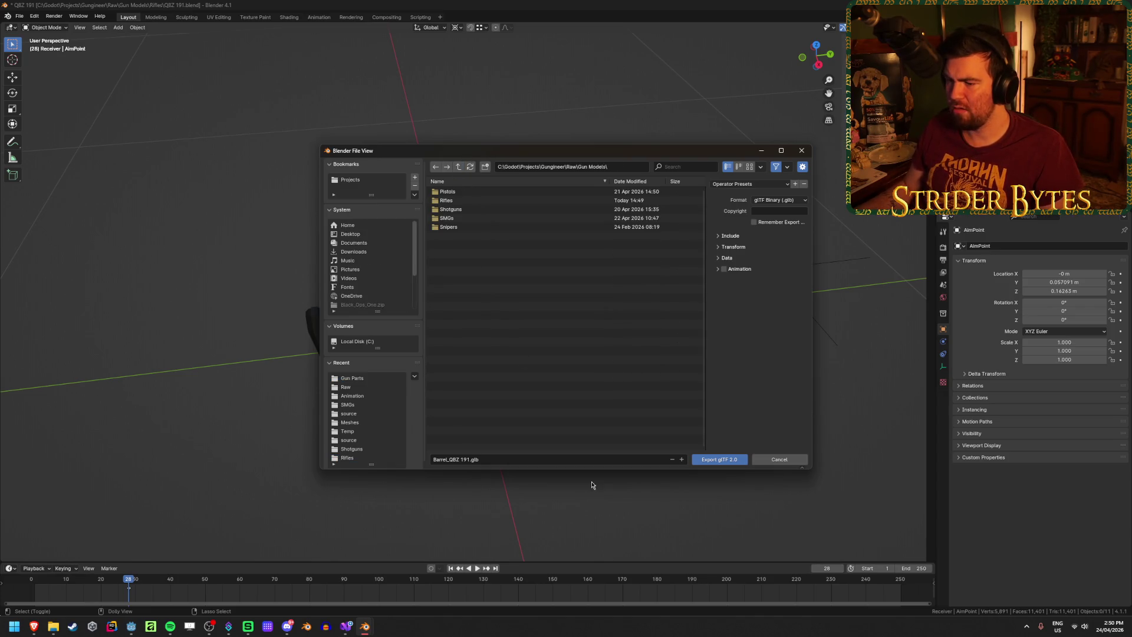
pyautogui.click(458, 167)
pyautogui.click(436, 168)
pyautogui.click(436, 169)
pyautogui.click(435, 169)
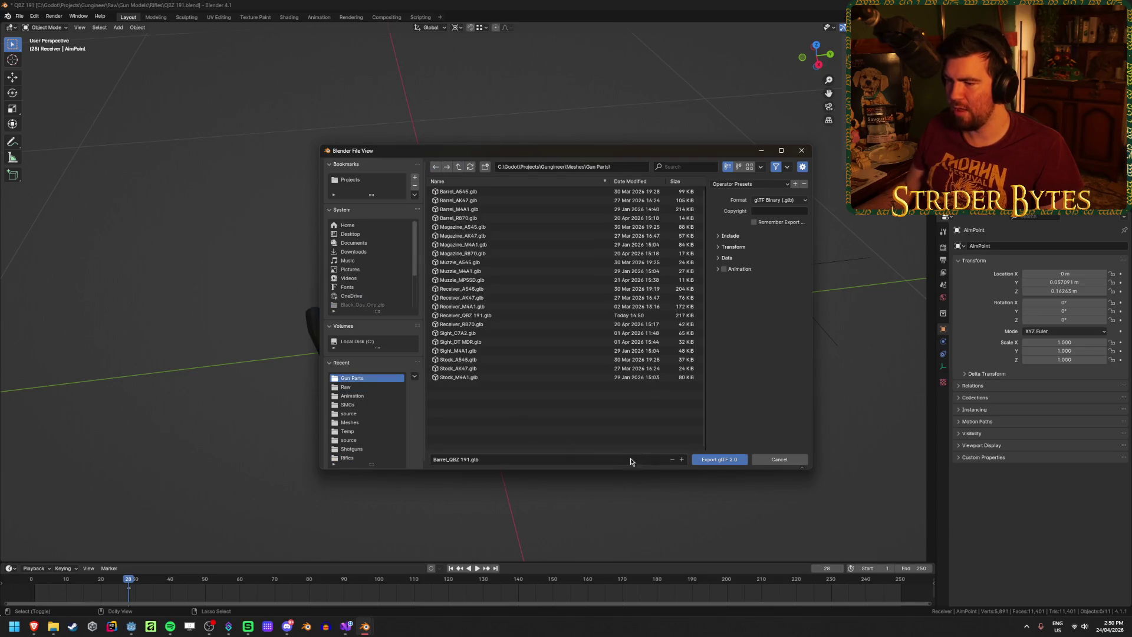
pyautogui.click(710, 459)
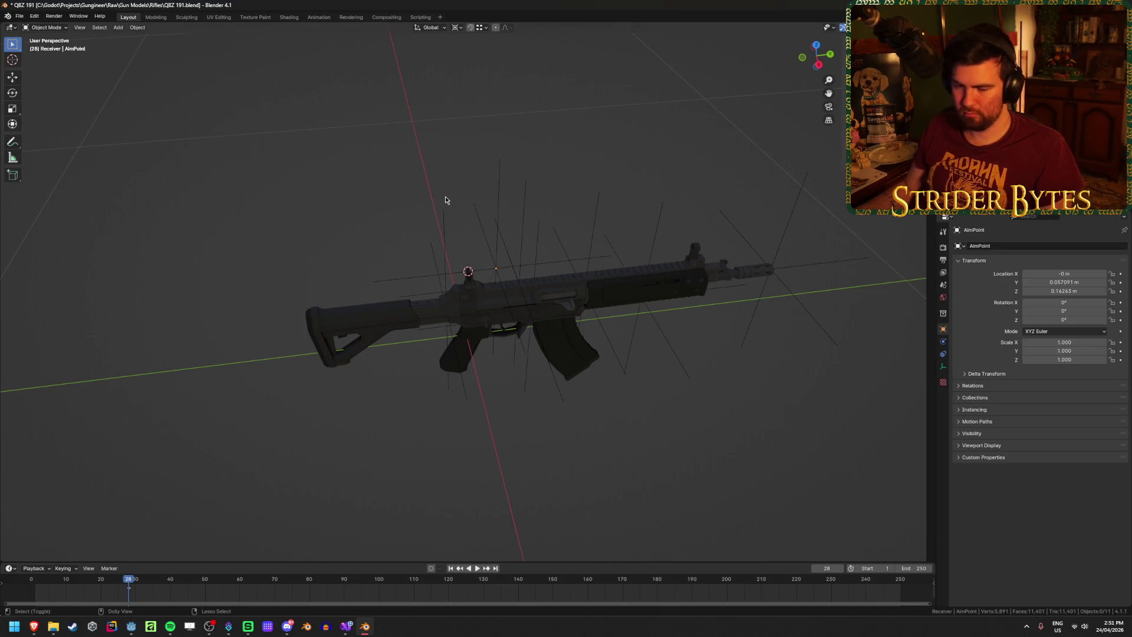
# Reopen the export and rename the file to Magazine_QBZ 191.glb
pyautogui.hotkey('shift', 'r')
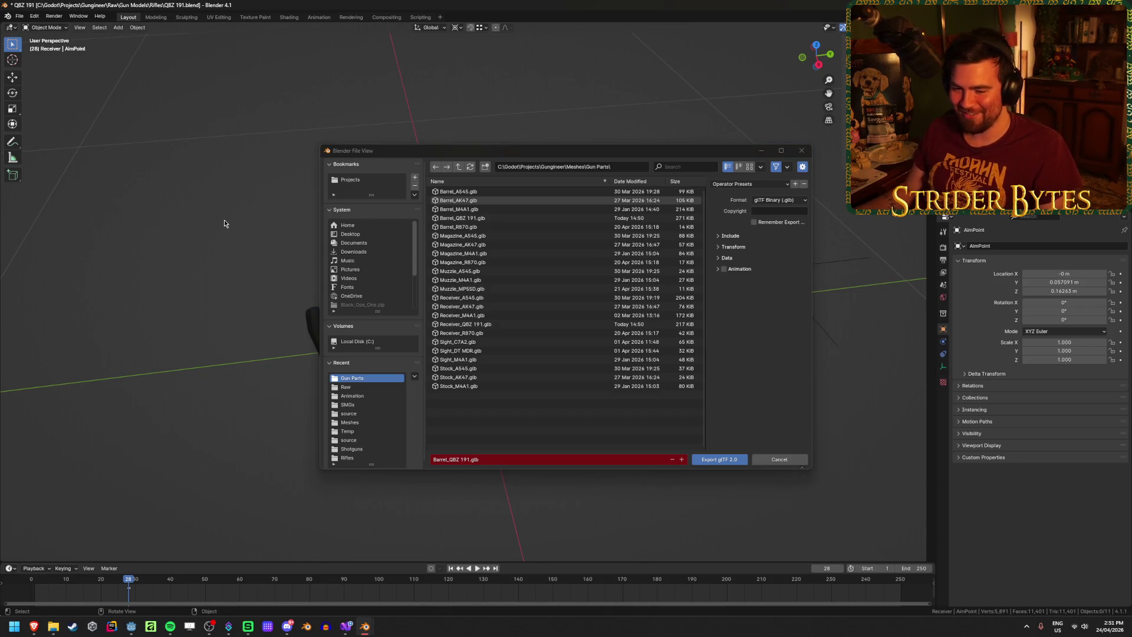
pyautogui.click(448, 460)
pyautogui.click(448, 460)
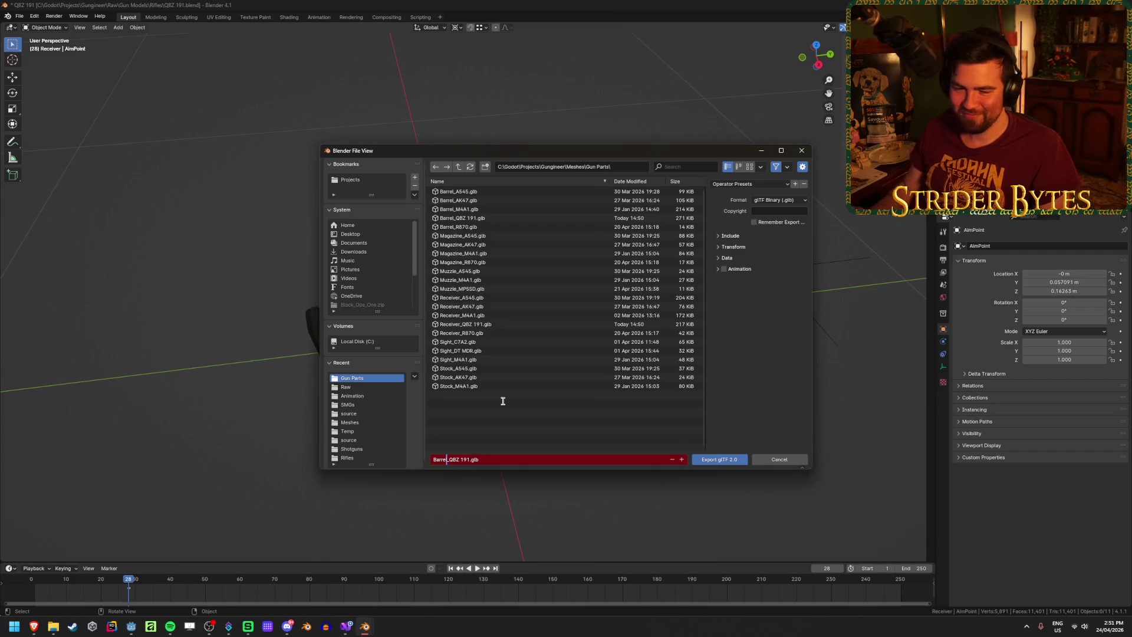
pyautogui.press('BackSpace')
pyautogui.press('BackSpace')
pyautogui.press('BackSpace')
pyautogui.press('BackSpace')
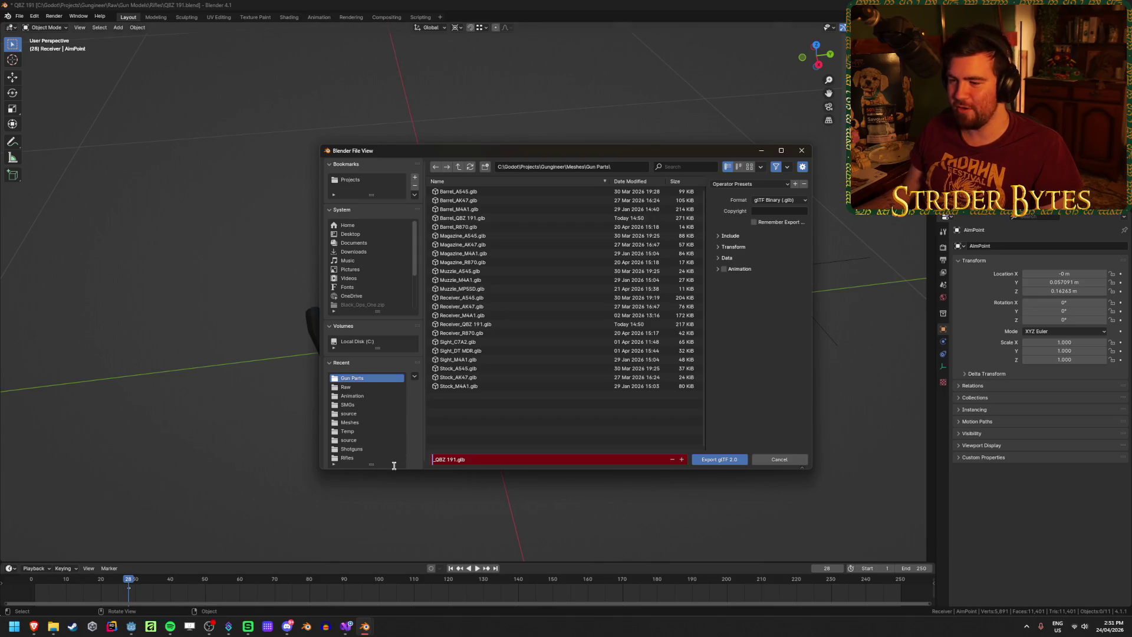
pyautogui.press('Delete')
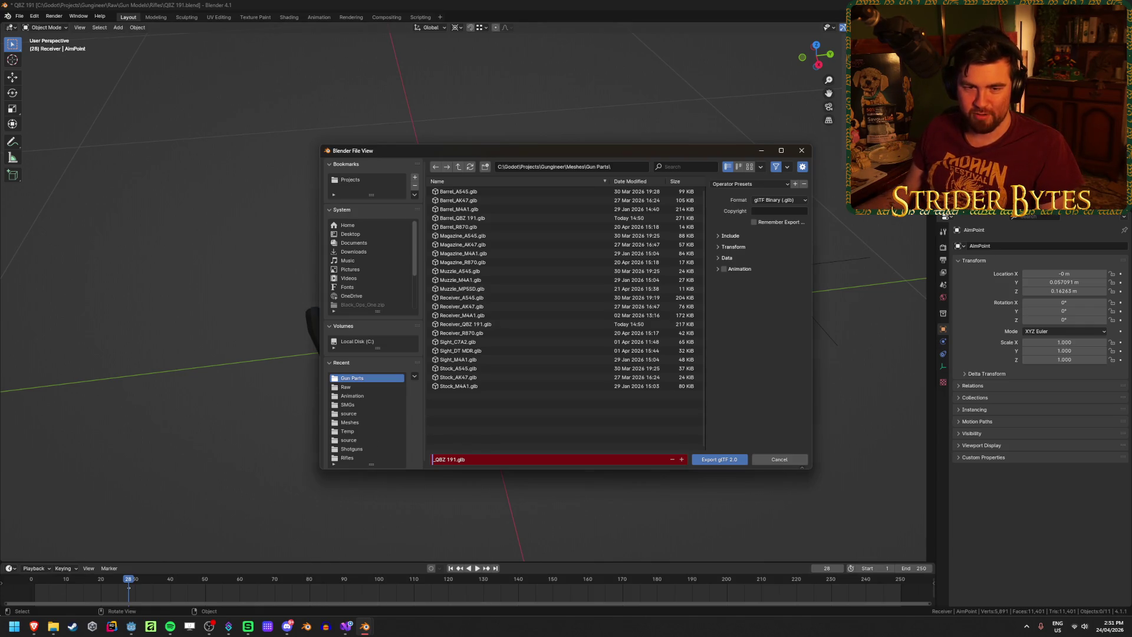
pyautogui.hotkey('alt', 'Tab')
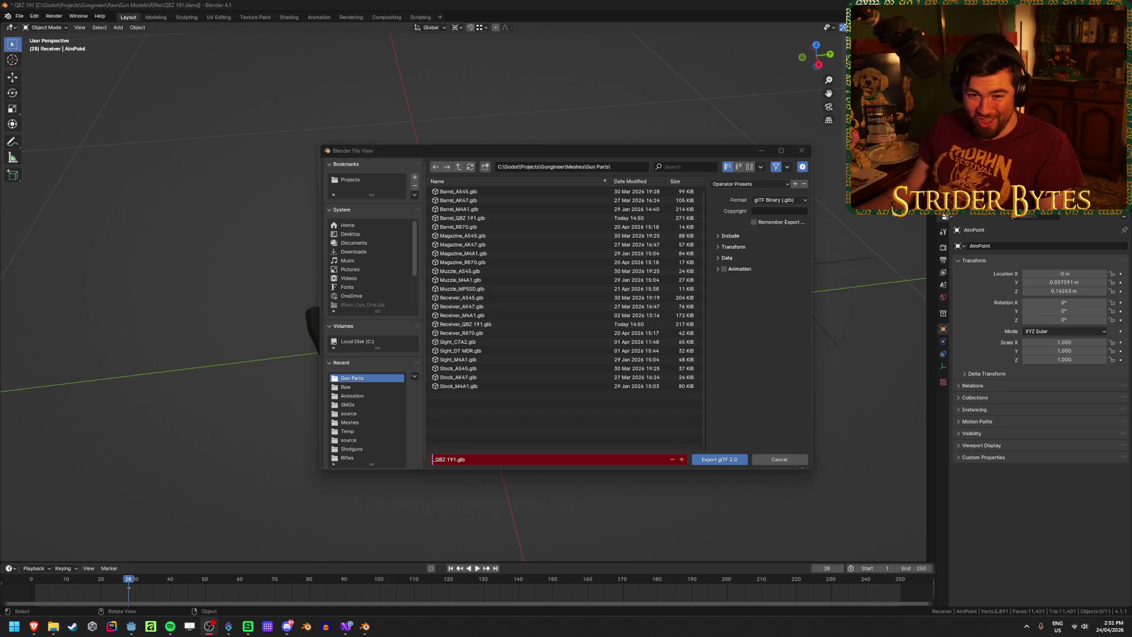
pyautogui.hotkey('alt', 'Tab')
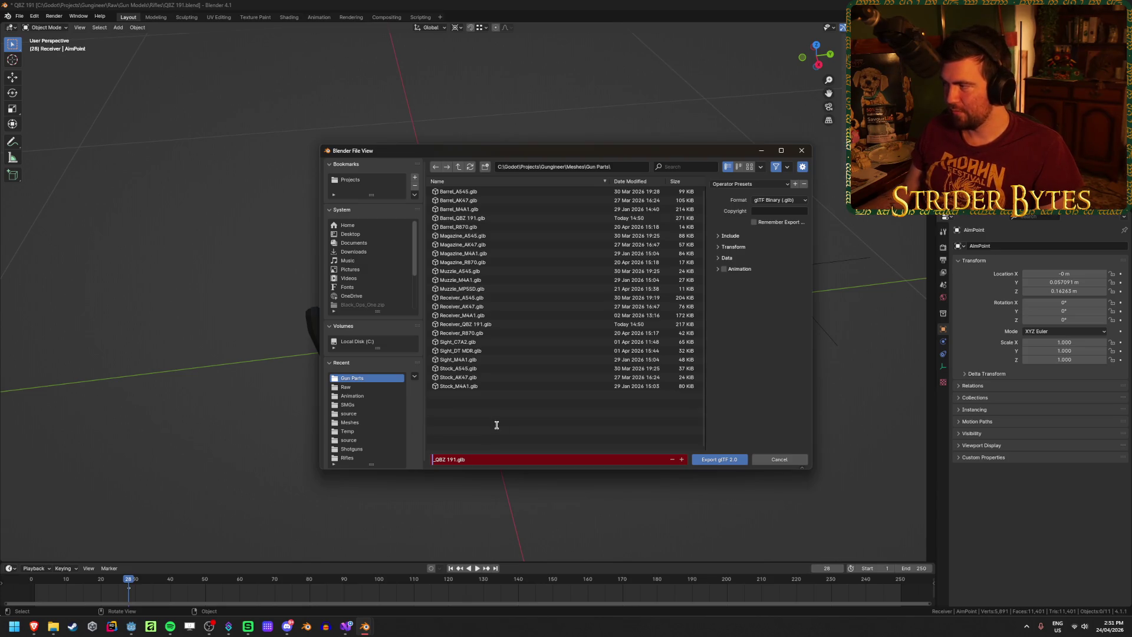
pyautogui.write('Magaz')
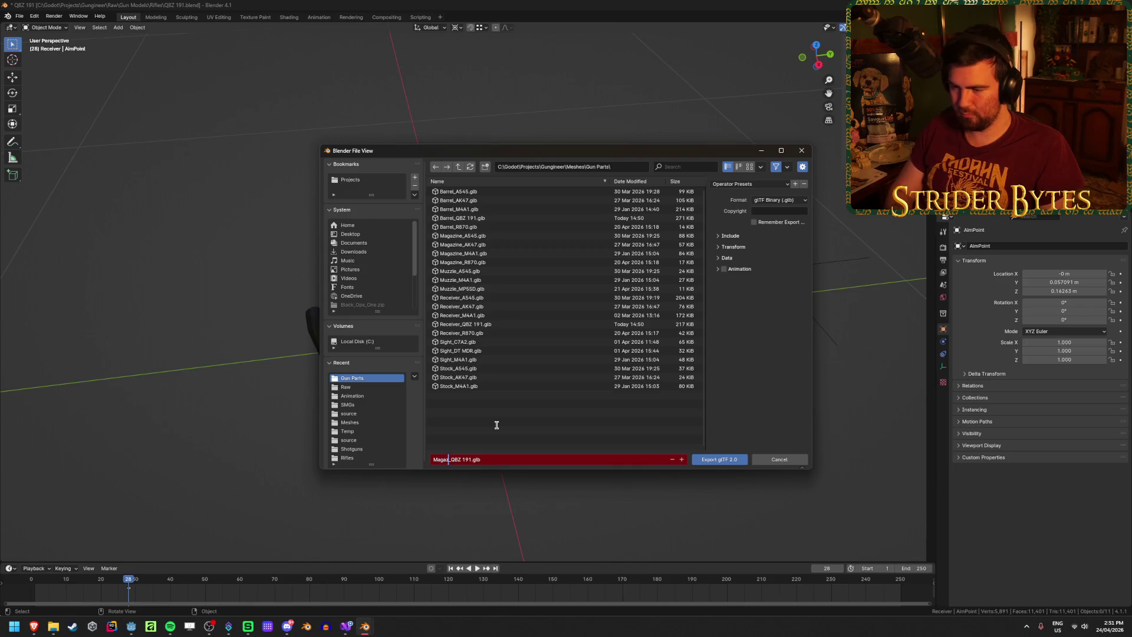
pyautogui.write('in')
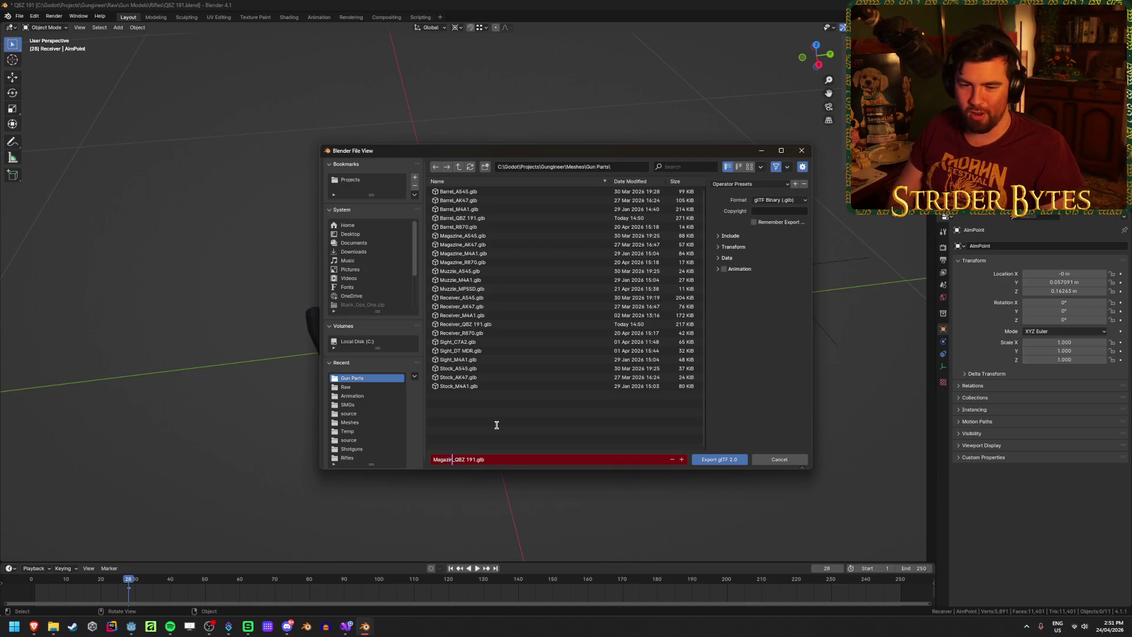
pyautogui.write('e')
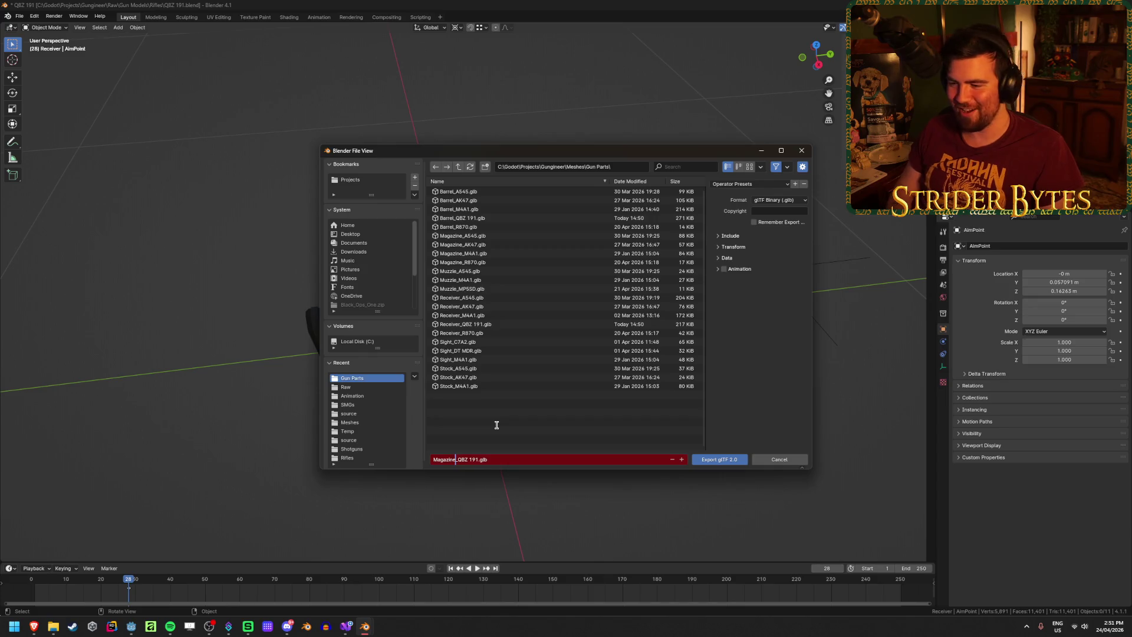
pyautogui.press('Return')
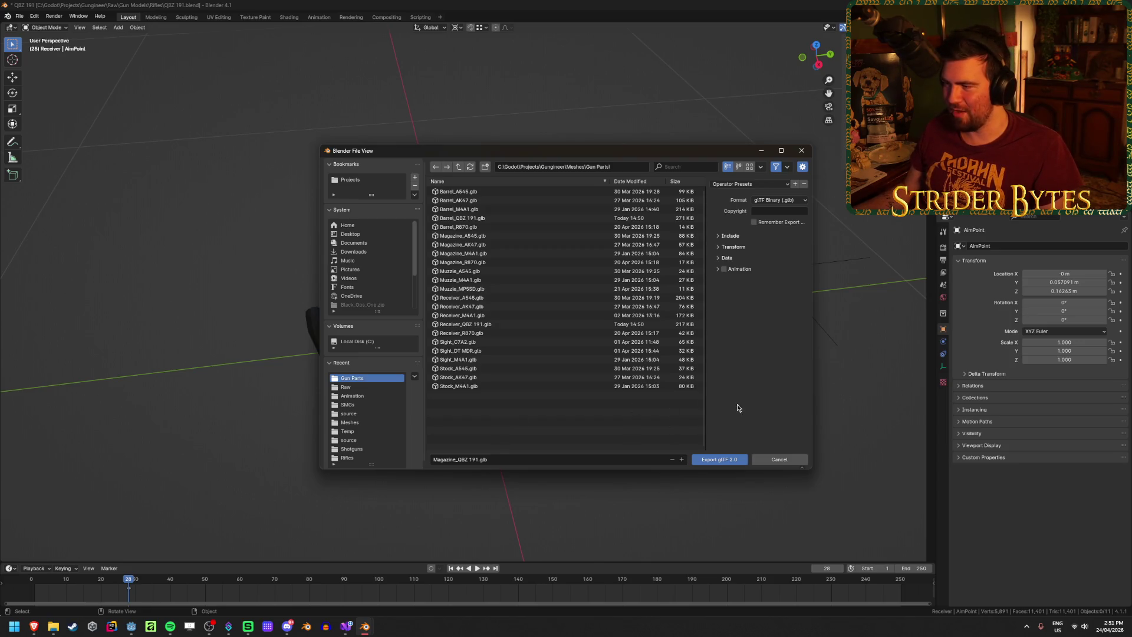
pyautogui.click(768, 183)
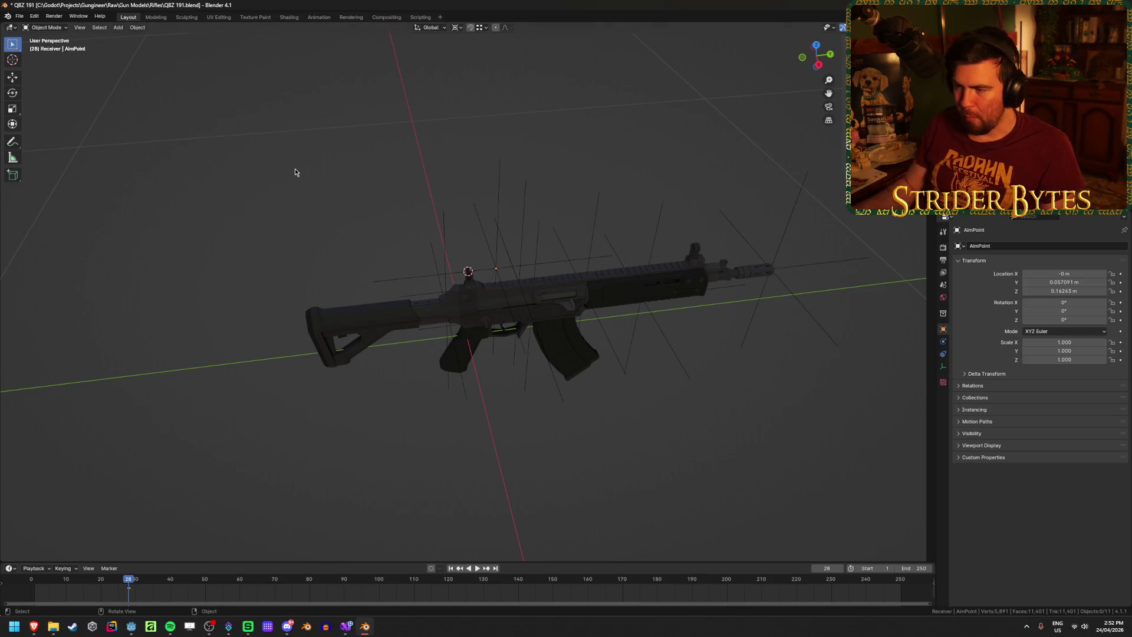
# Orbit to a side view and select the QBZ191_Stock part
pyautogui.moveTo(295, 172); pyautogui.dragTo(346, 169, button='middle')
pyautogui.scroll(4, 399, 181)
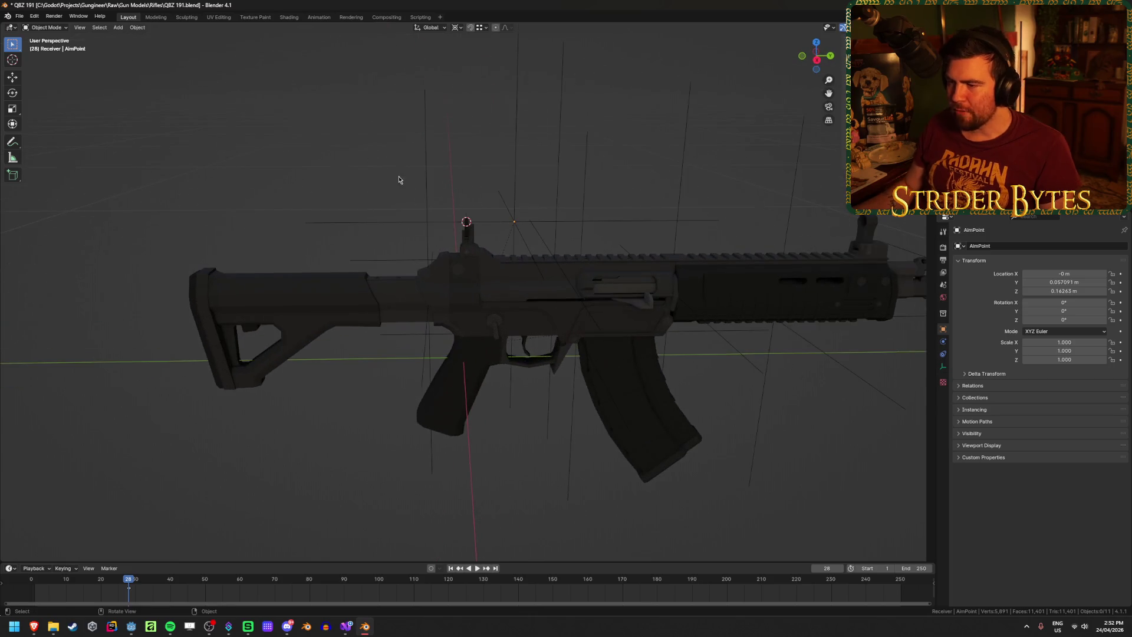
pyautogui.click(517, 189)
pyautogui.click(530, 192)
pyautogui.click(978, 118)
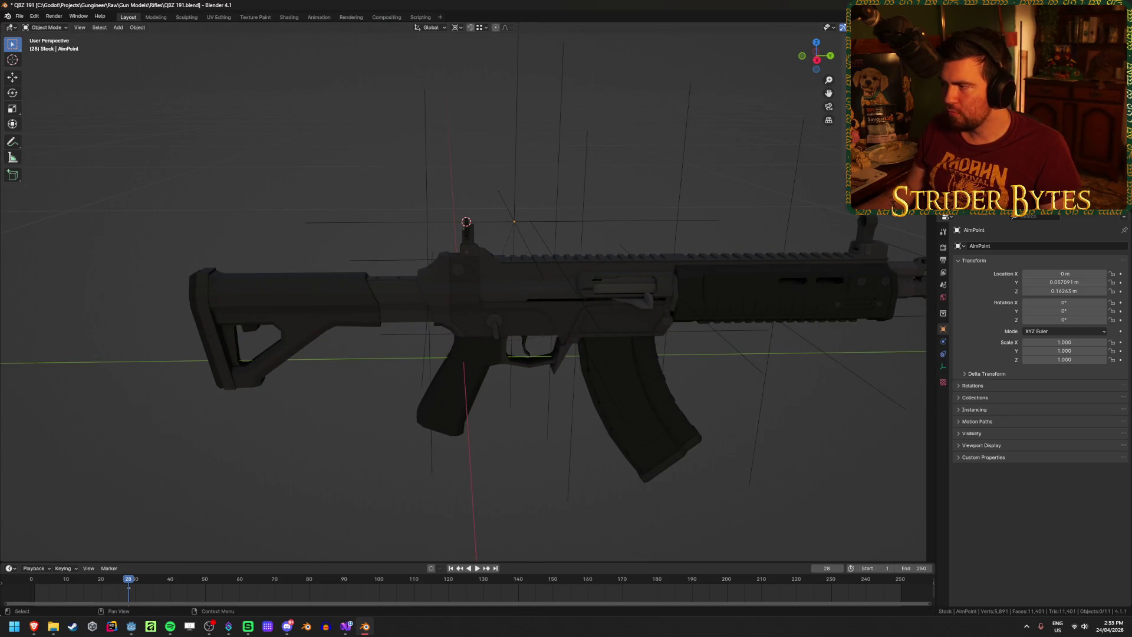
pyautogui.click(990, 130)
pyautogui.click(317, 134)
# Export the stock as Stock_QBZ 191.glb, then clear the selection
pyautogui.hotkey('ctrl', 'e')
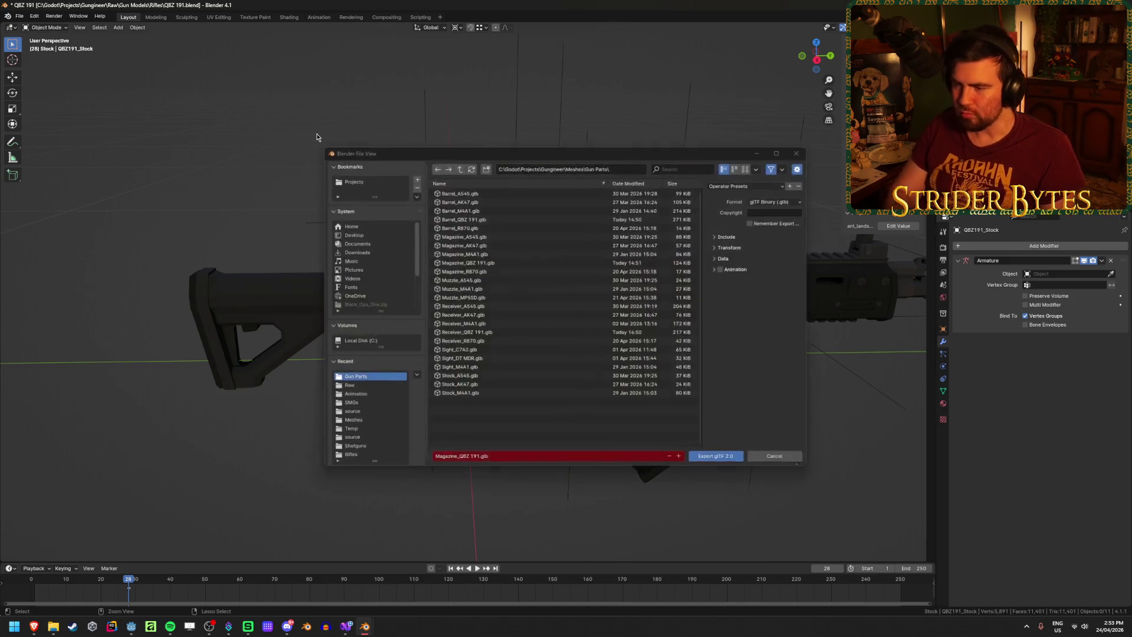
pyautogui.click(454, 462)
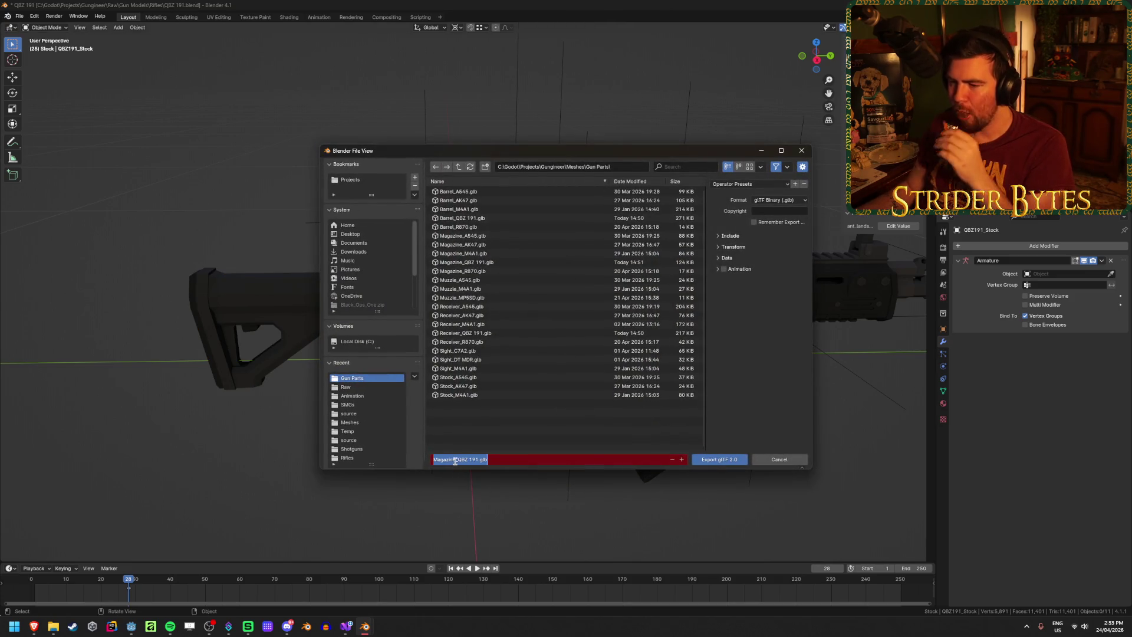
pyautogui.click(678, 262)
pyautogui.click(741, 237)
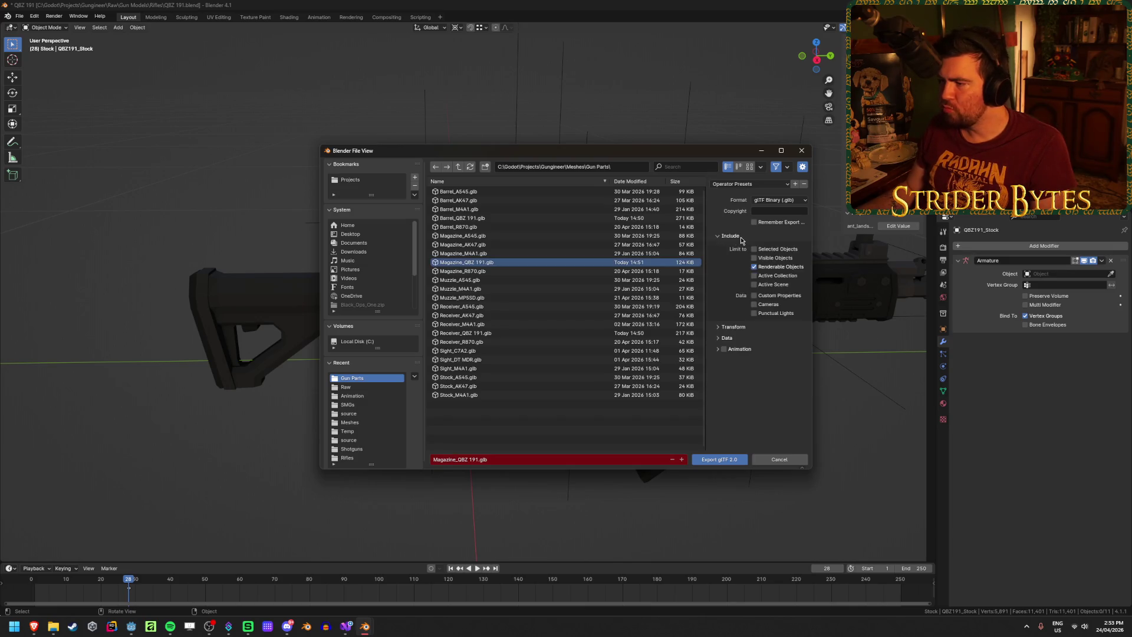
pyautogui.click(741, 236)
pyautogui.click(457, 459)
pyautogui.press('Home')
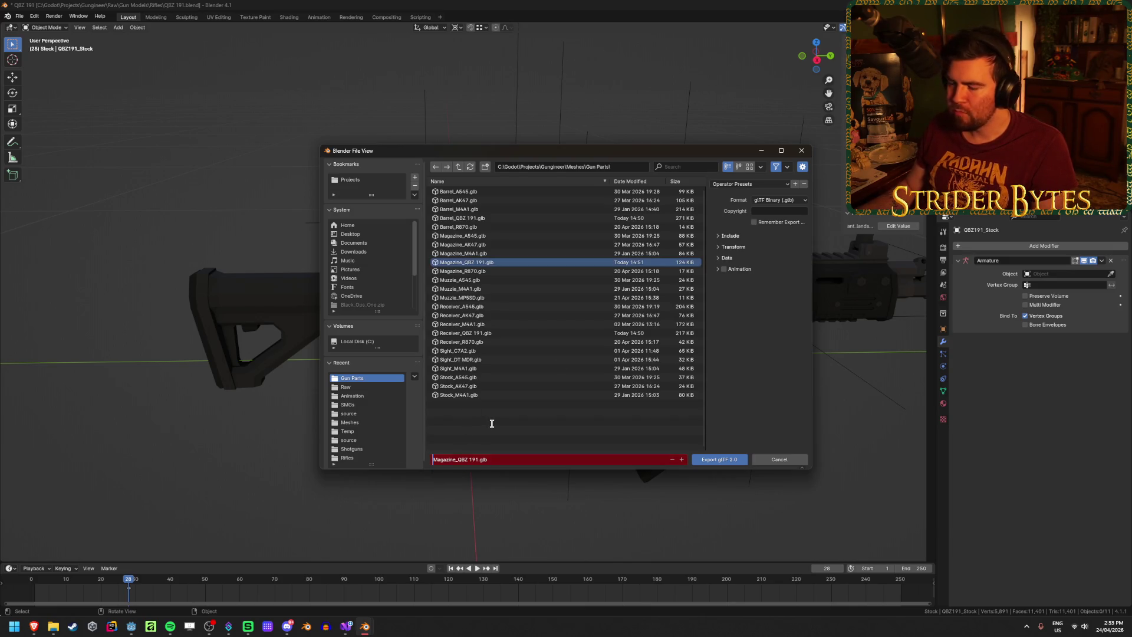
pyautogui.press('Delete')
pyautogui.press('Delete')
pyautogui.press('Delete')
pyautogui.write('S')
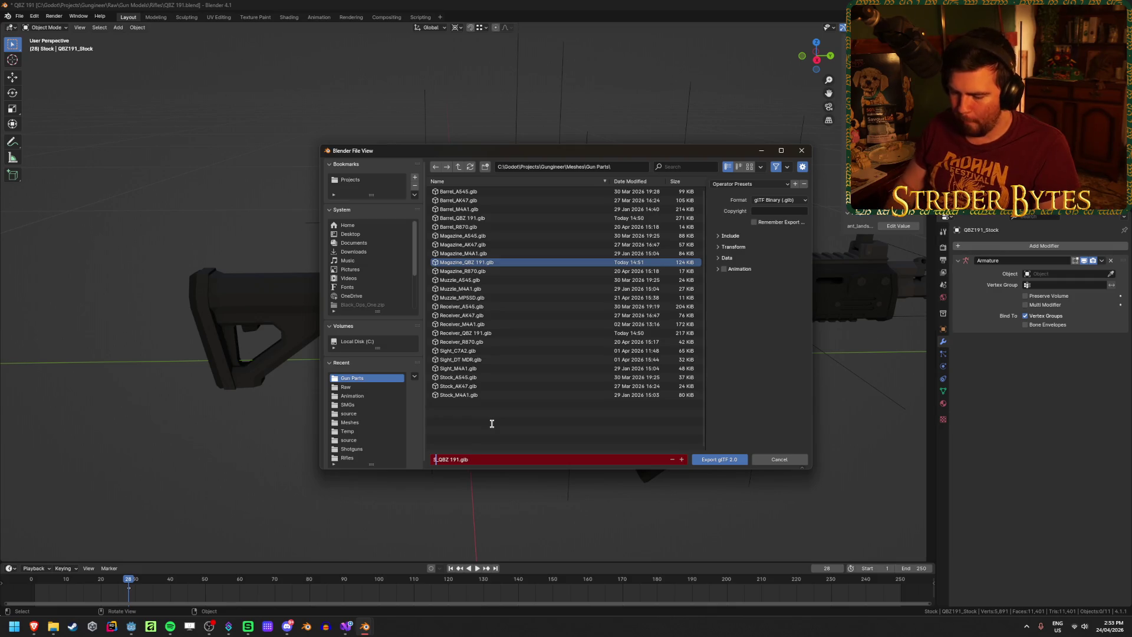
pyautogui.write('tock')
pyautogui.press('Return')
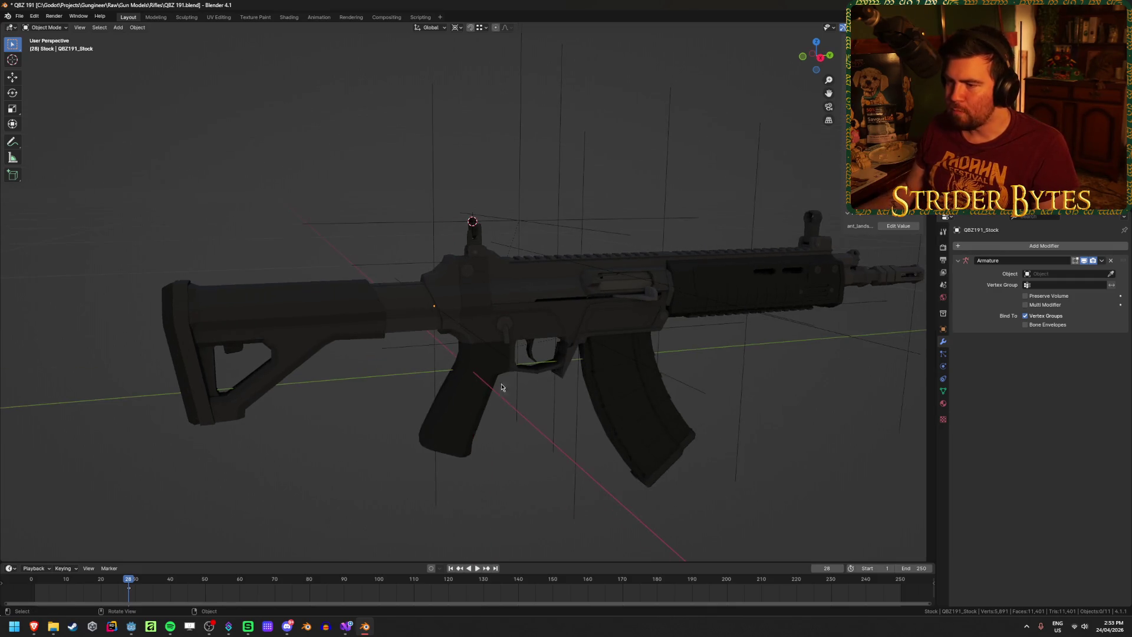
pyautogui.click(473, 251)
pyautogui.click(815, 455)
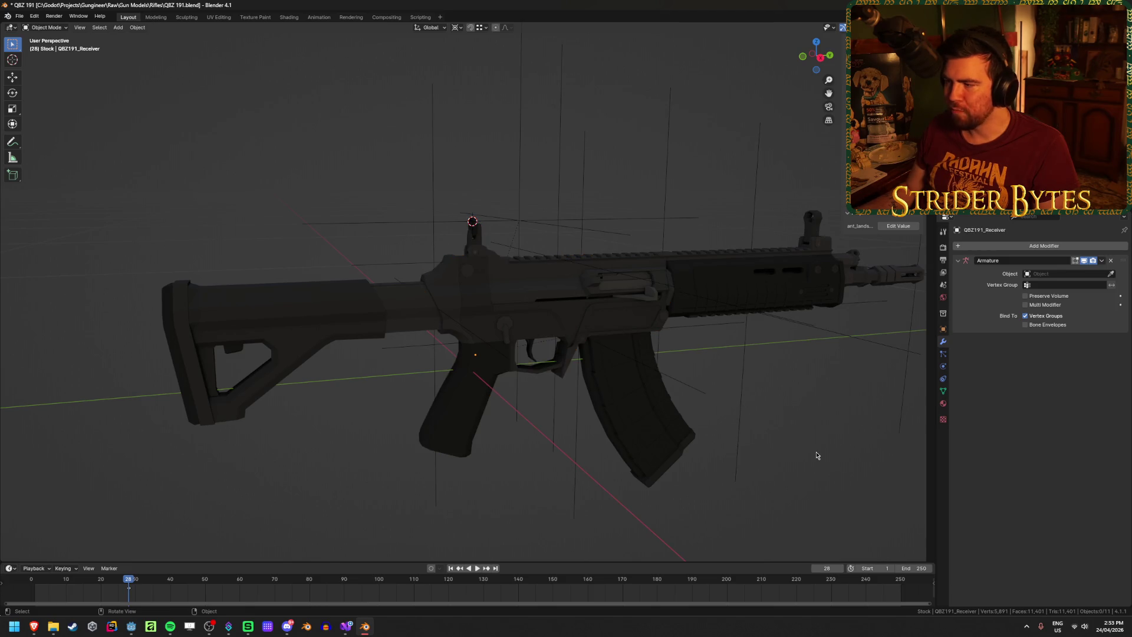
# Orbit around the rifle to inspect its parts, then save QBZ 191.blend
pyautogui.moveTo(406, 352)
pyautogui.mouseDown(button='middle')
pyautogui.moveTo(454, 367)
pyautogui.moveTo(478, 356)
pyautogui.moveTo(636, 358)
pyautogui.moveTo(530, 361)
pyautogui.mouseUp(button='middle')
pyautogui.scroll(3, 528, 360)
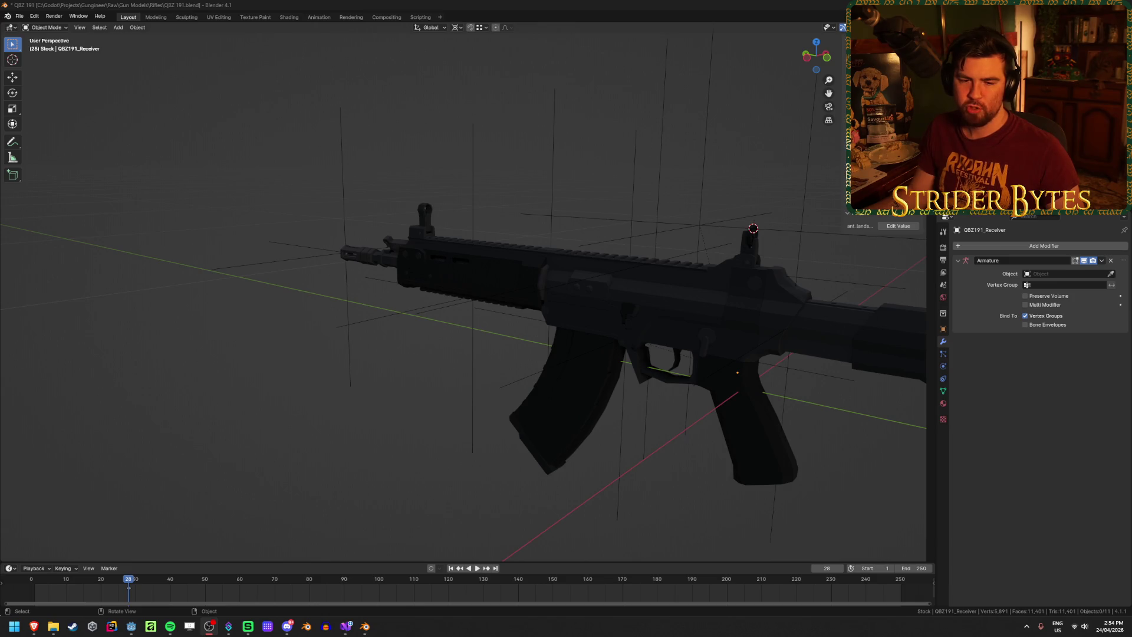
pyautogui.press('shift')
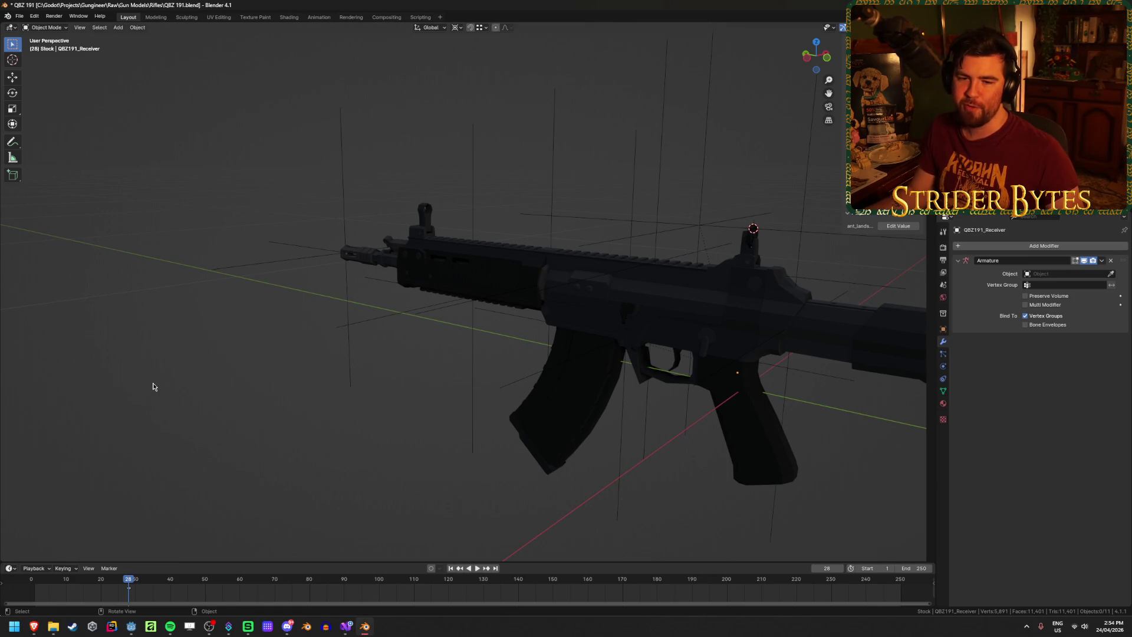
pyautogui.moveTo(154, 387); pyautogui.dragTo(172, 387, button='middle')
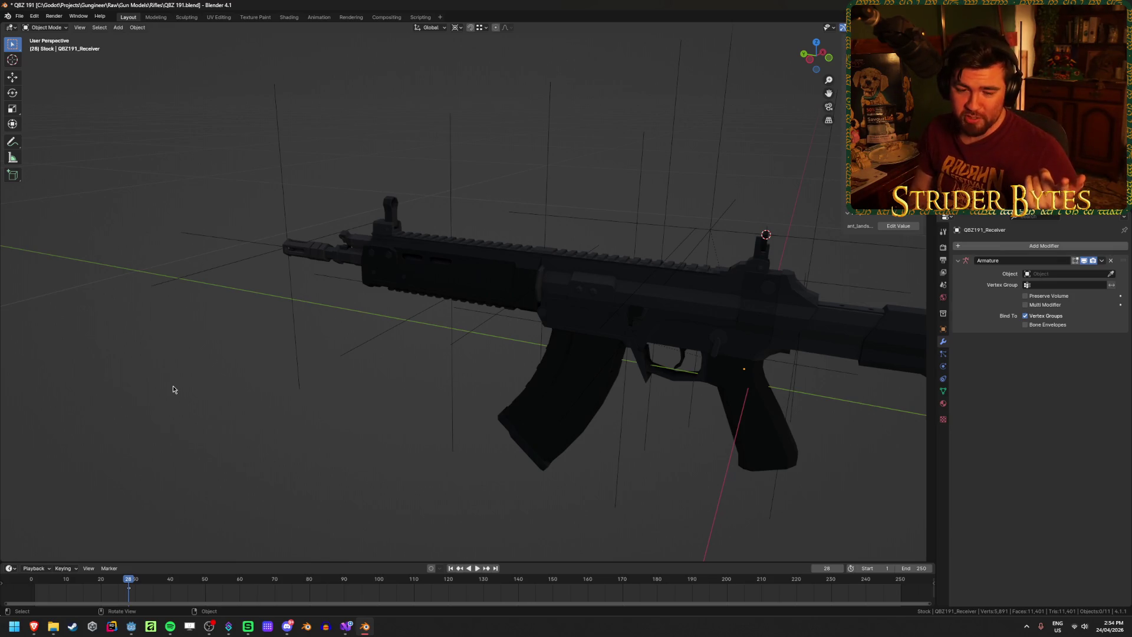
pyautogui.hotkey('ctrl', 's')
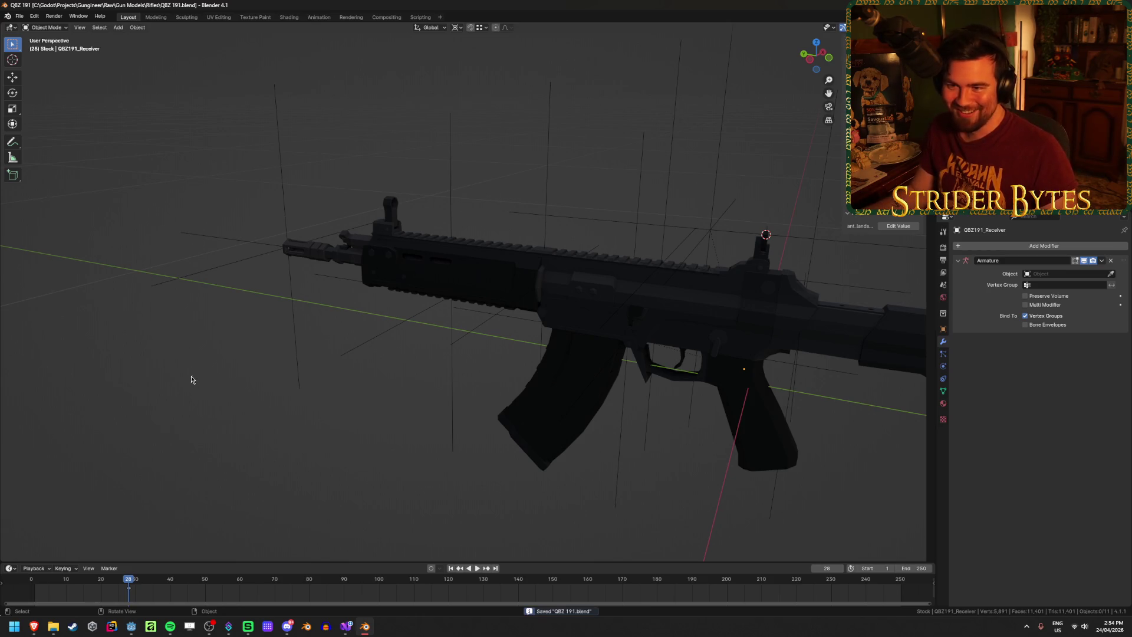
# Select and zoom in on QBZ191_Barrel, then deselect it and save QBZ 191.blend
pyautogui.moveTo(189, 381)
pyautogui.mouseDown(button='middle')
pyautogui.moveTo(248, 361)
pyautogui.moveTo(444, 430)
pyautogui.moveTo(405, 434)
pyautogui.moveTo(467, 432)
pyautogui.moveTo(416, 445)
pyautogui.mouseUp(button='middle')
pyautogui.click(247, 333)
pyautogui.scroll(3, 444, 430)
pyautogui.click(417, 445)
pyautogui.hotkey('ctrl', 's')
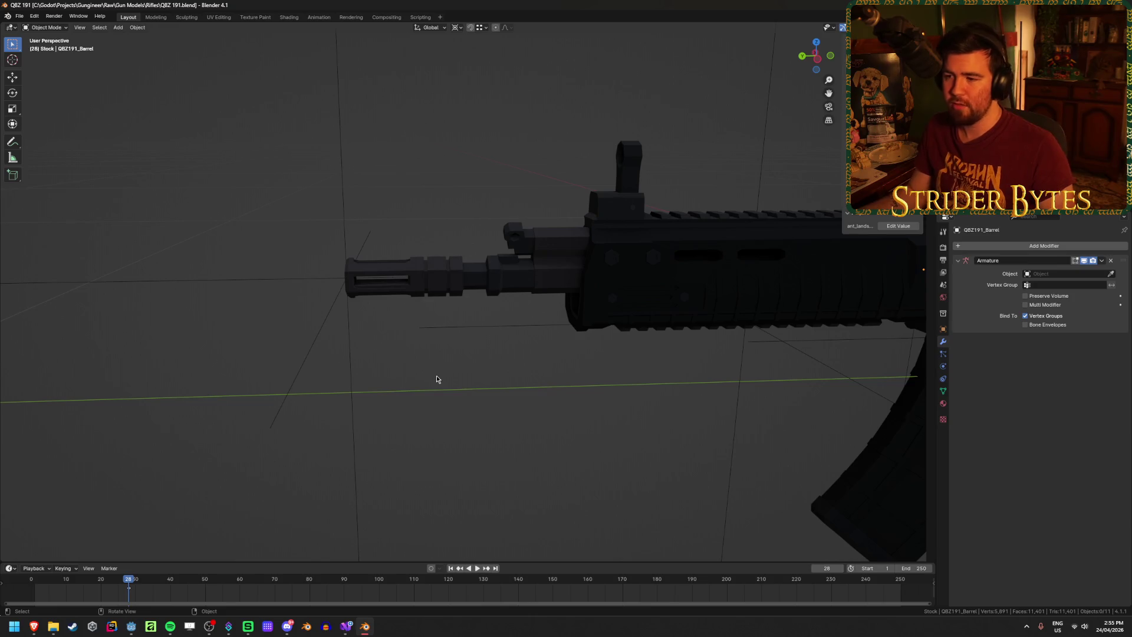
# Enter Edit Mode on the barrel and centre the view on a muzzle vertex
pyautogui.click(439, 283)
pyautogui.press('Tab')
pyautogui.scroll(5, 371, 443)
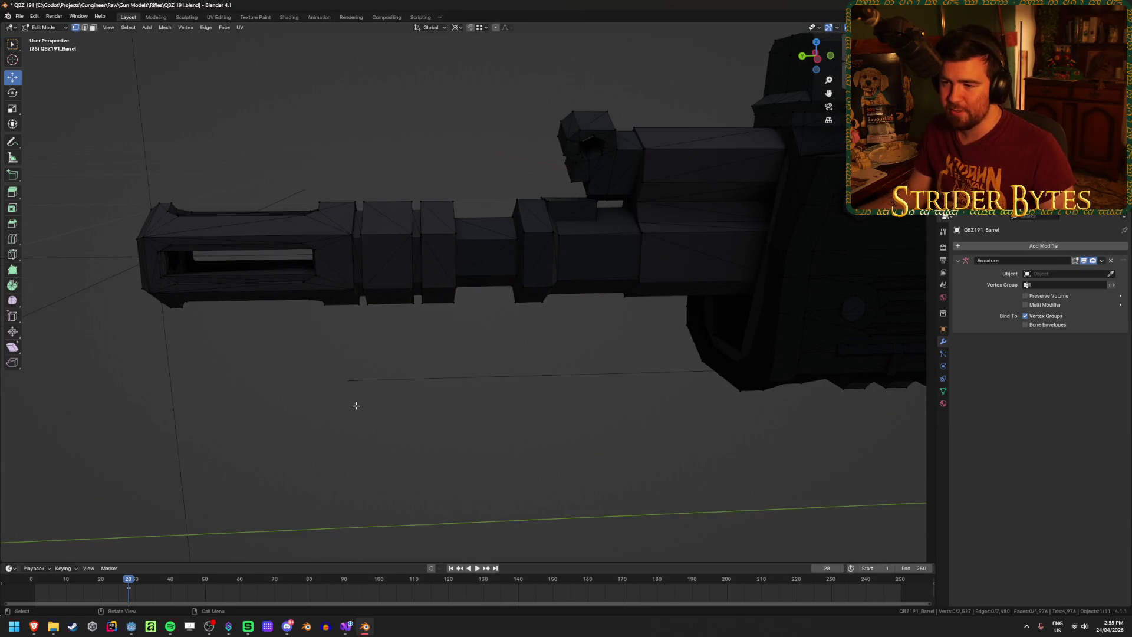
pyautogui.moveTo(356, 405)
pyautogui.mouseDown(button='middle')
pyautogui.moveTo(399, 387)
pyautogui.moveTo(430, 397)
pyautogui.mouseUp(button='middle')
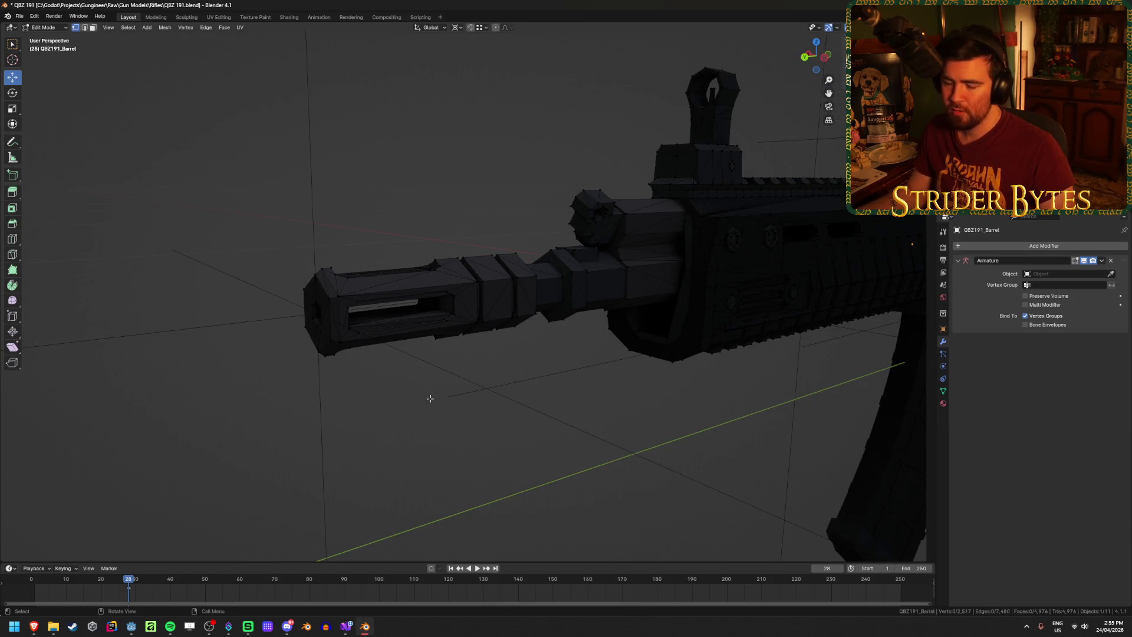
pyautogui.click(323, 301)
pyautogui.press('KP_Decimal')
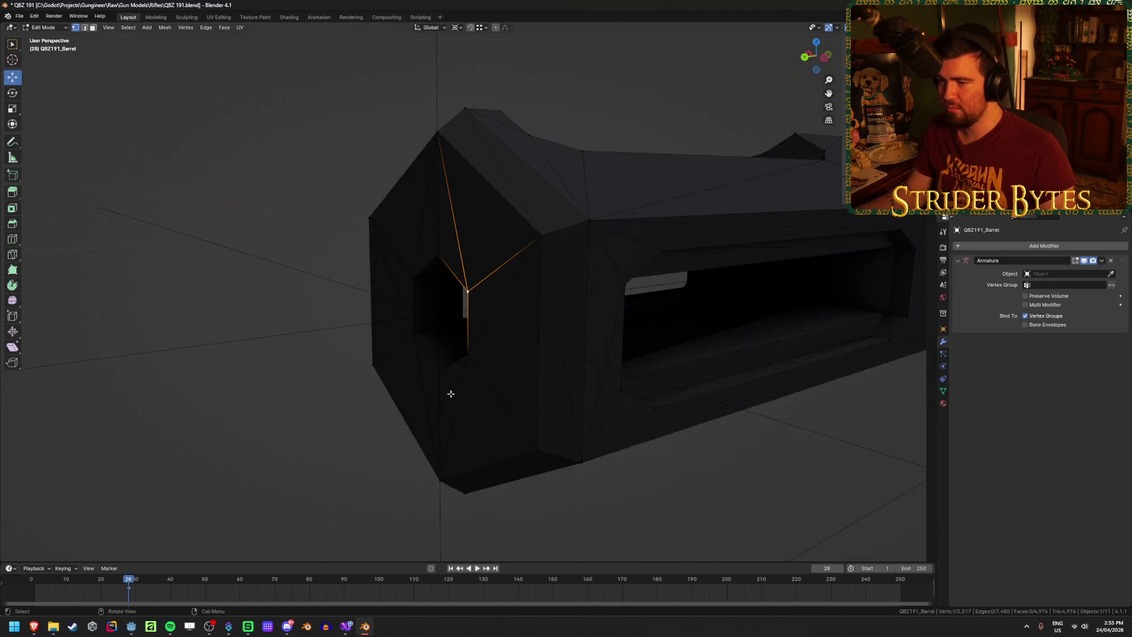
pyautogui.scroll(-5, 451, 393)
pyautogui.moveTo(636, 383)
pyautogui.mouseDown(button='middle')
pyautogui.moveTo(607, 369)
pyautogui.moveTo(661, 396)
pyautogui.mouseUp(button='middle')
# Select the linked muzzle geometry, verify it by hiding, and separate it into QBZ191_Barrel.001
pyautogui.press('l')
pyautogui.press('h')
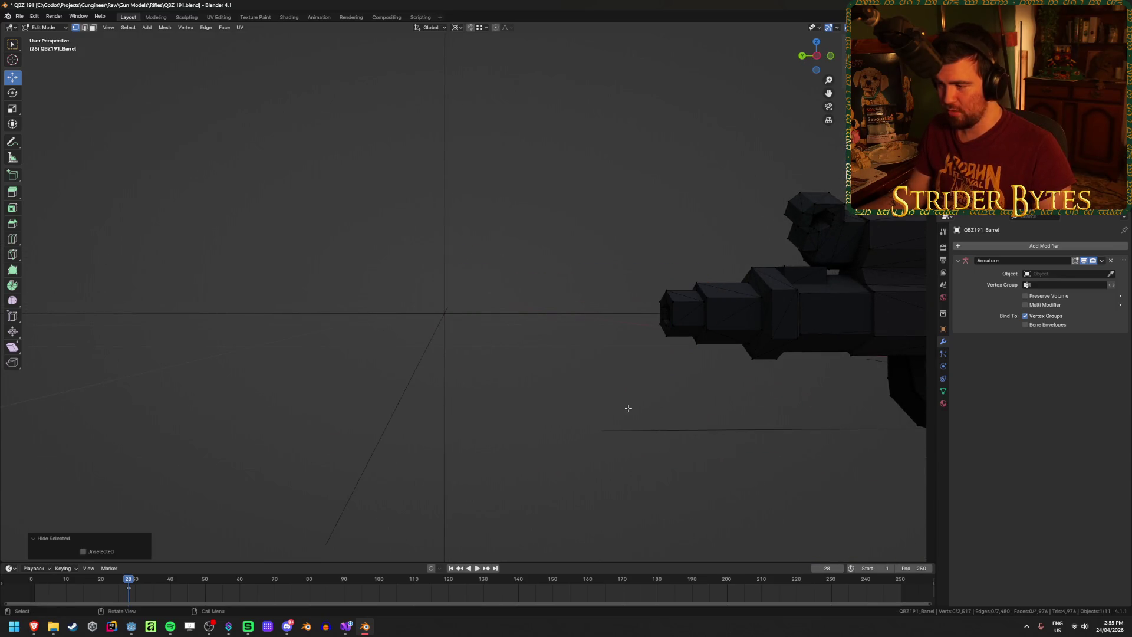
pyautogui.moveTo(566, 412)
pyautogui.mouseDown(button='middle')
pyautogui.moveTo(682, 406)
pyautogui.moveTo(755, 420)
pyautogui.moveTo(481, 432)
pyautogui.moveTo(383, 422)
pyautogui.moveTo(451, 427)
pyautogui.mouseUp(button='middle')
pyautogui.hotkey('alt', 'h')
pyautogui.press('p')
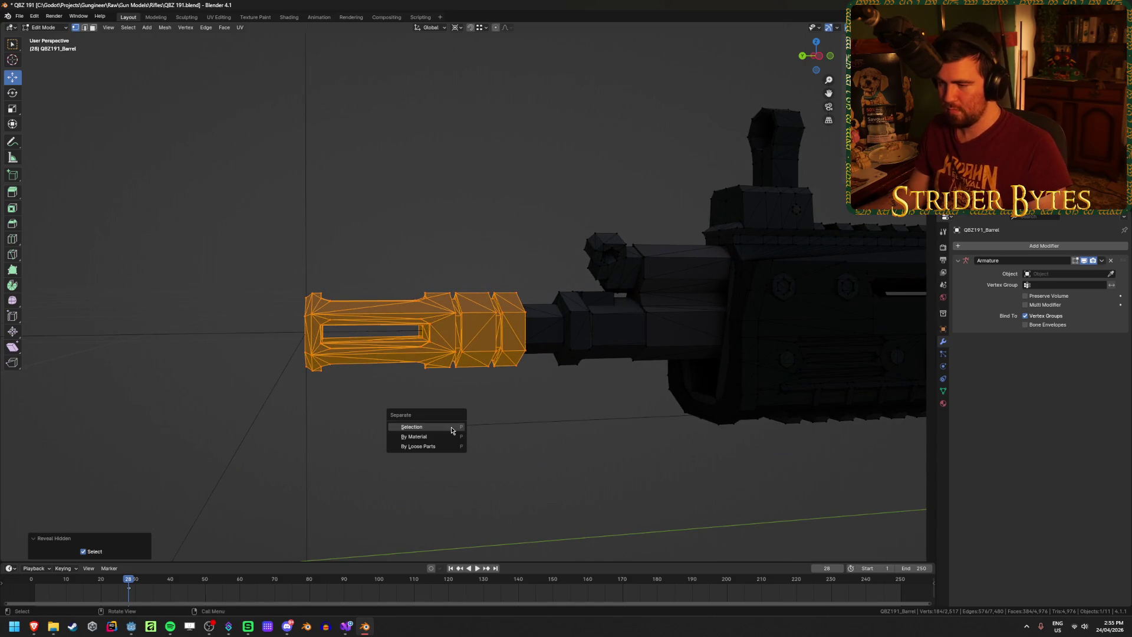
pyautogui.click(451, 426)
pyautogui.press('Tab')
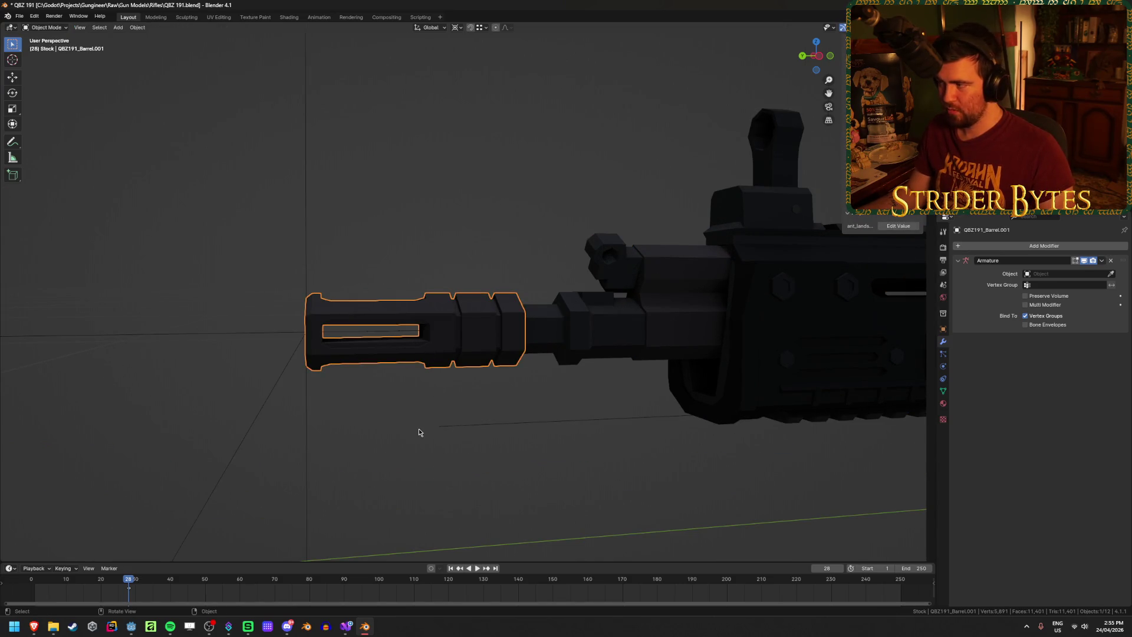
pyautogui.click(590, 347)
# Deselect everything and make the Muzzle collection active
pyautogui.scroll(-3, 546, 450)
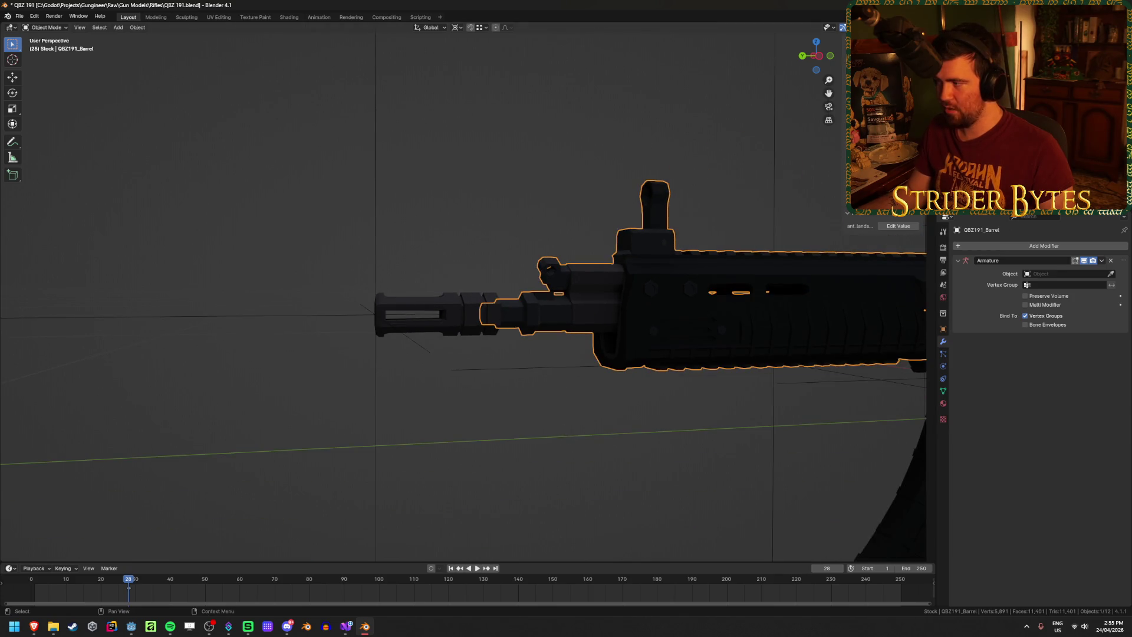
pyautogui.hotkey('alt', 'a')
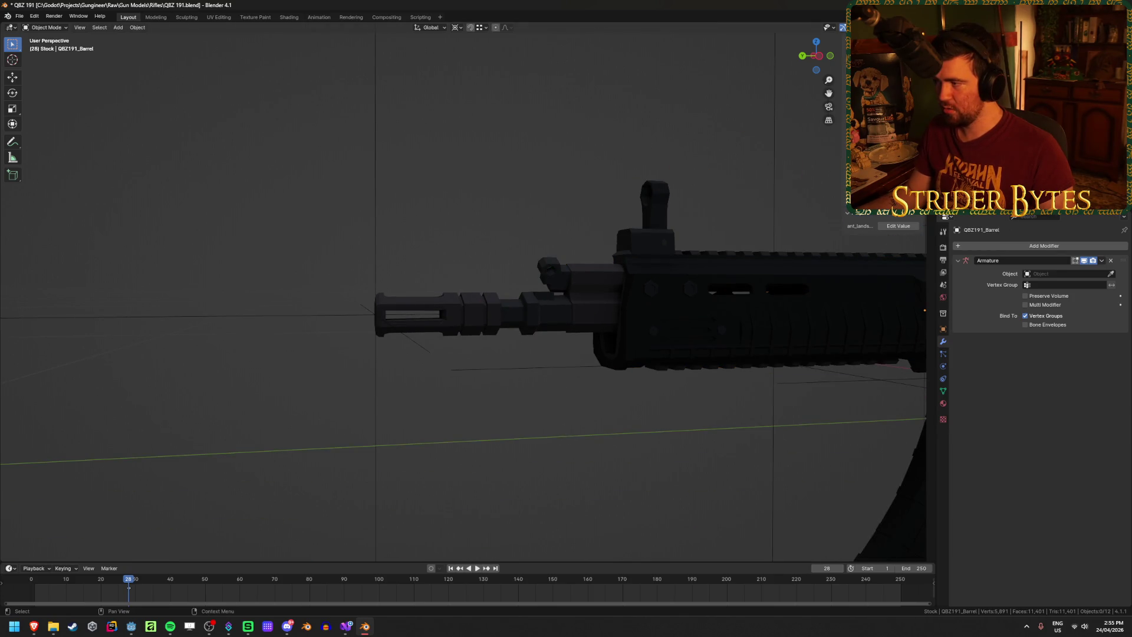
pyautogui.click(867, 139)
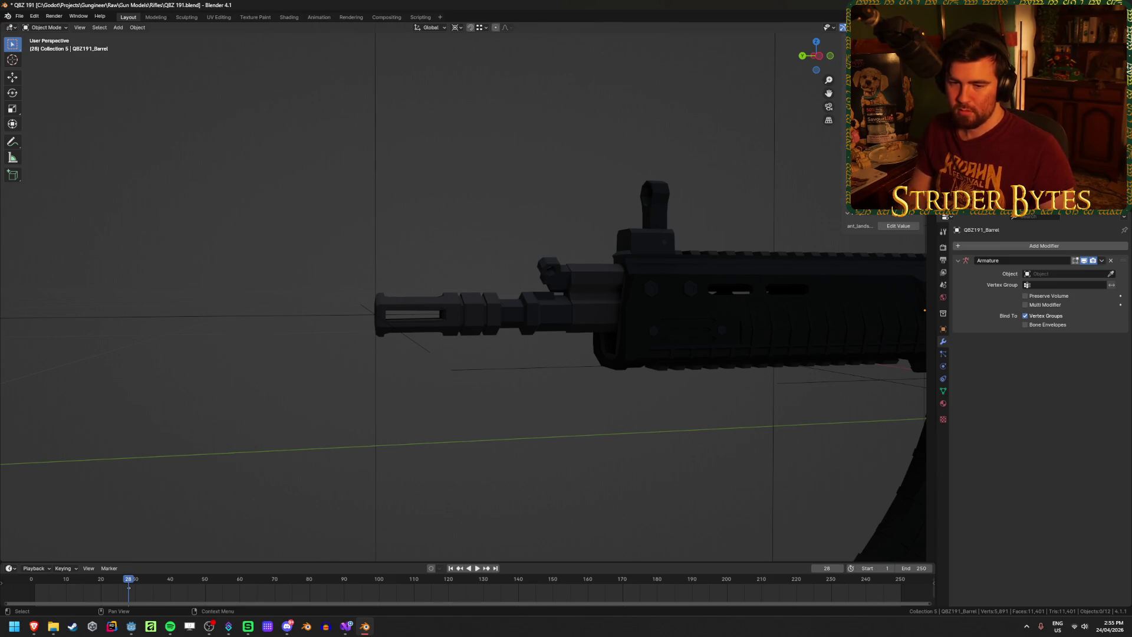
pyautogui.click(867, 128)
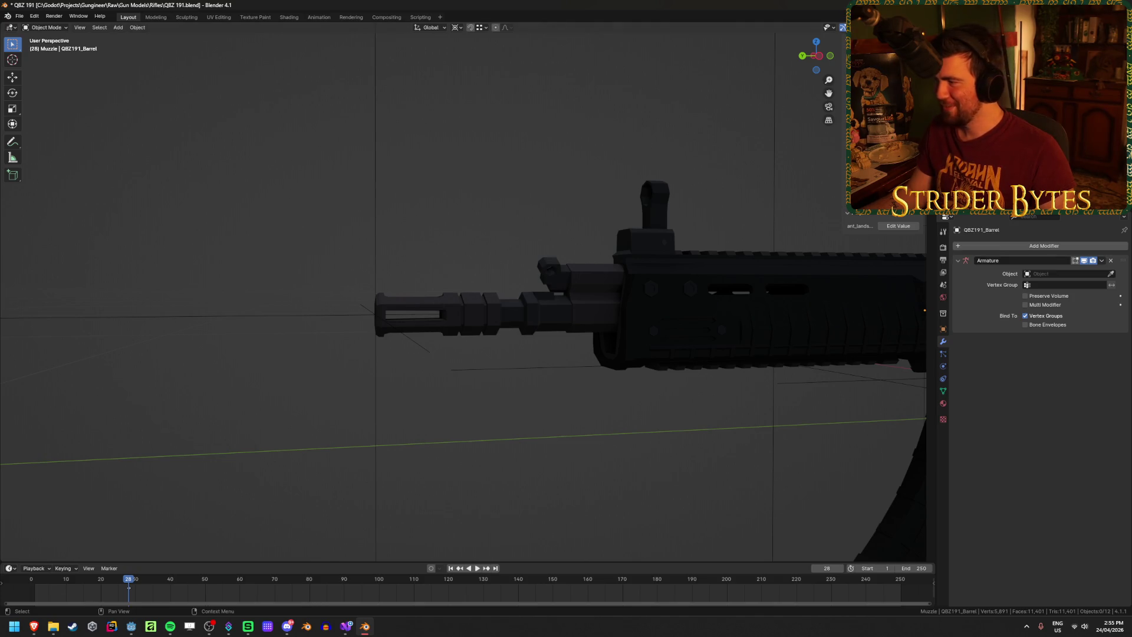
# Rename the muzzle object to QBZ191_Muzzle, save, and check the date on the calendar
pyautogui.click(439, 322)
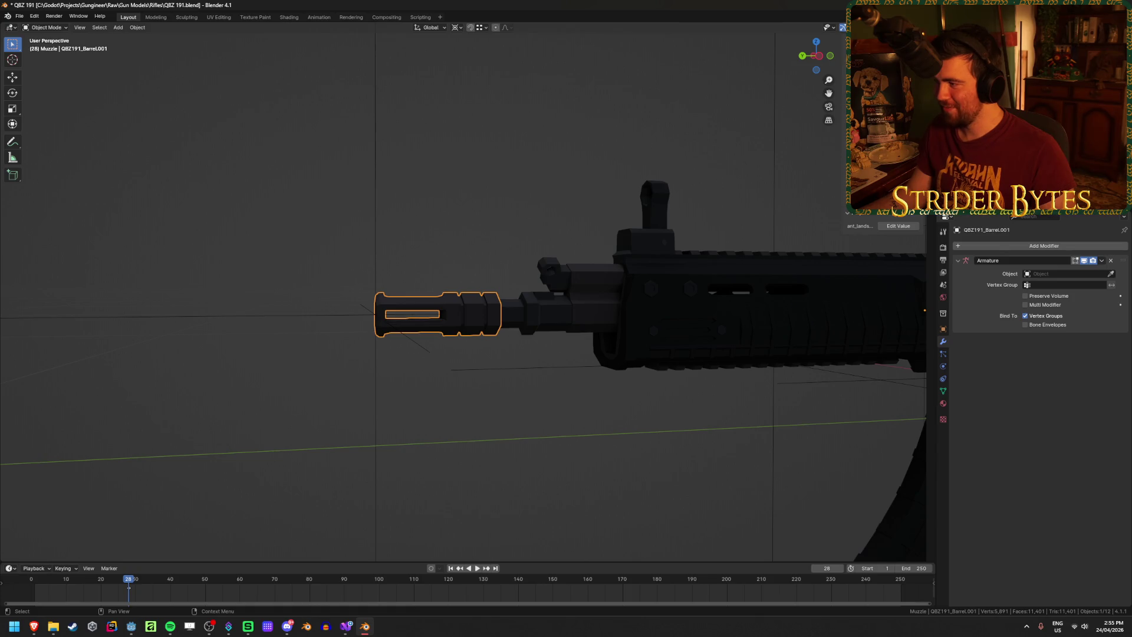
pyautogui.press('F2')
pyautogui.click(467, 374)
pyautogui.press('BackSpace')
pyautogui.press('BackSpace')
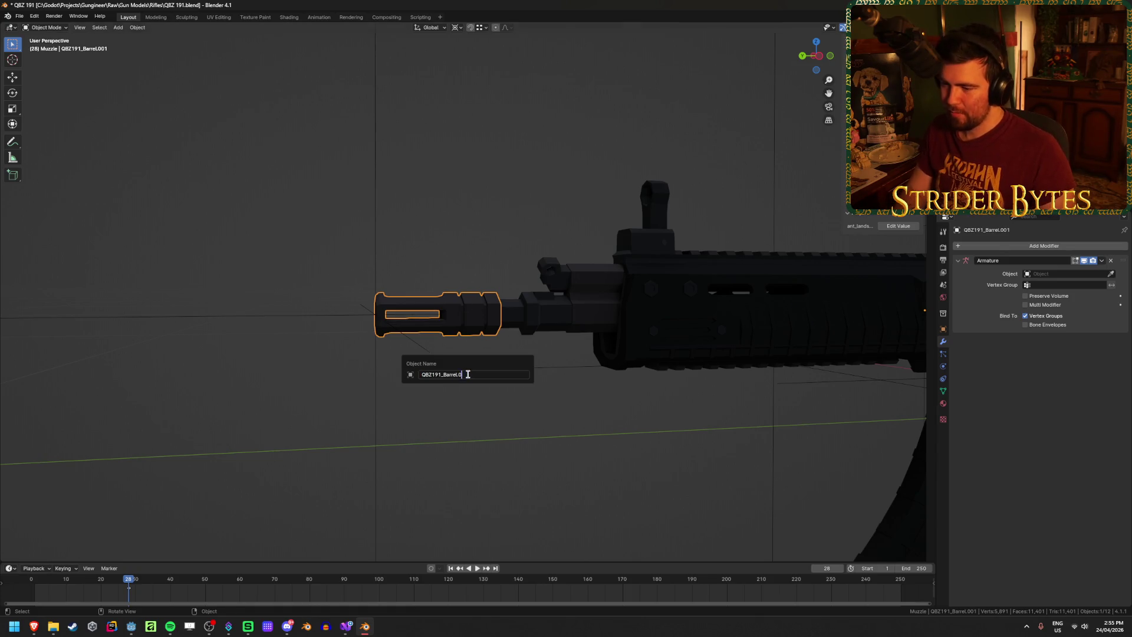
pyautogui.press('BackSpace')
pyautogui.press('BackSpace')
pyautogui.press('BackSpace')
pyautogui.write('Muzzle')
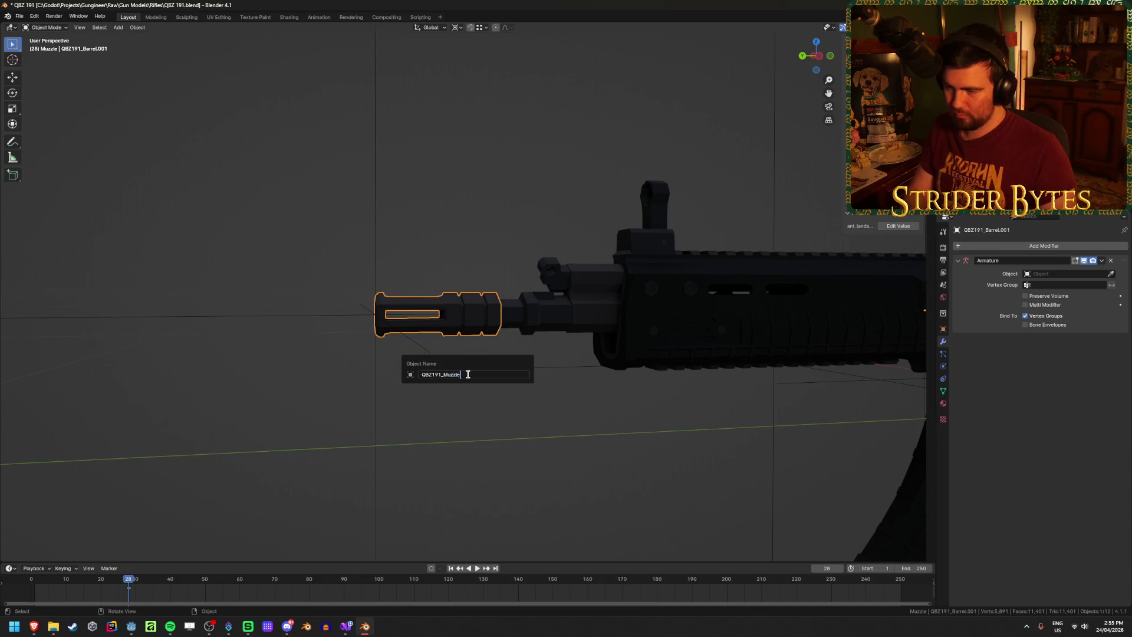
pyautogui.press('Return')
pyautogui.hotkey('ctrl', 's')
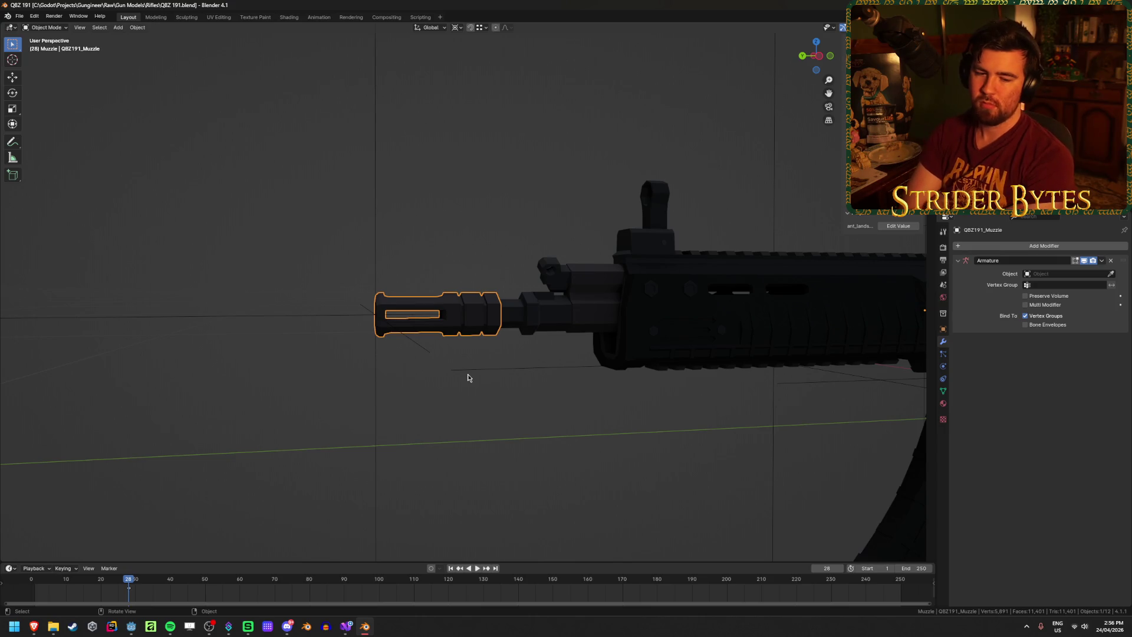
pyautogui.press('super')
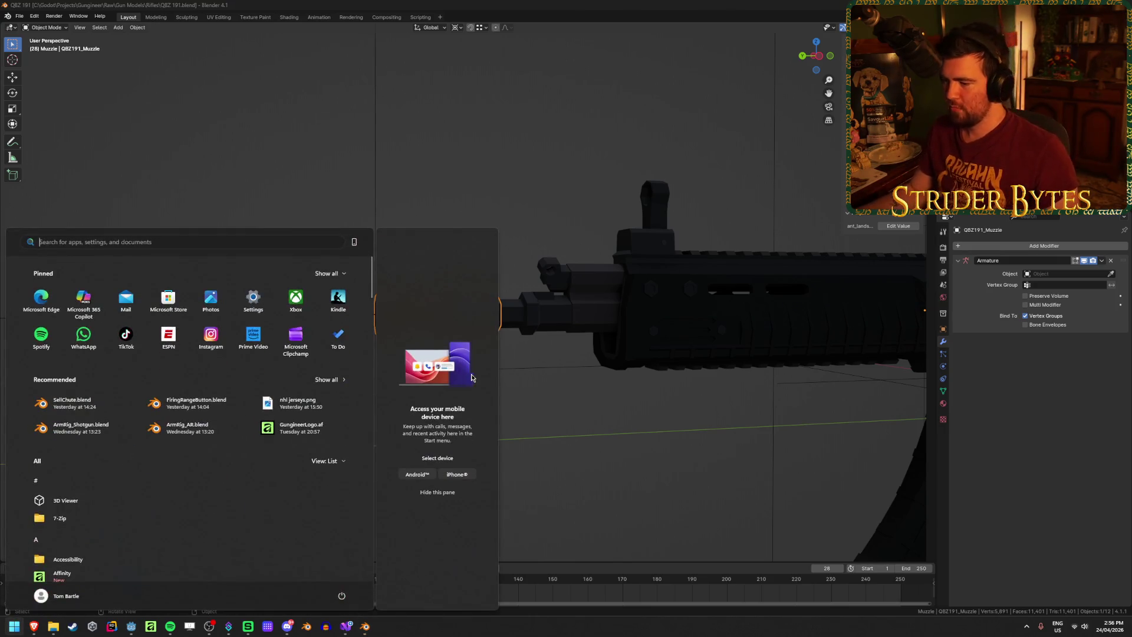
pyautogui.click(1108, 626)
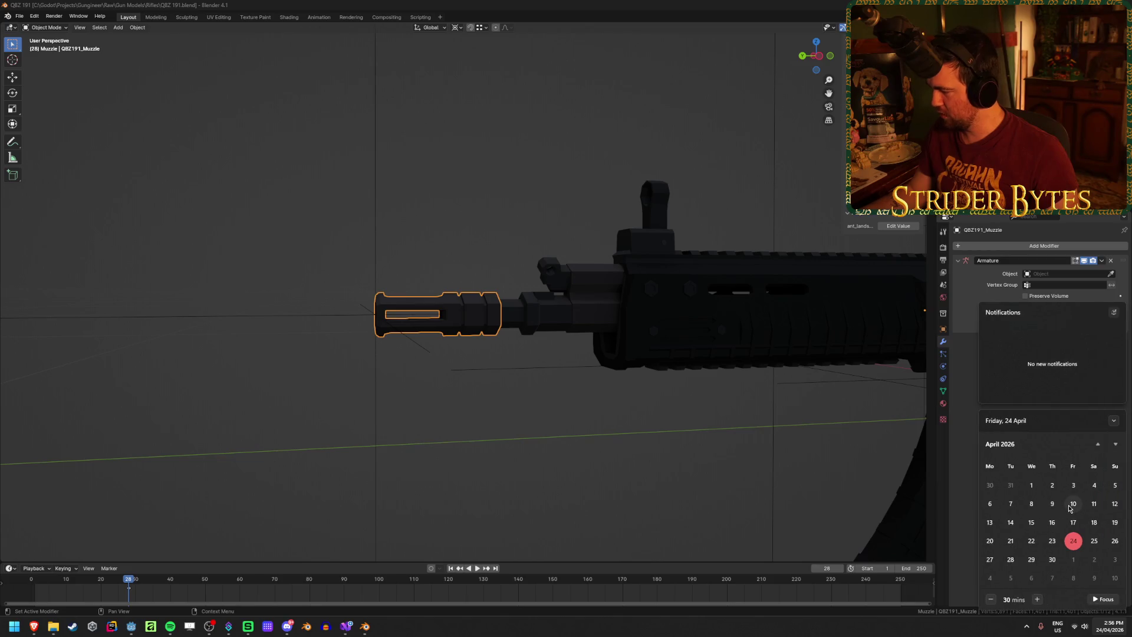
# Close the calendar, try selecting the muzzle with undo/redo, and orbit to a side-on view
pyautogui.scroll(-2, 1082, 554)
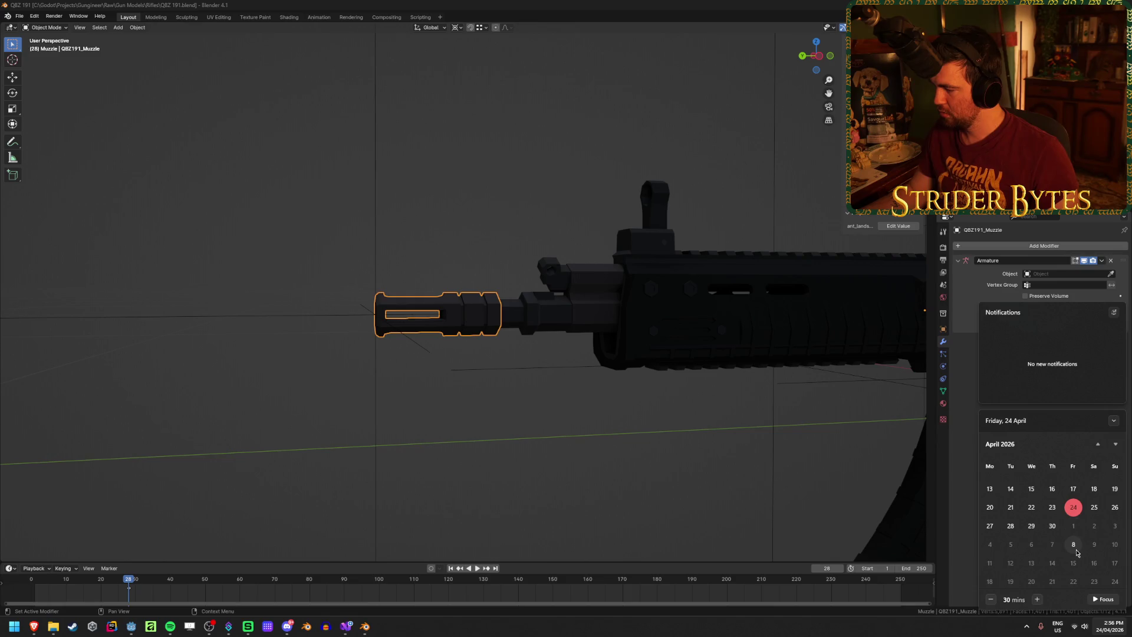
pyautogui.scroll(-1, 1074, 529)
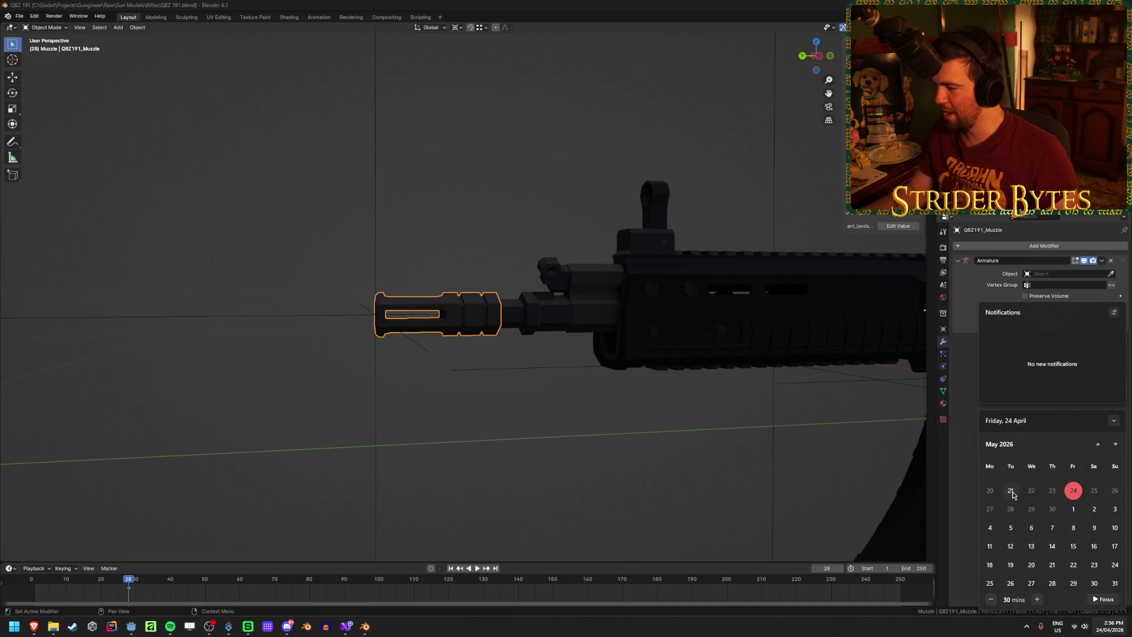
pyautogui.click(959, 469)
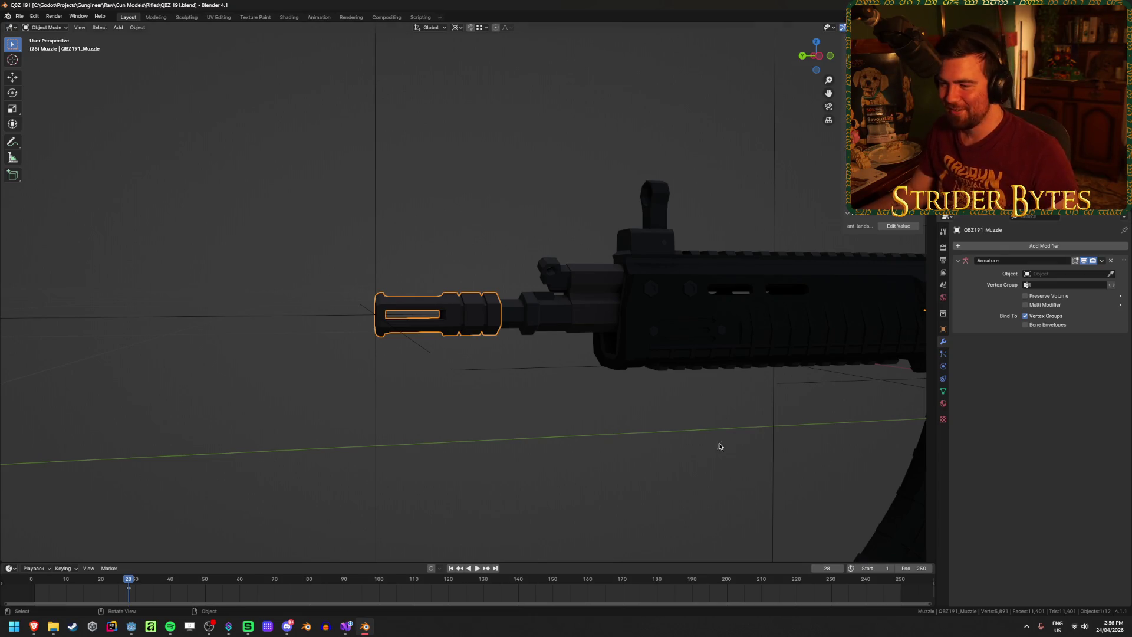
pyautogui.click(505, 399)
pyautogui.hotkey('ctrl', 'z')
pyautogui.click(472, 440)
pyautogui.click(456, 309)
pyautogui.hotkey('ctrl', 'z')
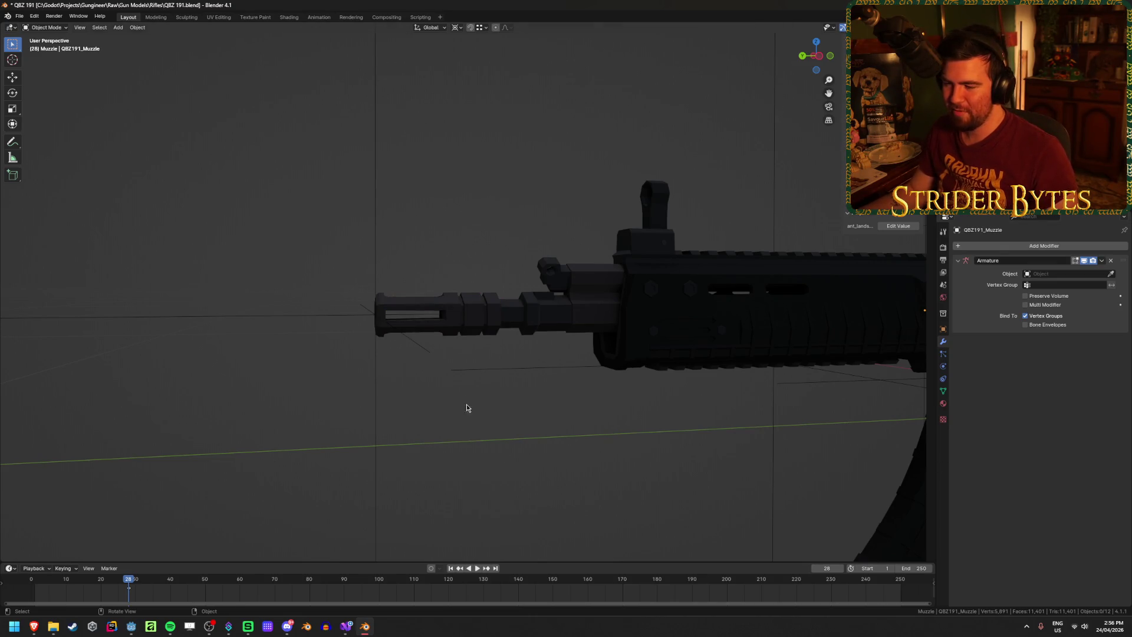
pyautogui.hotkey('ctrl', 'z')
pyautogui.hotkey('ctrl', 'shift', 'z')
pyautogui.click(518, 450)
pyautogui.moveTo(519, 450); pyautogui.dragTo(495, 464, button='middle')
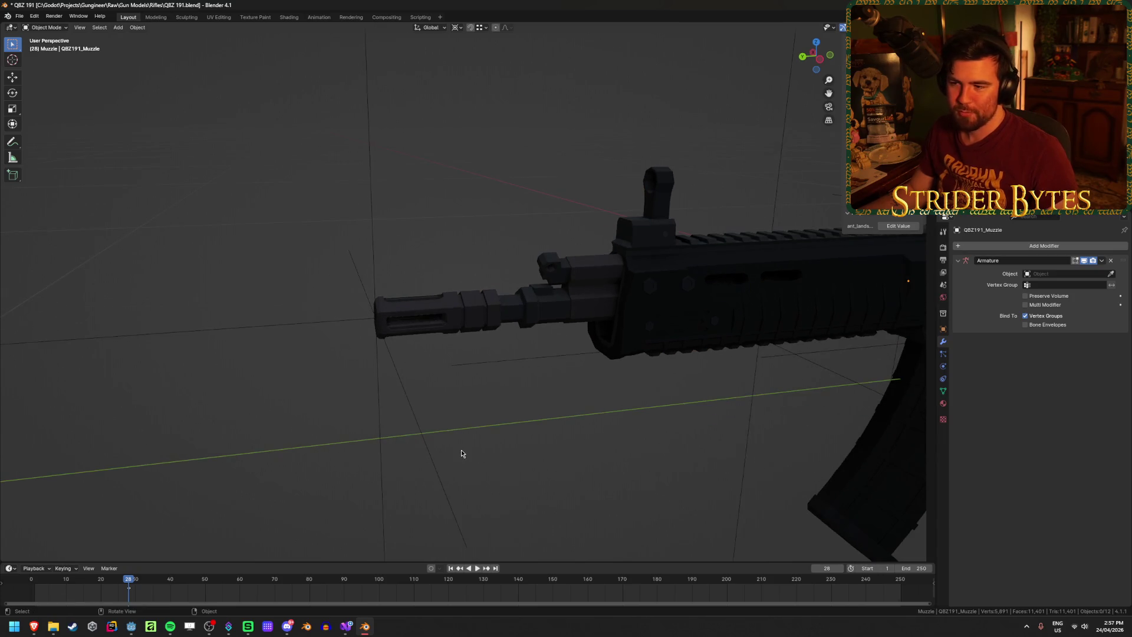
pyautogui.scroll(-5, 461, 449)
pyautogui.scroll(5, 589, 433)
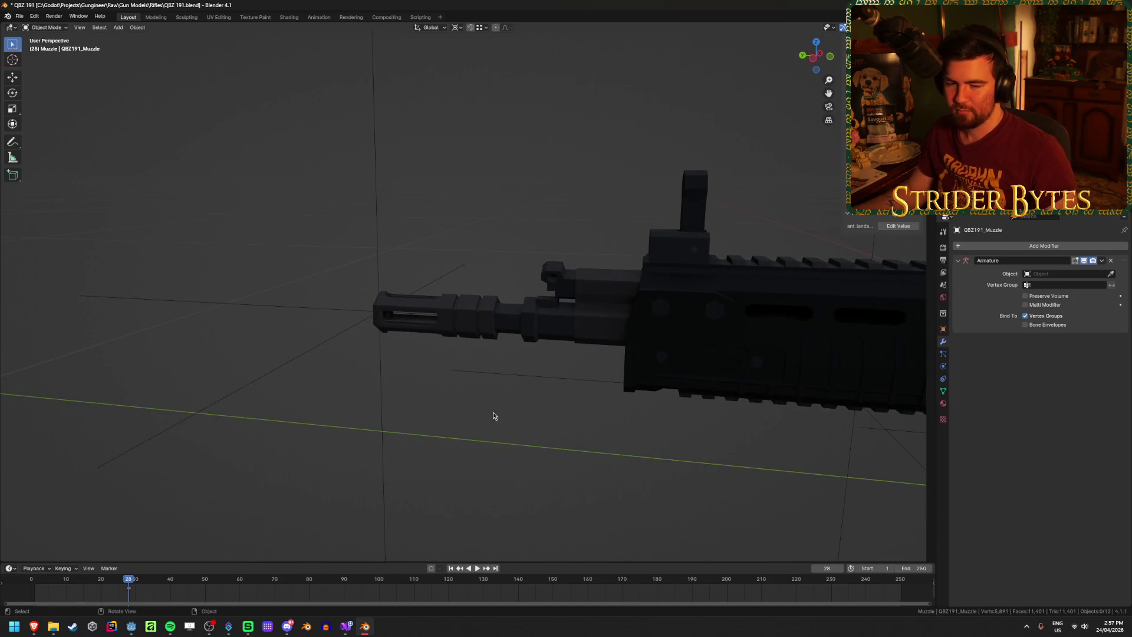
pyautogui.moveTo(492, 417); pyautogui.dragTo(543, 420, button='middle')
# Check the calendar again, then save QBZ 191.blend
pyautogui.click(1108, 625)
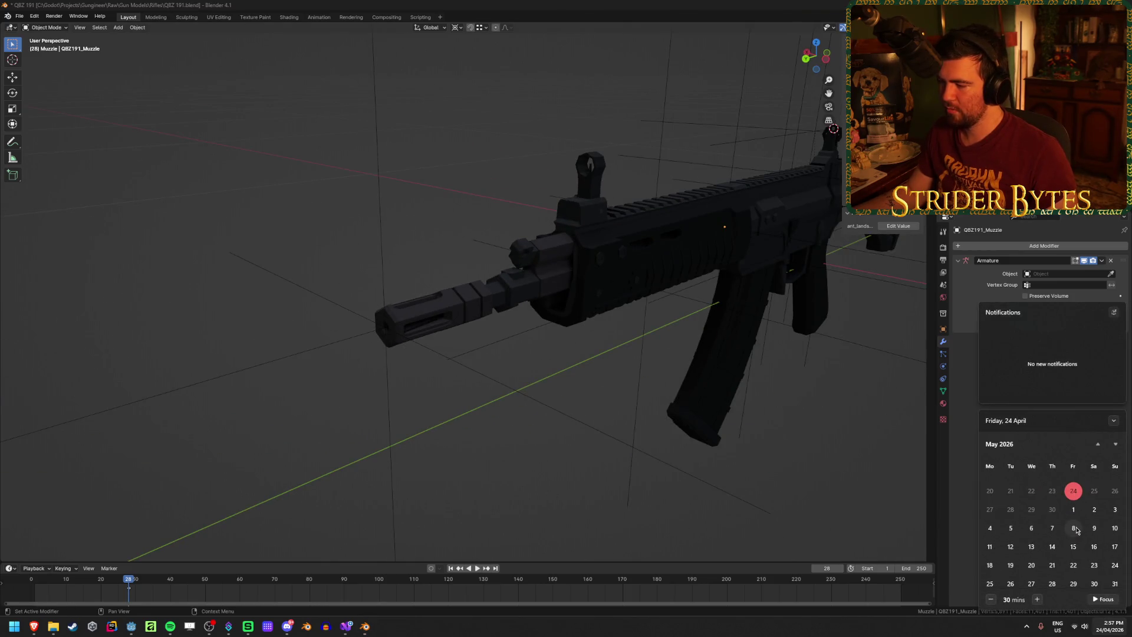
pyautogui.scroll(2, 1076, 530)
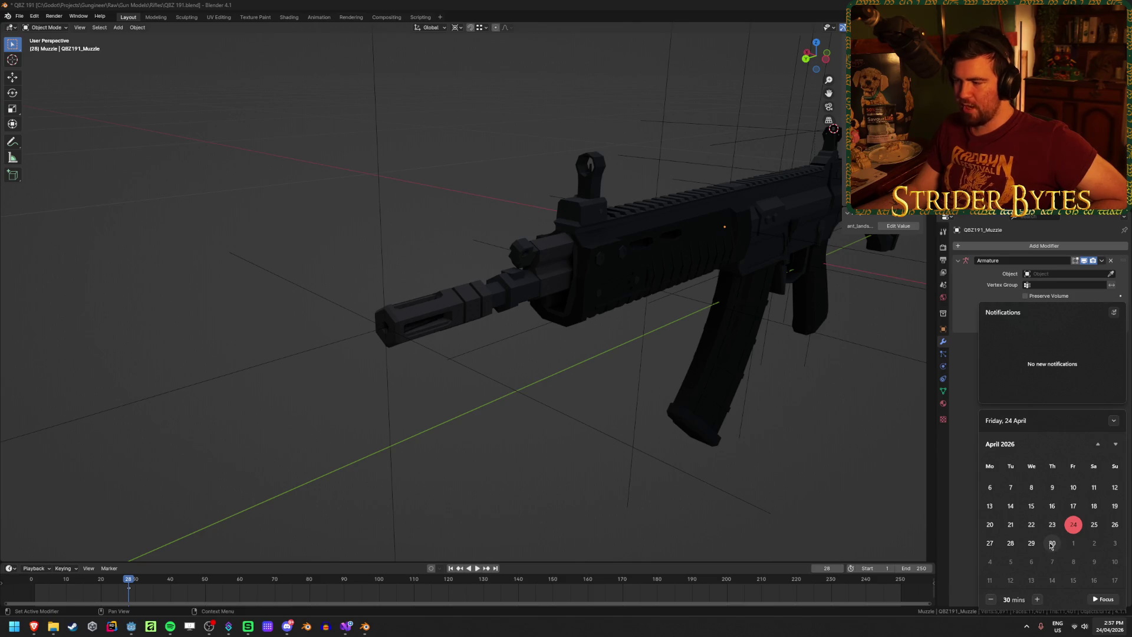
pyautogui.click(966, 524)
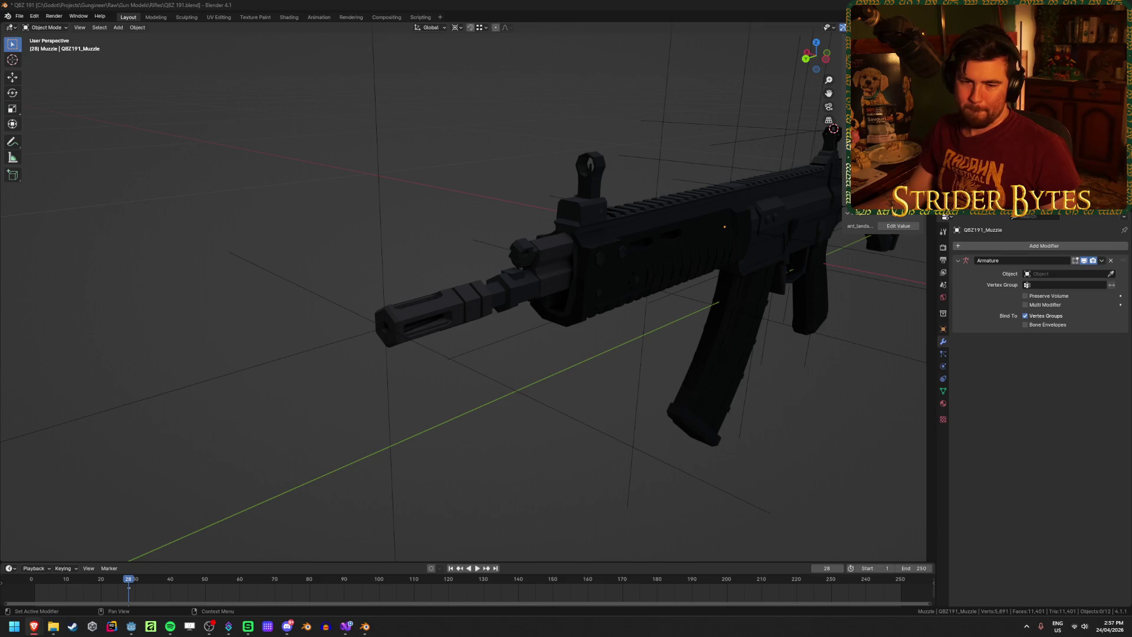
pyautogui.hotkey('ctrl', 's')
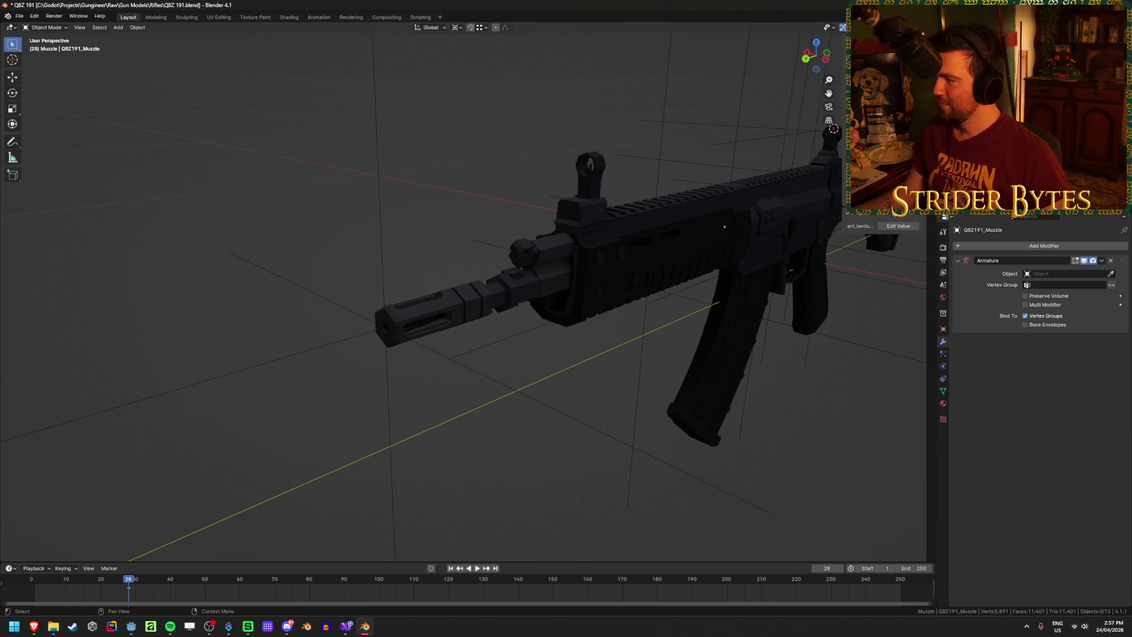
pyautogui.scroll(-5, 482, 137)
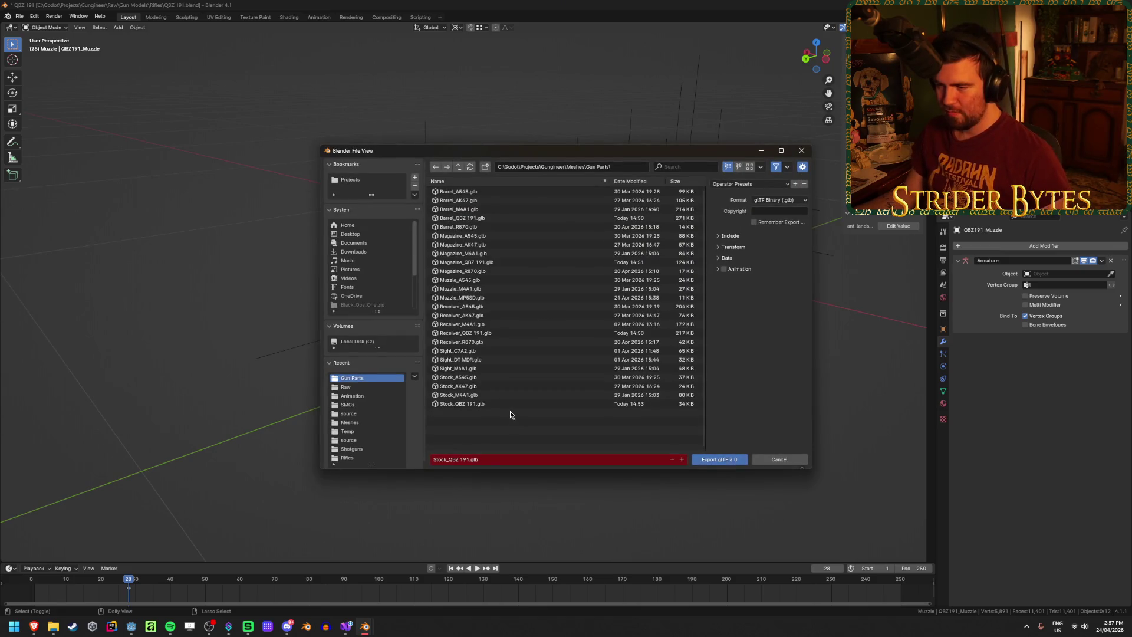
# Export the rifle over Barrel_QBZ 191.glb in Gun Parts
pyautogui.click(493, 218)
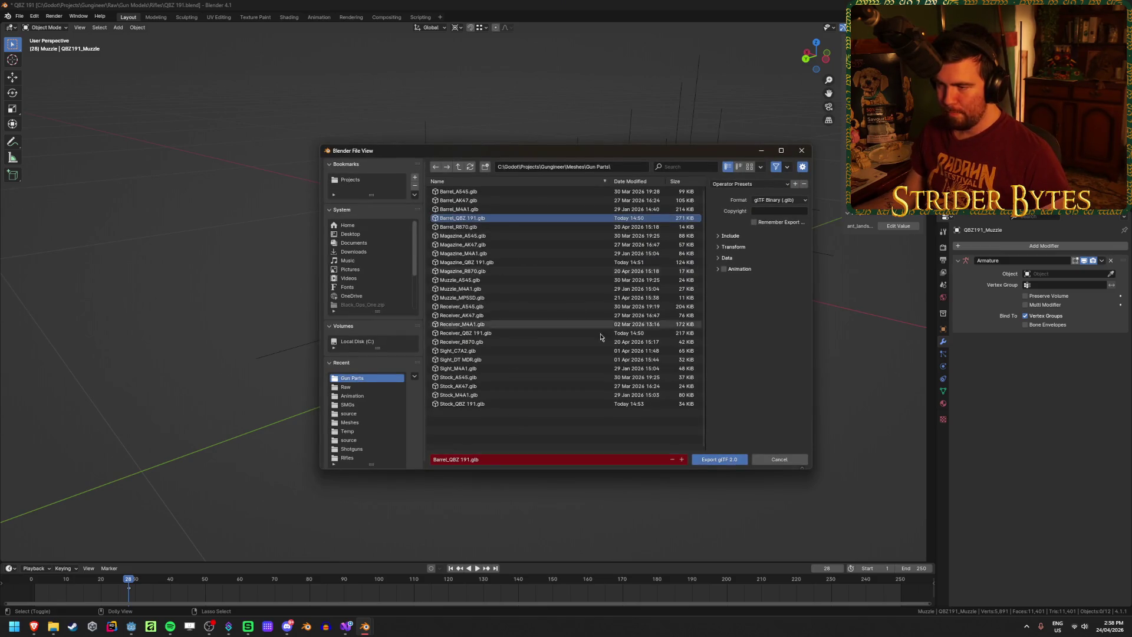
pyautogui.click(748, 184)
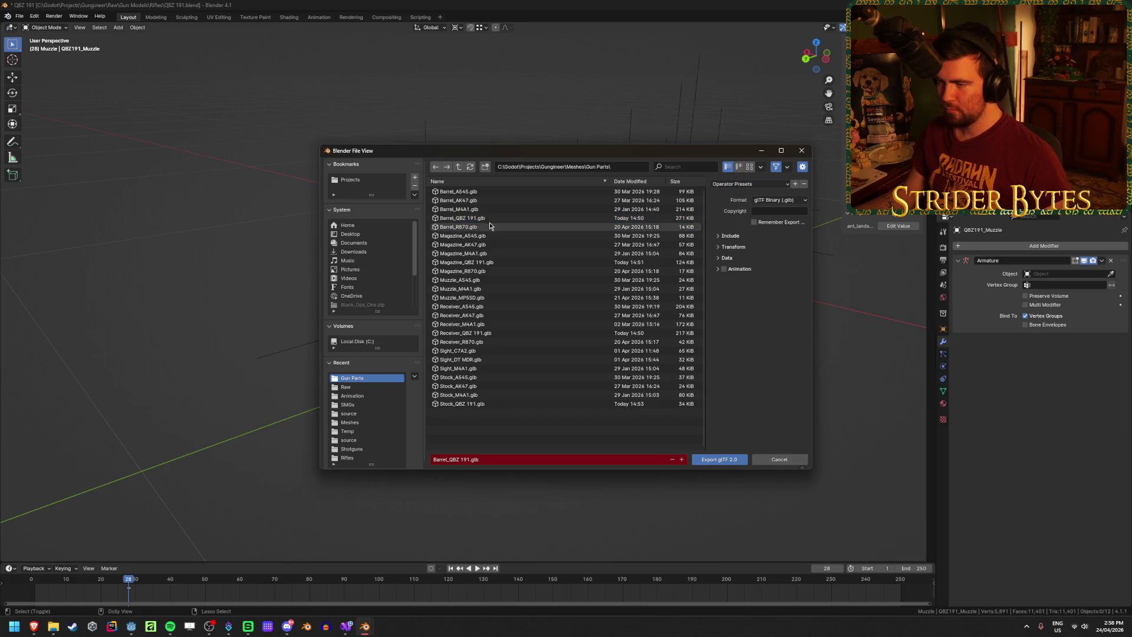
pyautogui.click(719, 459)
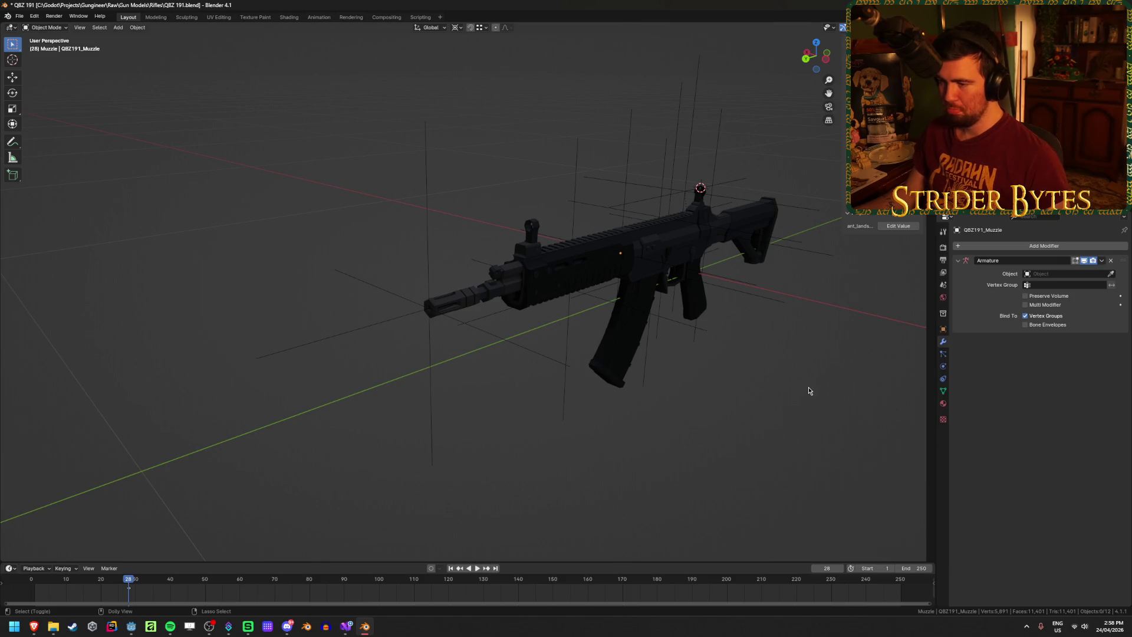
# Export it again as Stock_QBZ 191.glb, then save the blend file
pyautogui.hotkey('ctrl', 'shift', 'e')
pyautogui.click(455, 459)
pyautogui.click(447, 459)
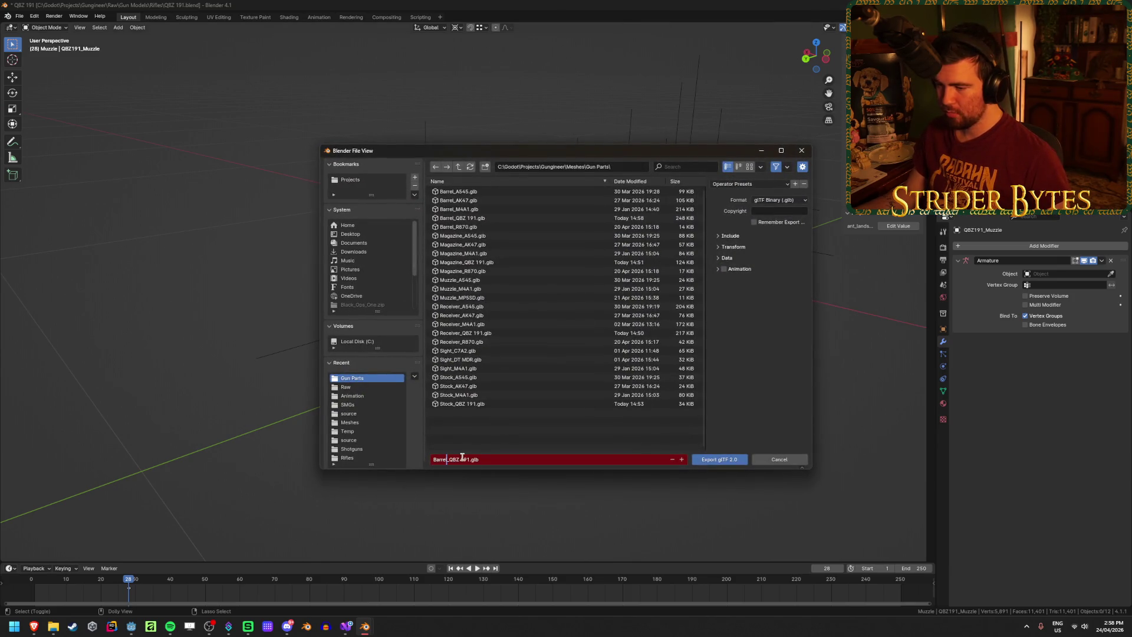
pyautogui.press('BackSpace')
pyautogui.press('BackSpace')
pyautogui.press('BackSpace')
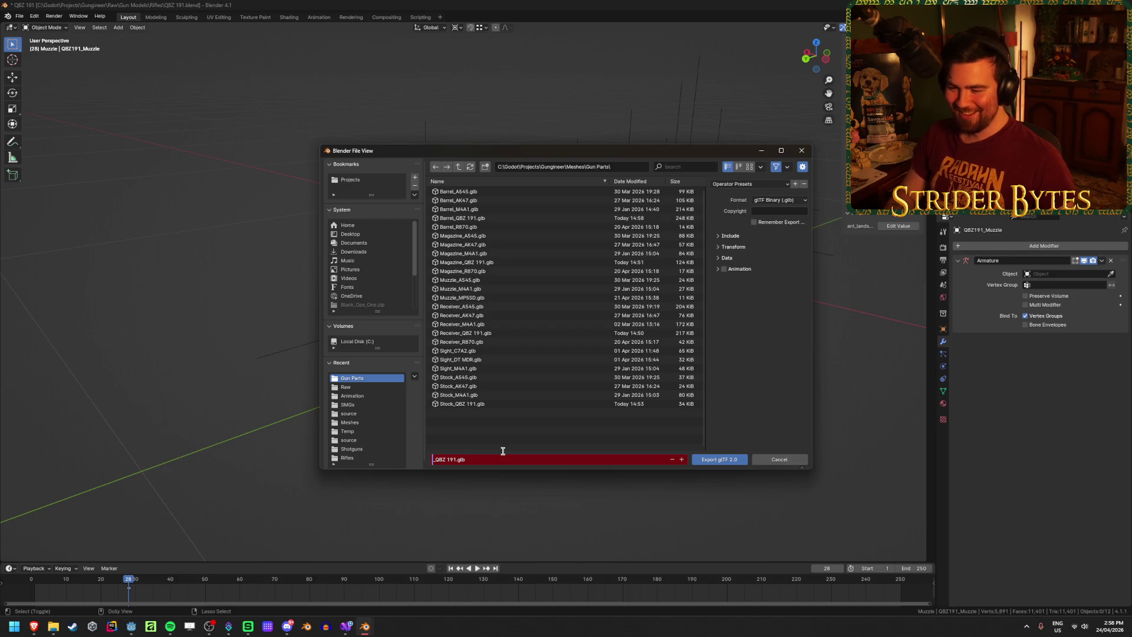
pyautogui.write('Stock')
pyautogui.press('Return')
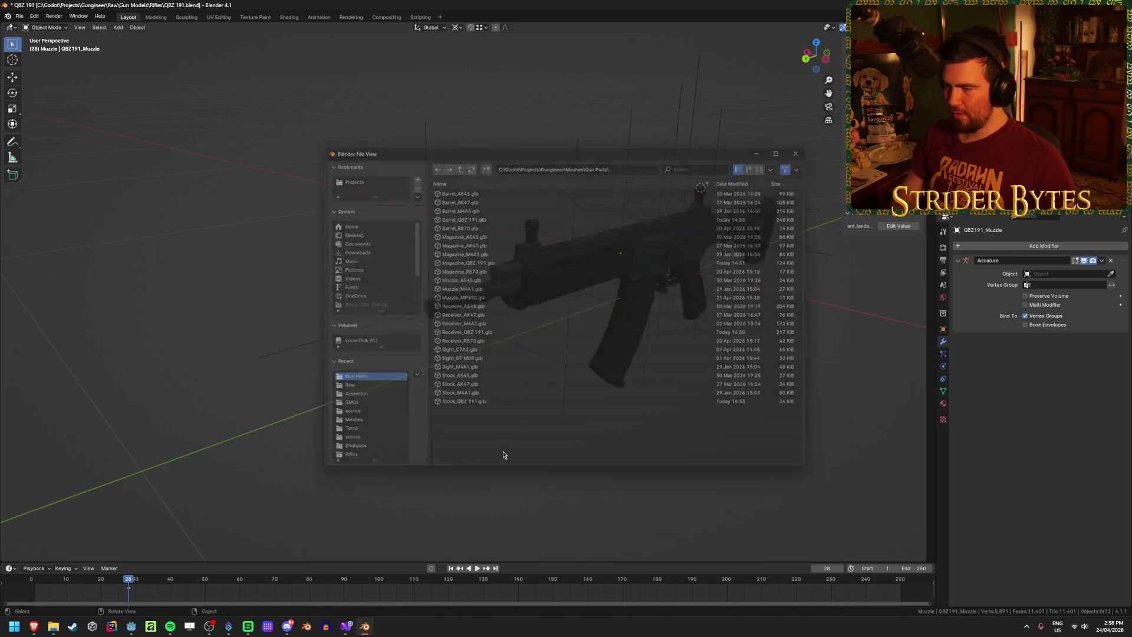
pyautogui.hotkey('ctrl', 's')
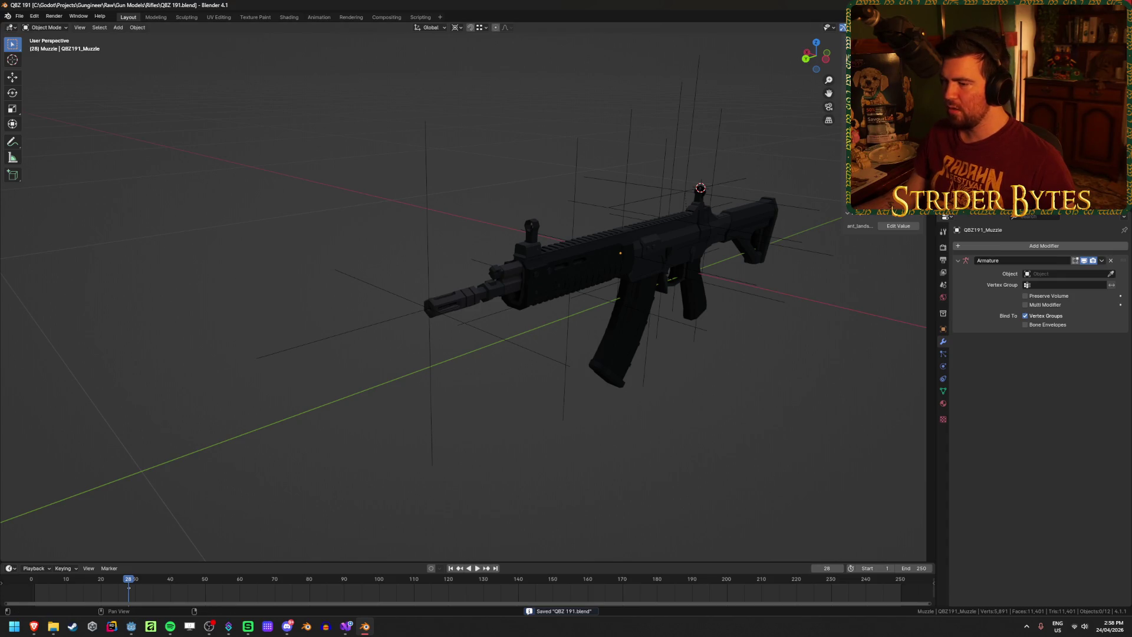
pyautogui.click(533, 348)
# Place the 3D cursor at the barrel tip in Edit Mode
pyautogui.scroll(5, 532, 348)
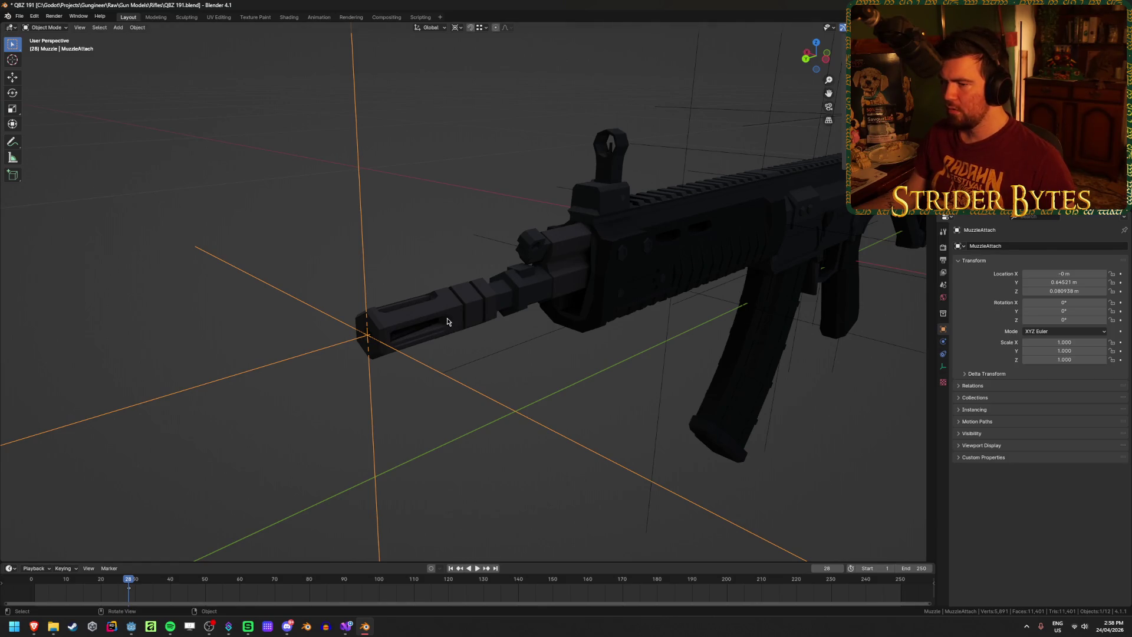
pyautogui.click(371, 333)
pyautogui.moveTo(372, 333); pyautogui.dragTo(469, 320, button='middle')
pyautogui.press('Delete')
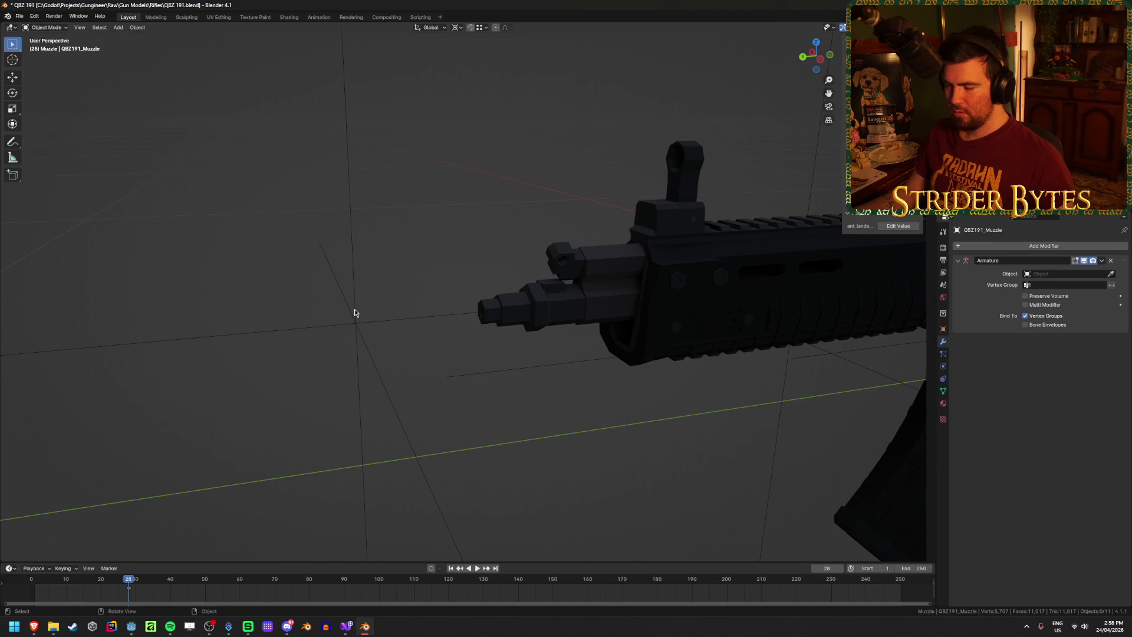
pyautogui.click(354, 312)
pyautogui.moveTo(354, 312)
pyautogui.mouseDown(button='middle')
pyautogui.moveTo(493, 356)
pyautogui.moveTo(475, 339)
pyautogui.mouseUp(button='middle')
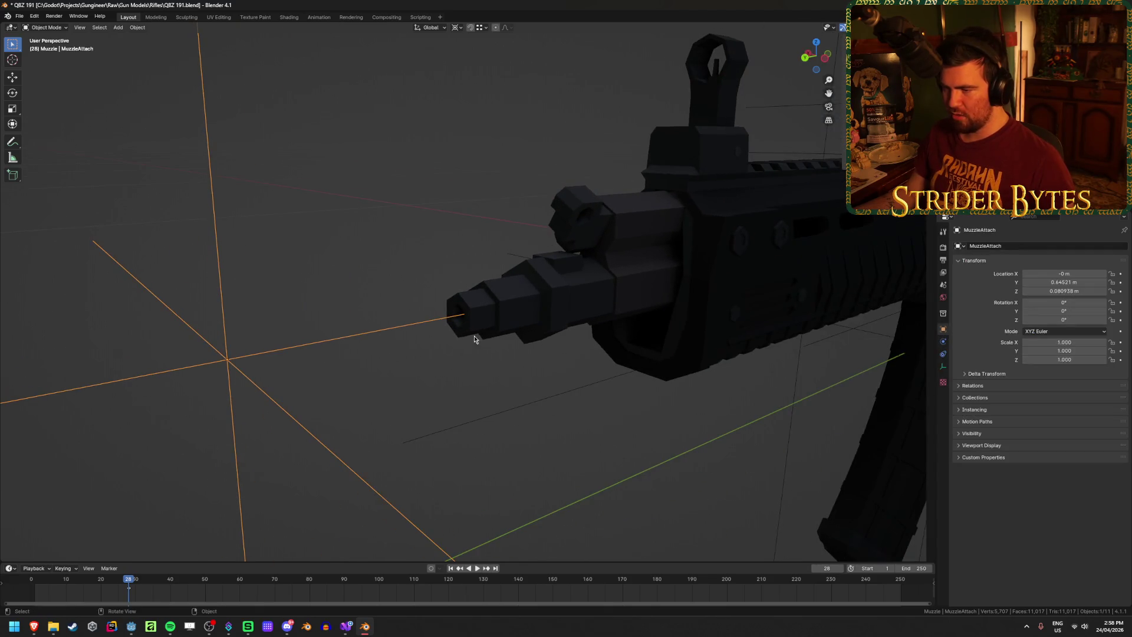
pyautogui.click(404, 348)
pyautogui.click(392, 330)
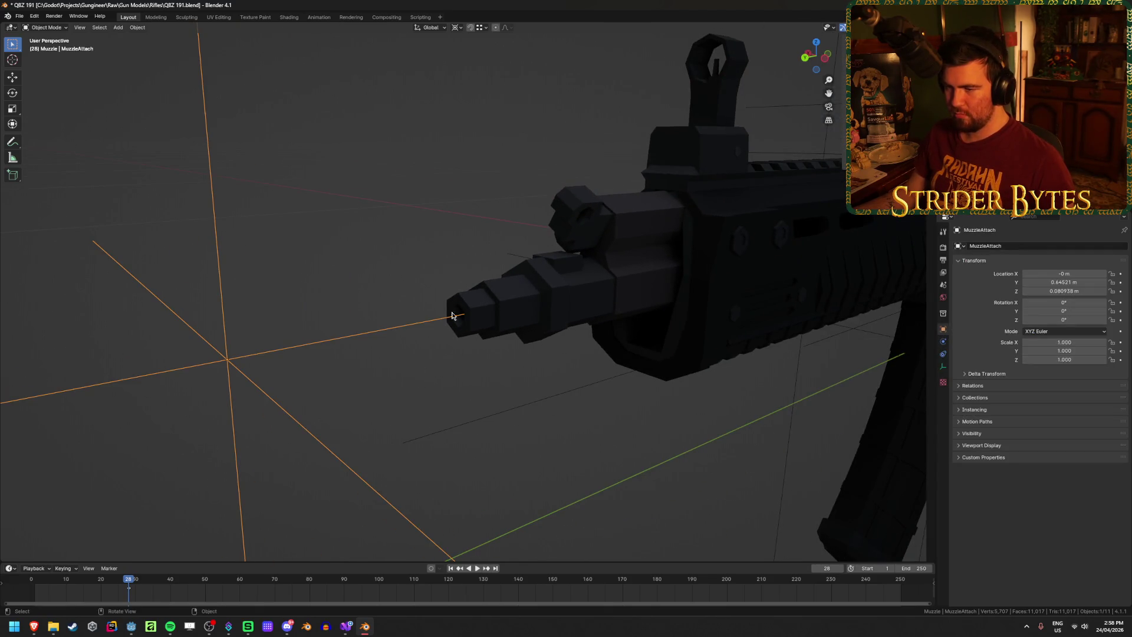
pyautogui.click(498, 295)
pyautogui.press('Tab')
pyautogui.hotkey('ctrl', 'Tab')
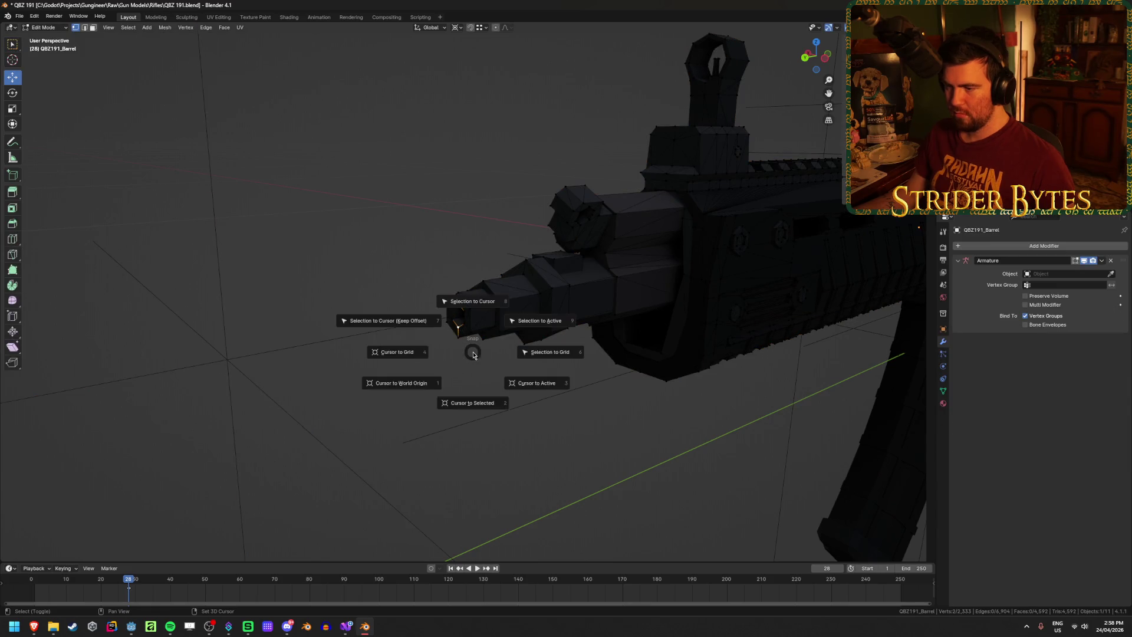
pyautogui.press('Tab')
# Snap the MuzzleAttach empty to the cursor and save the file
pyautogui.click(232, 357)
pyautogui.rightClick(233, 358)
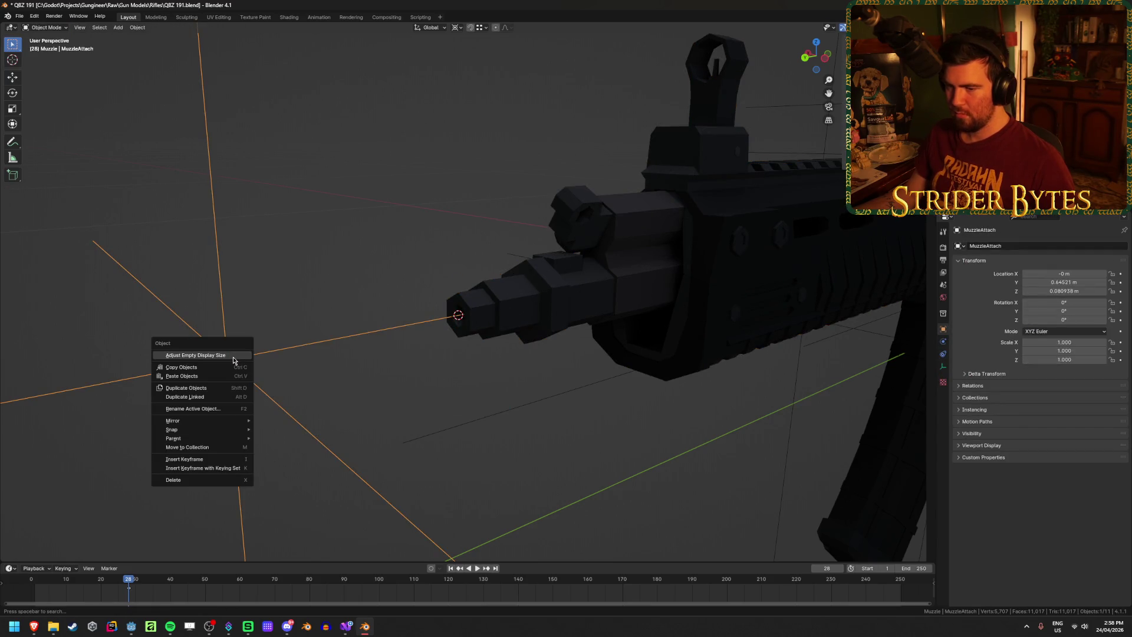
pyautogui.press('Escape')
pyautogui.hotkey('shift', 's')
pyautogui.click(313, 220)
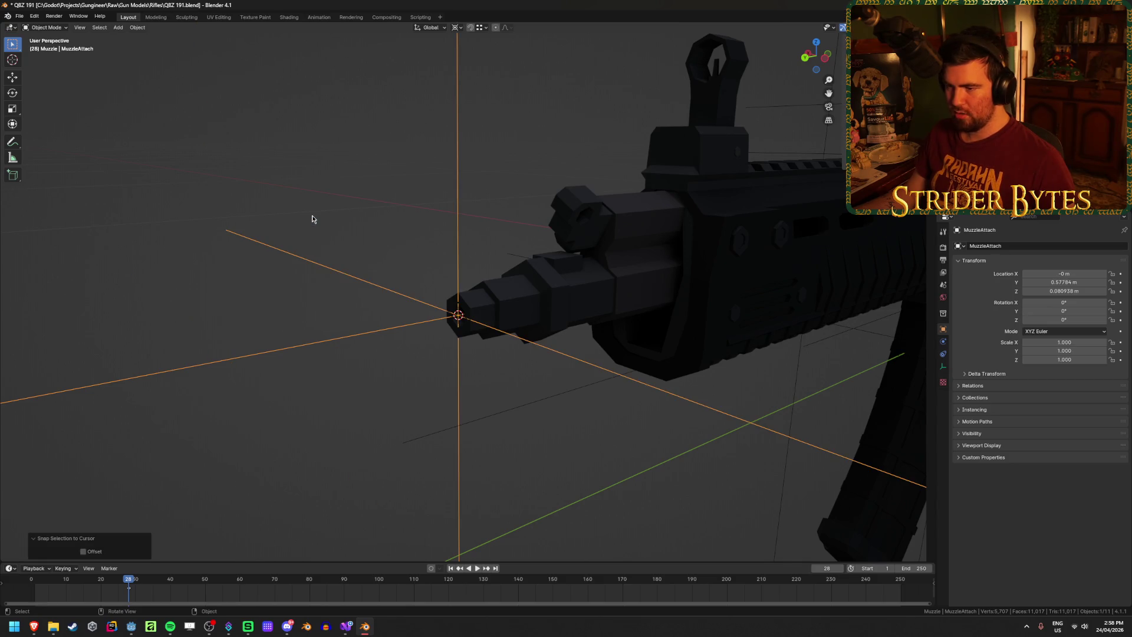
pyautogui.click(278, 346)
pyautogui.scroll(-4, 510, 338)
pyautogui.hotkey('ctrl', 's')
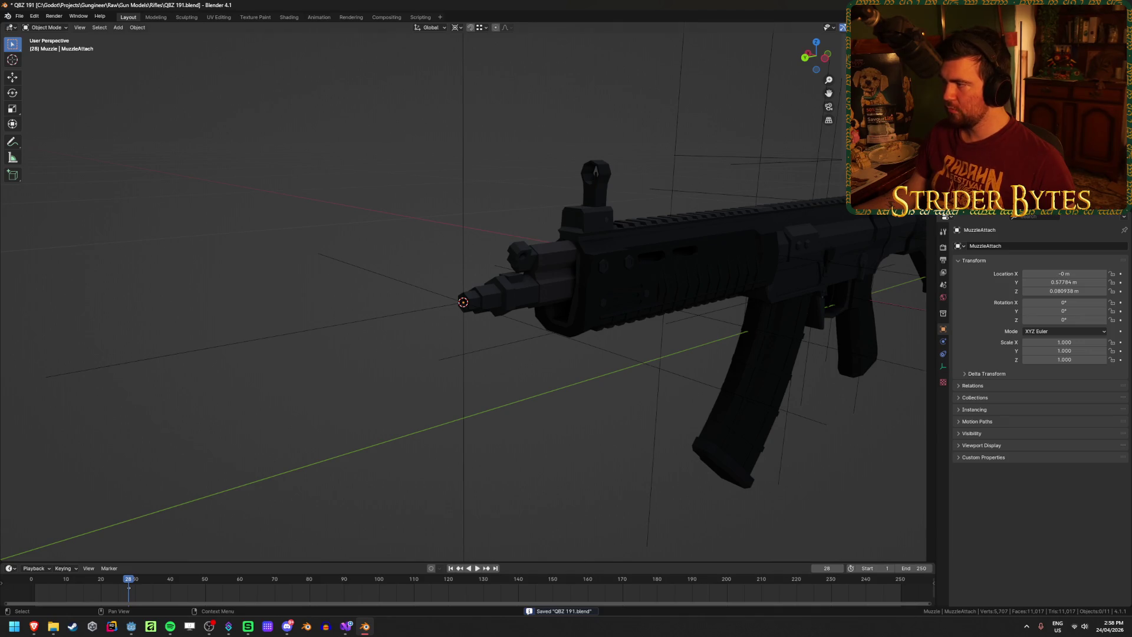
# Check the ForegripAttach, BarrelAttach and AimPoint empties from several angles
pyautogui.click(495, 294)
pyautogui.moveTo(353, 330)
pyautogui.mouseDown(button='middle')
pyautogui.moveTo(366, 319)
pyautogui.moveTo(346, 335)
pyautogui.mouseUp(button='middle')
pyautogui.scroll(3, 346, 335)
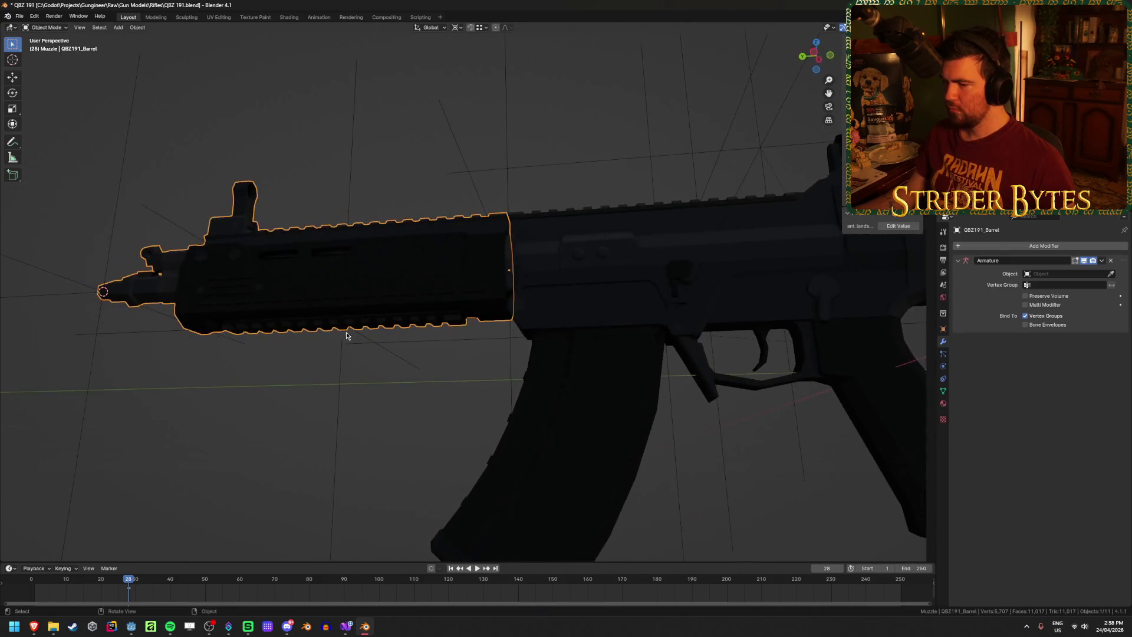
pyautogui.click(331, 374)
pyautogui.click(338, 373)
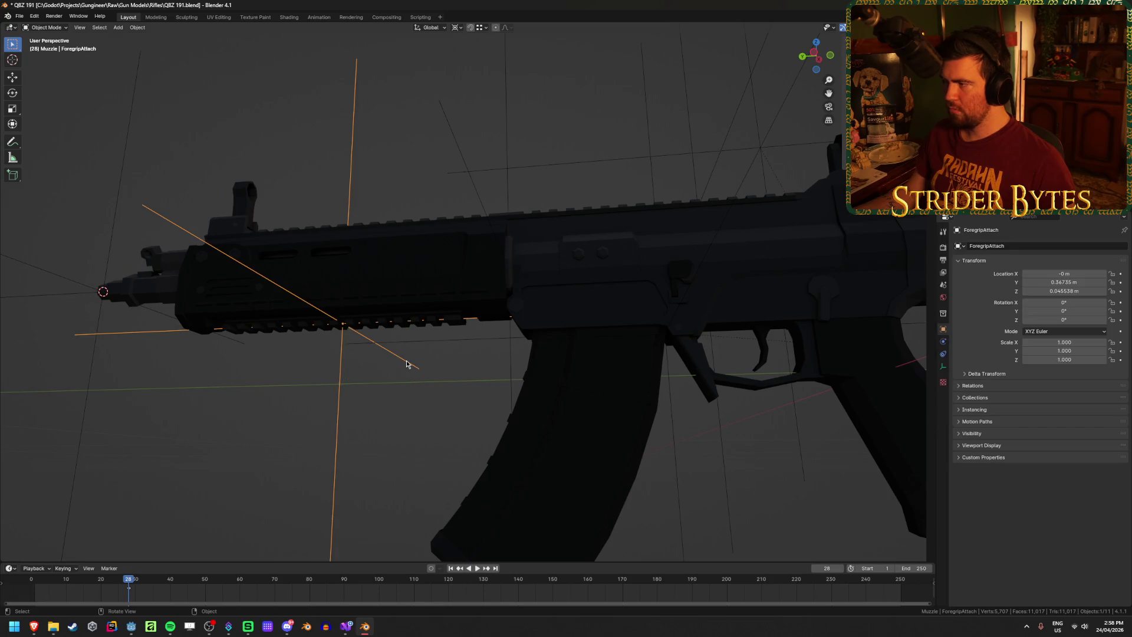
pyautogui.moveTo(411, 362); pyautogui.dragTo(405, 375, button='middle')
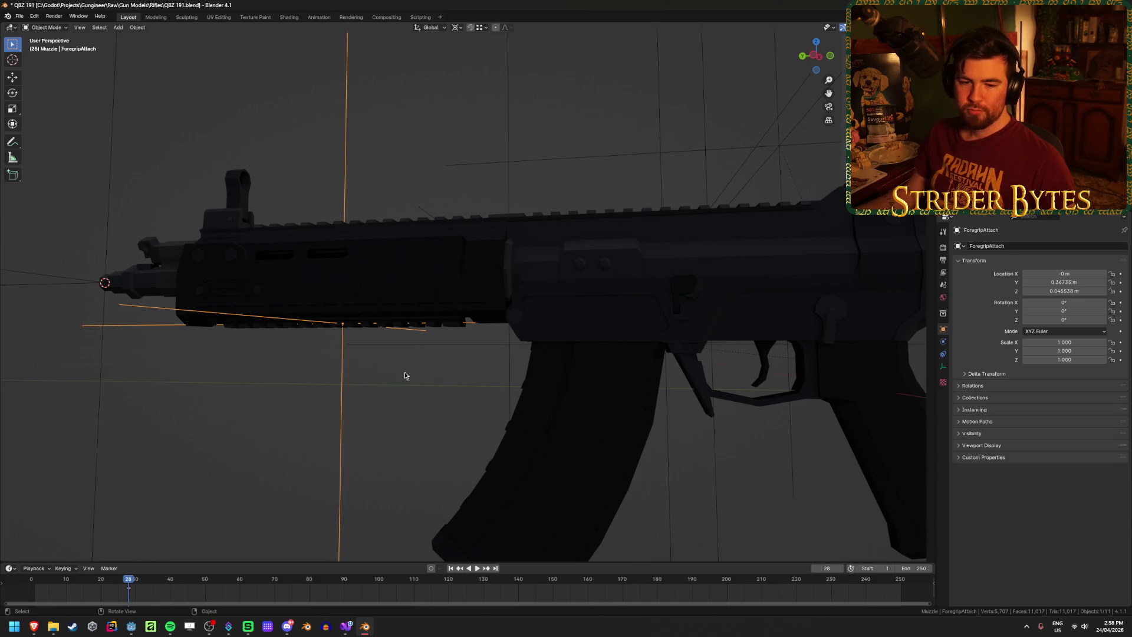
pyautogui.moveTo(404, 375); pyautogui.dragTo(420, 389, button='middle')
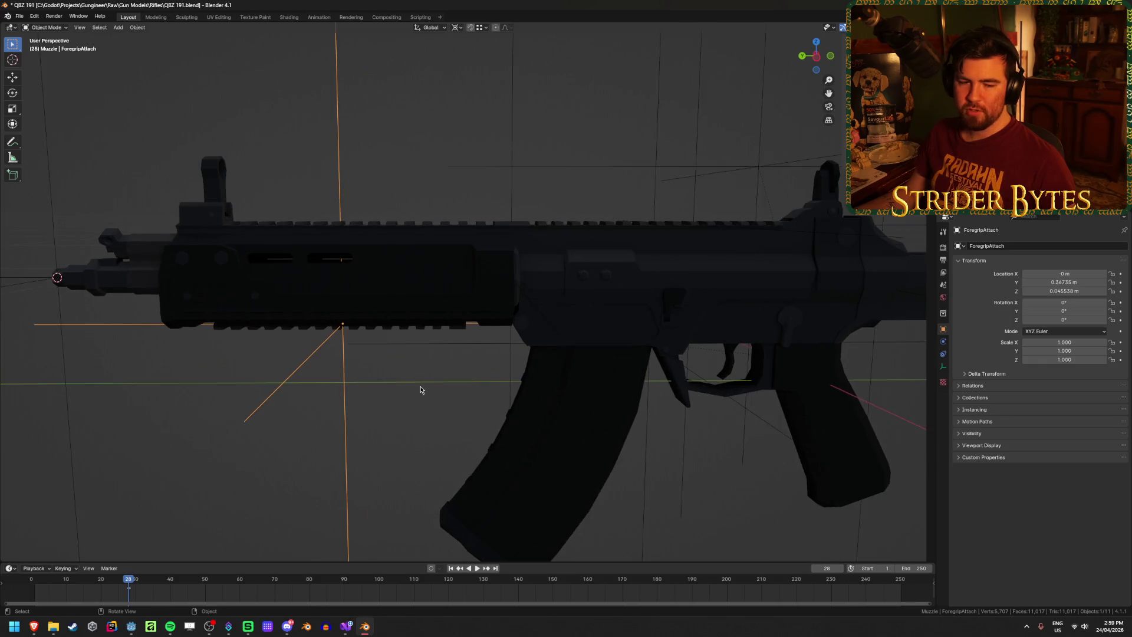
pyautogui.moveTo(420, 387)
pyautogui.mouseDown(button='middle')
pyautogui.moveTo(435, 356)
pyautogui.moveTo(501, 325)
pyautogui.moveTo(518, 370)
pyautogui.moveTo(566, 377)
pyautogui.moveTo(599, 425)
pyautogui.moveTo(569, 402)
pyautogui.mouseUp(button='middle')
pyautogui.click(501, 328)
pyautogui.click(629, 382)
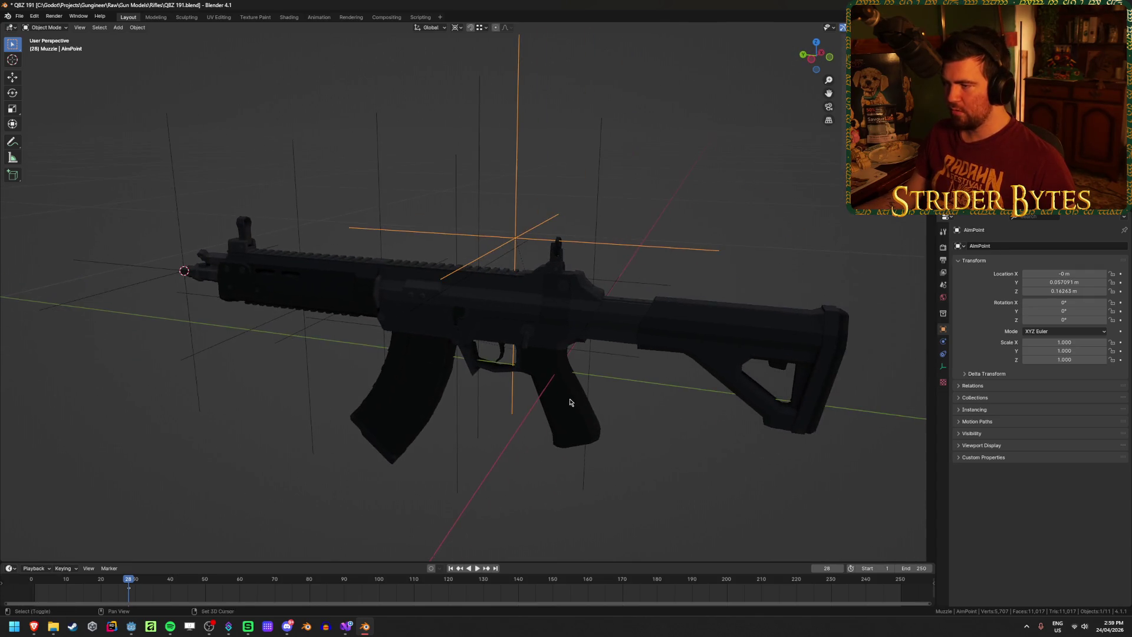
# Select the AimPoint empty and view the rifle from above
pyautogui.click(604, 211)
pyautogui.click(596, 217)
pyautogui.click(516, 195)
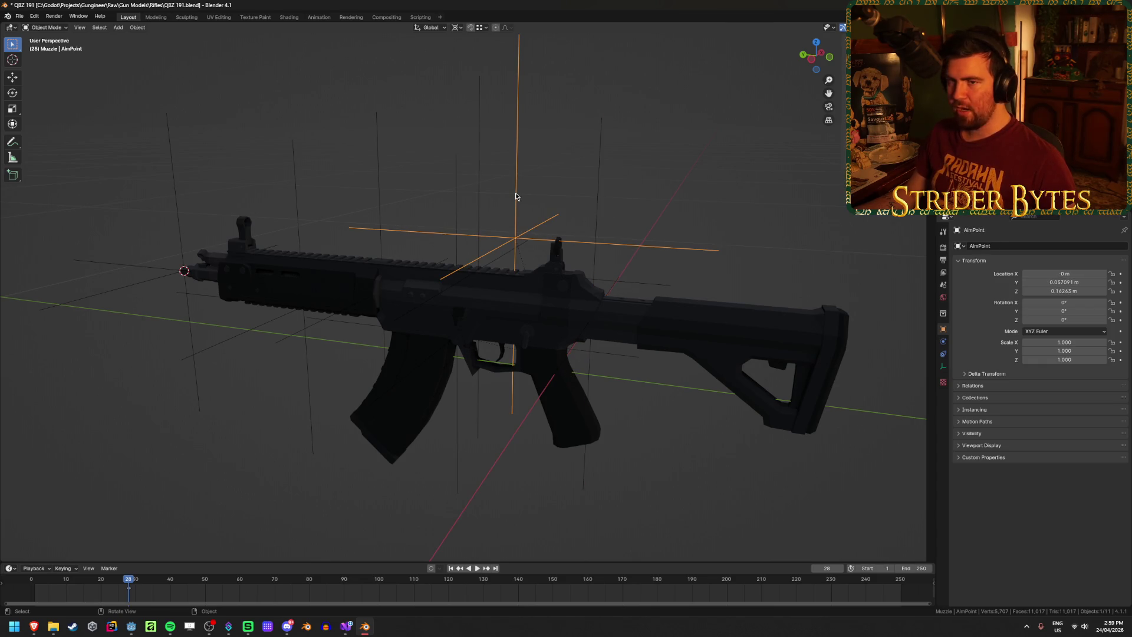
pyautogui.scroll(3, 531, 209)
pyautogui.moveTo(549, 225)
pyautogui.mouseDown(button='middle')
pyautogui.moveTo(483, 230)
pyautogui.moveTo(556, 239)
pyautogui.moveTo(472, 217)
pyautogui.moveTo(488, 253)
pyautogui.moveTo(490, 215)
pyautogui.moveTo(453, 247)
pyautogui.moveTo(520, 232)
pyautogui.moveTo(425, 255)
pyautogui.moveTo(486, 235)
pyautogui.moveTo(437, 245)
pyautogui.moveTo(484, 327)
pyautogui.mouseUp(button='middle')
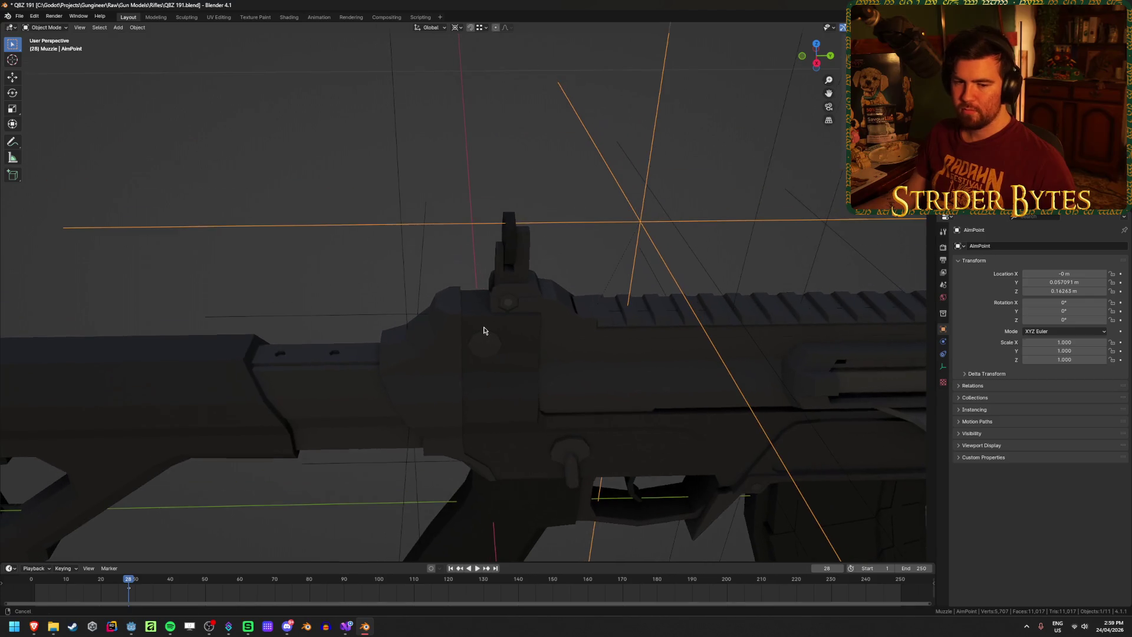
pyautogui.moveTo(574, 279); pyautogui.dragTo(537, 253, button='middle')
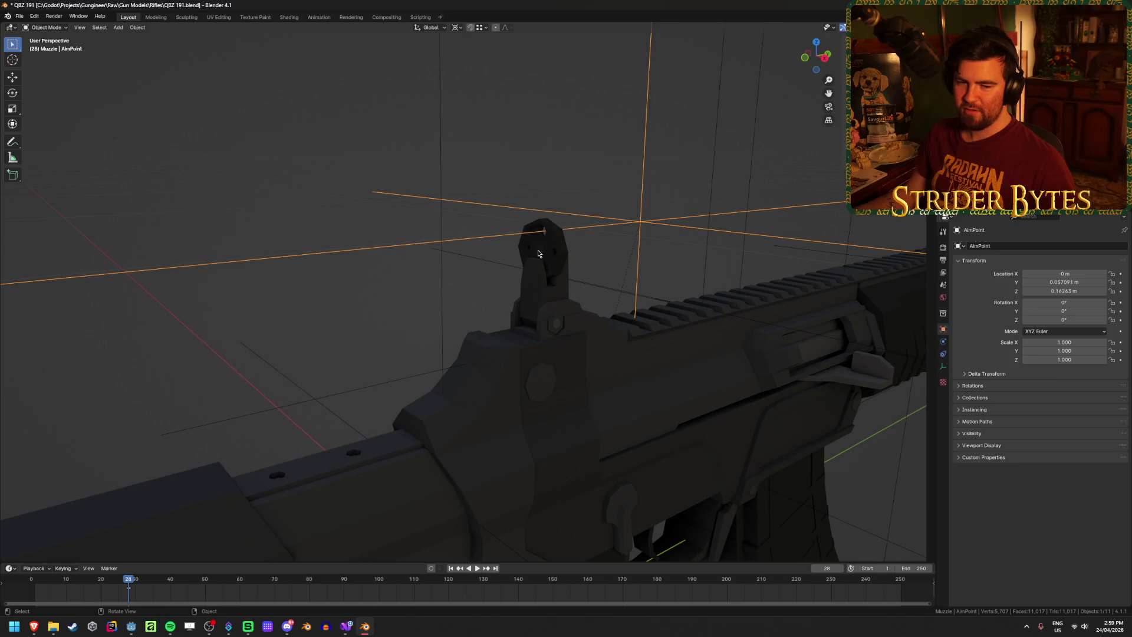
# Place the 3D cursor on the receiver's front-sight vertices
pyautogui.click(490, 361)
pyautogui.press('Tab')
pyautogui.scroll(2, 529, 296)
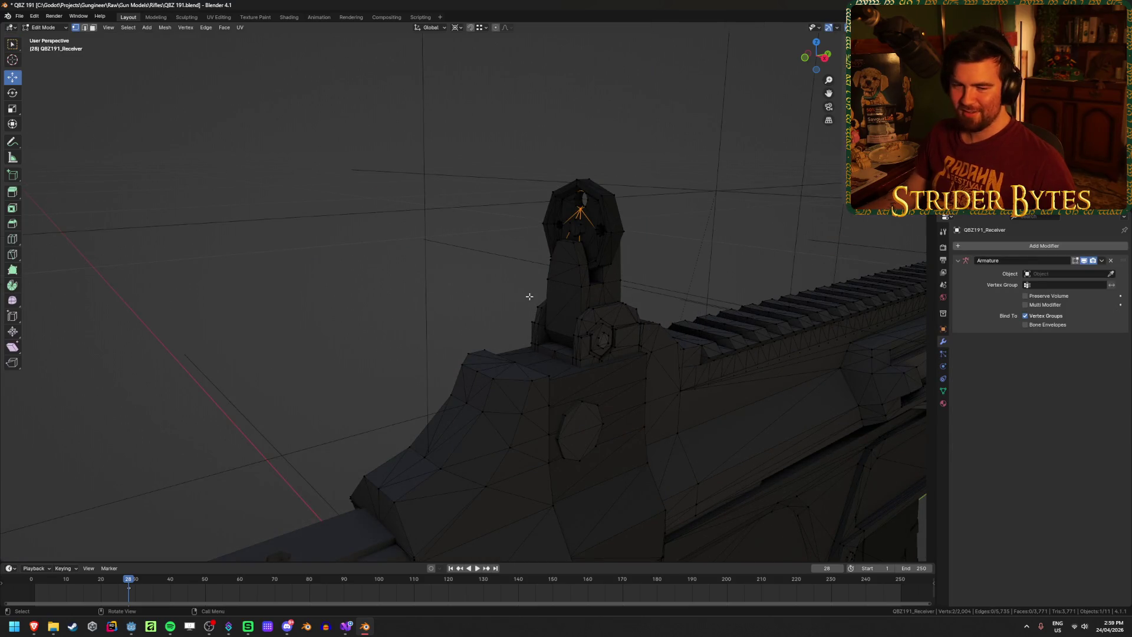
pyautogui.press('KP_Decimal')
pyautogui.scroll(-5, 529, 297)
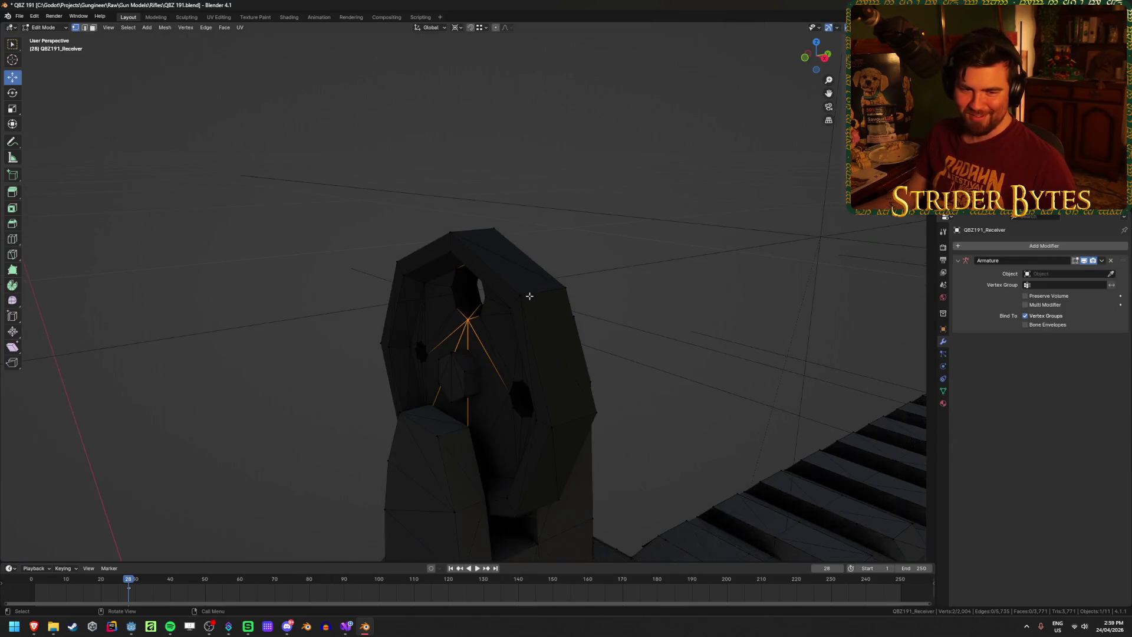
pyautogui.moveTo(529, 298)
pyautogui.mouseDown(button='middle')
pyautogui.moveTo(473, 330)
pyautogui.moveTo(467, 349)
pyautogui.moveTo(475, 282)
pyautogui.moveTo(544, 330)
pyautogui.mouseUp(button='middle')
pyautogui.keyDown('shift'); pyautogui.click(474, 279); pyautogui.keyUp('shift')
pyautogui.hotkey('shift', 's')
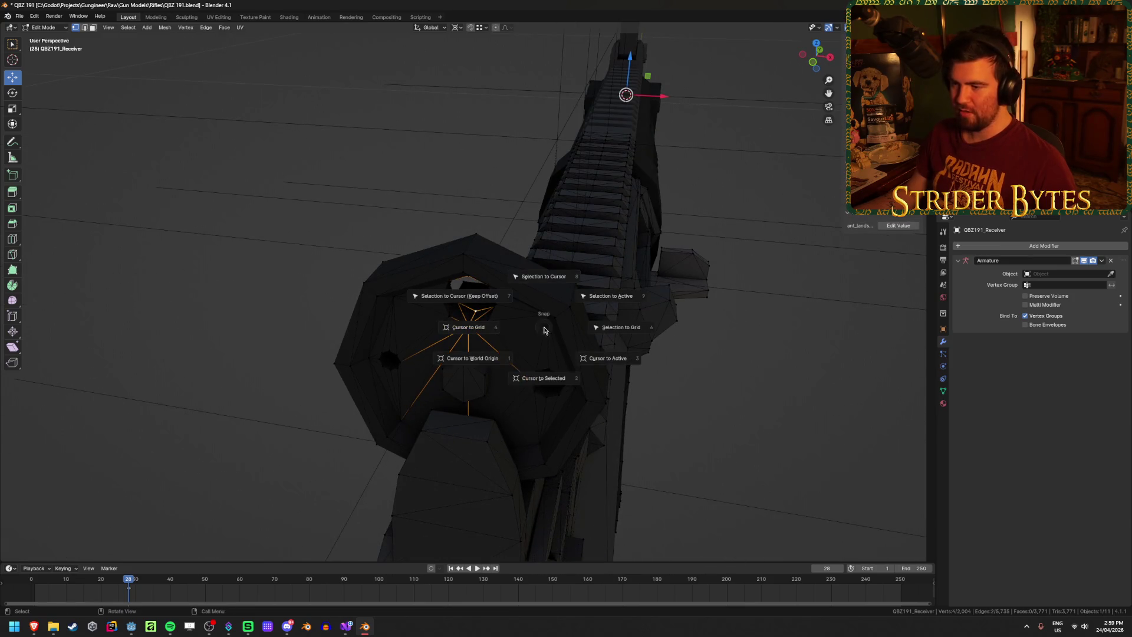
pyautogui.click(544, 371)
# Snap the AimPoint empty to the cursor and save the file
pyautogui.press('Tab')
pyautogui.moveTo(543, 372)
pyautogui.mouseDown(button='middle')
pyautogui.moveTo(522, 345)
pyautogui.moveTo(475, 190)
pyautogui.mouseUp(button='middle')
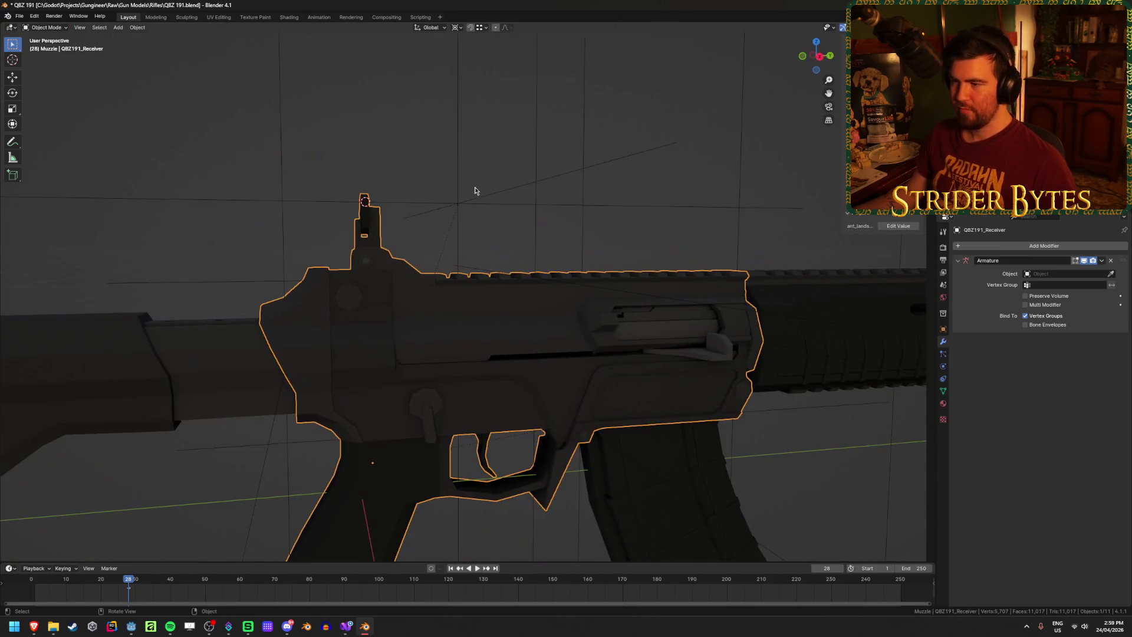
pyautogui.click(460, 202)
pyautogui.hotkey('shift', 's')
pyautogui.click(461, 163)
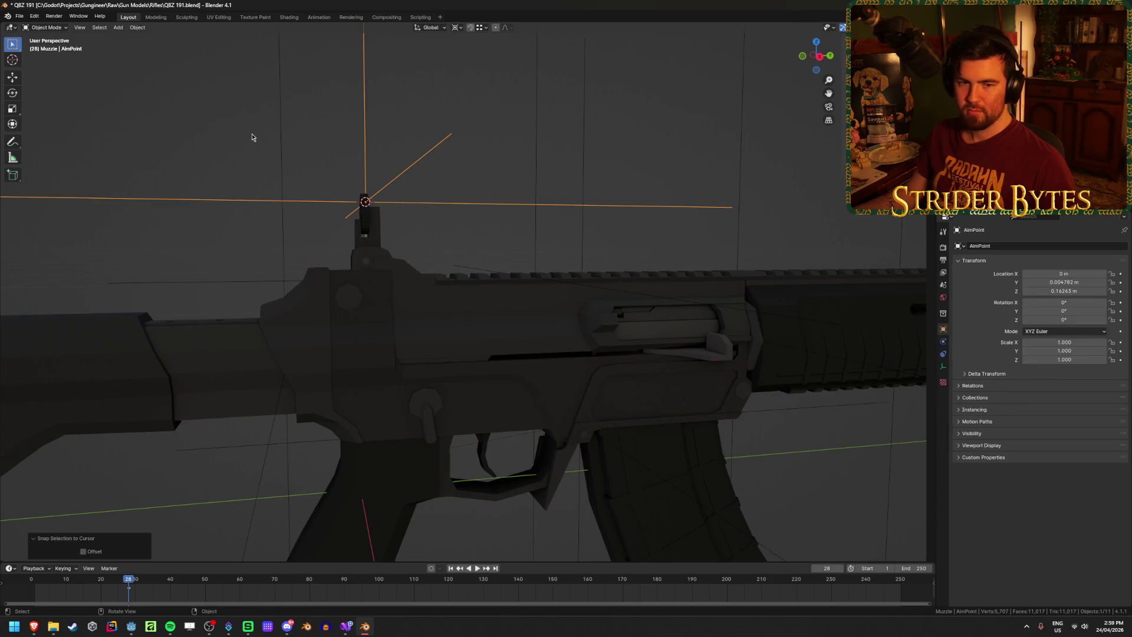
pyautogui.click(198, 104)
pyautogui.hotkey('ctrl', 's')
pyautogui.moveTo(198, 104)
pyautogui.mouseDown(button='middle')
pyautogui.moveTo(270, 179)
pyautogui.moveTo(243, 159)
pyautogui.moveTo(200, 222)
pyautogui.moveTo(203, 209)
pyautogui.mouseUp(button='middle')
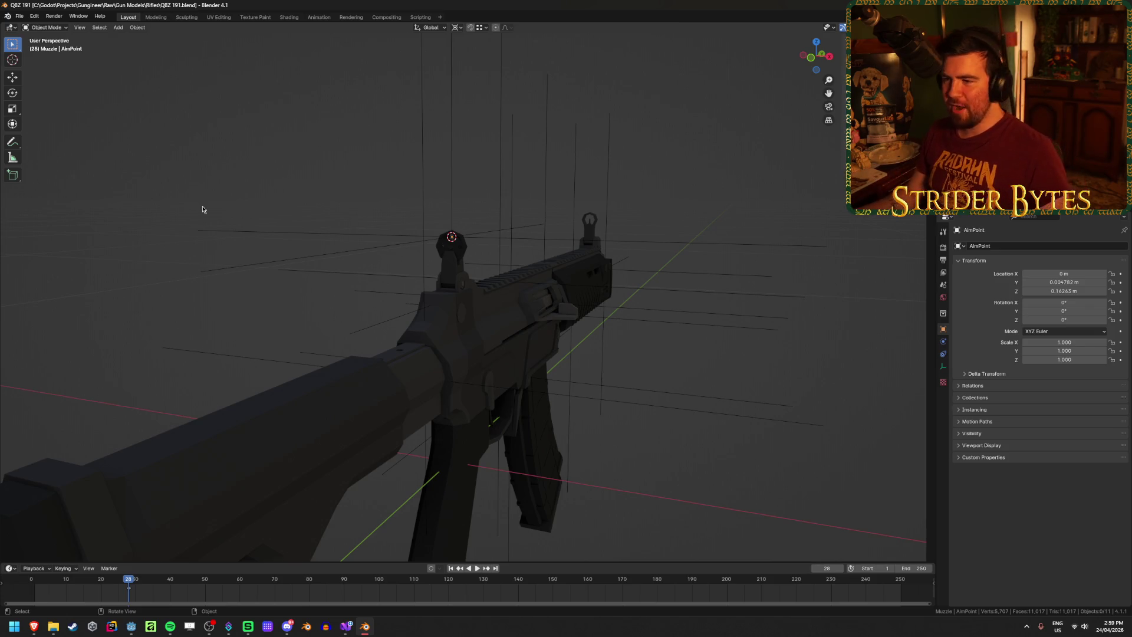
pyautogui.click(496, 311)
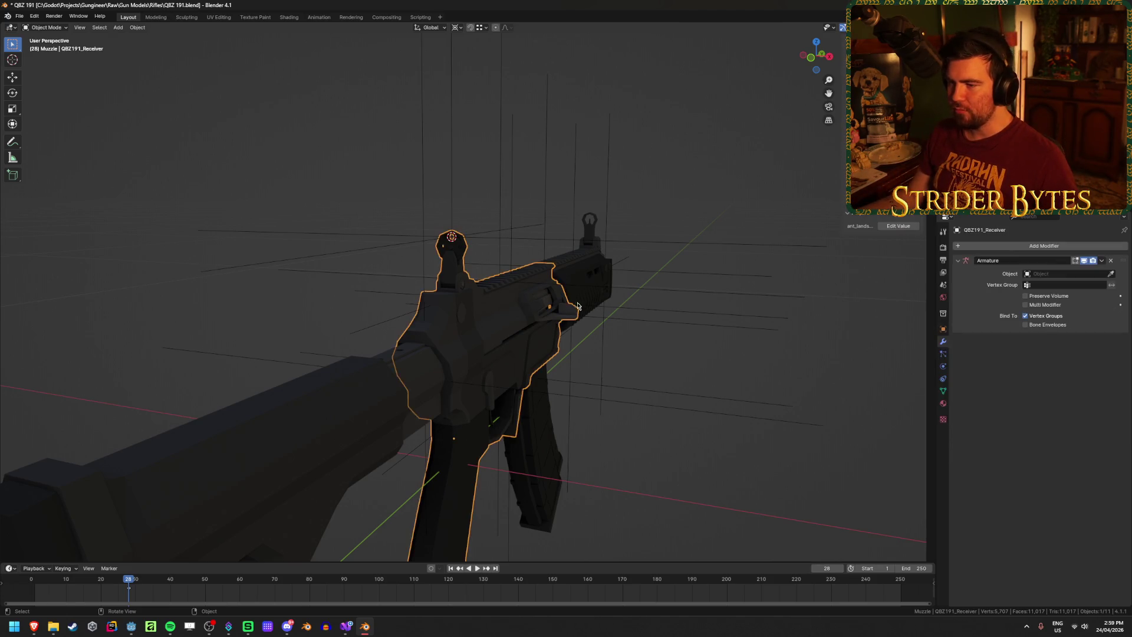
# Re-export the selected receiver over Receiver_QBZ 191.glb in Gun Parts
pyautogui.moveTo(496, 310); pyautogui.dragTo(560, 307, button='middle')
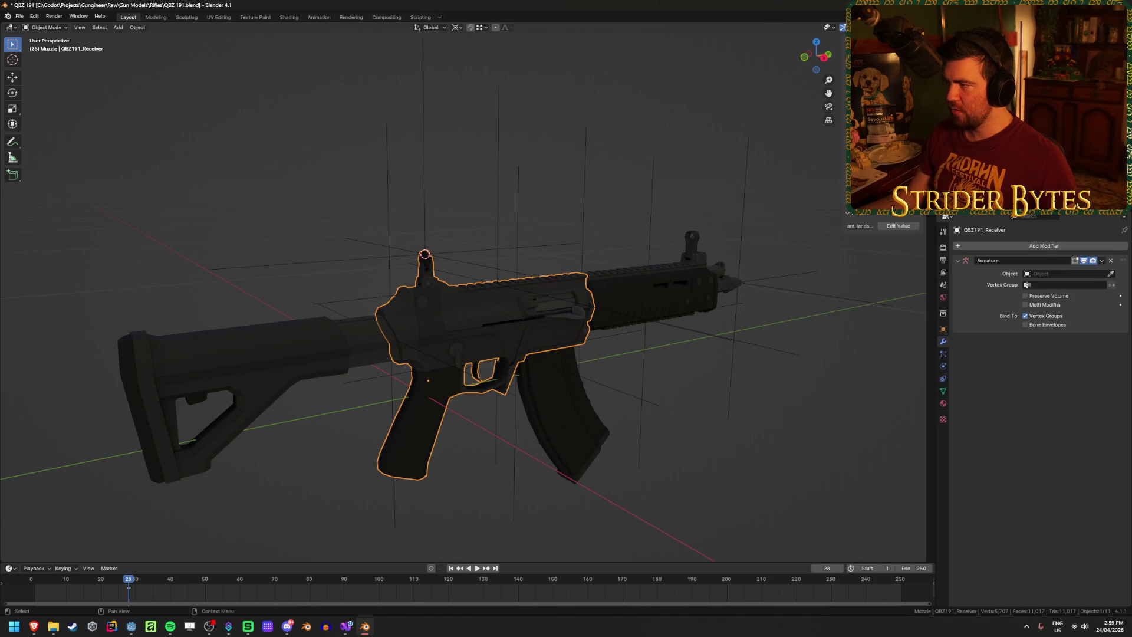
pyautogui.hotkey('shift', 'r')
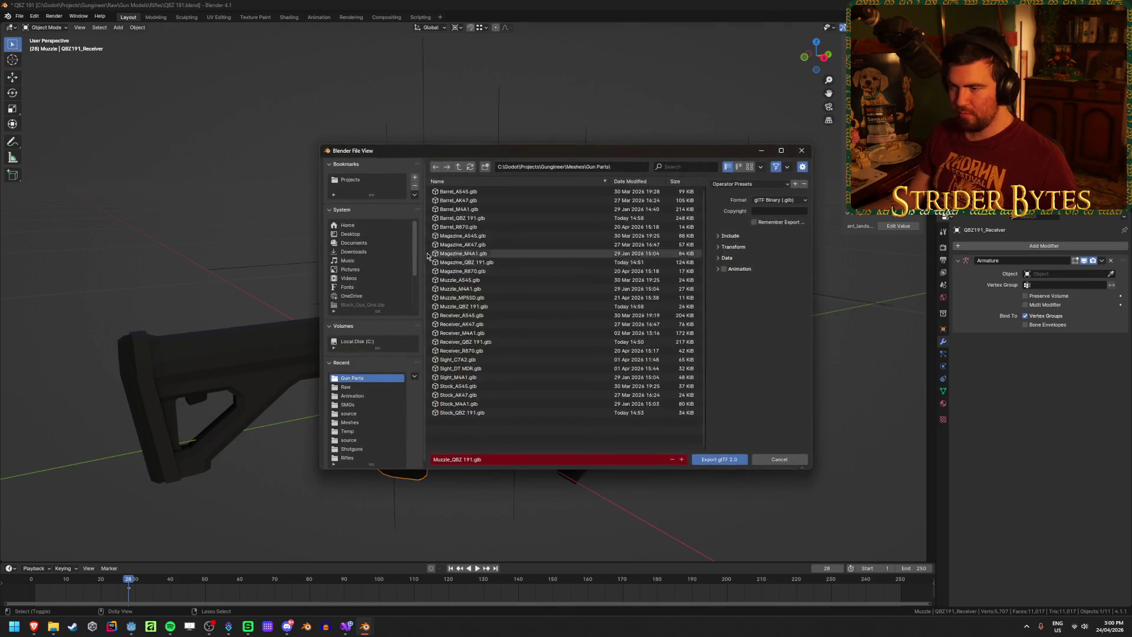
pyautogui.click(720, 466)
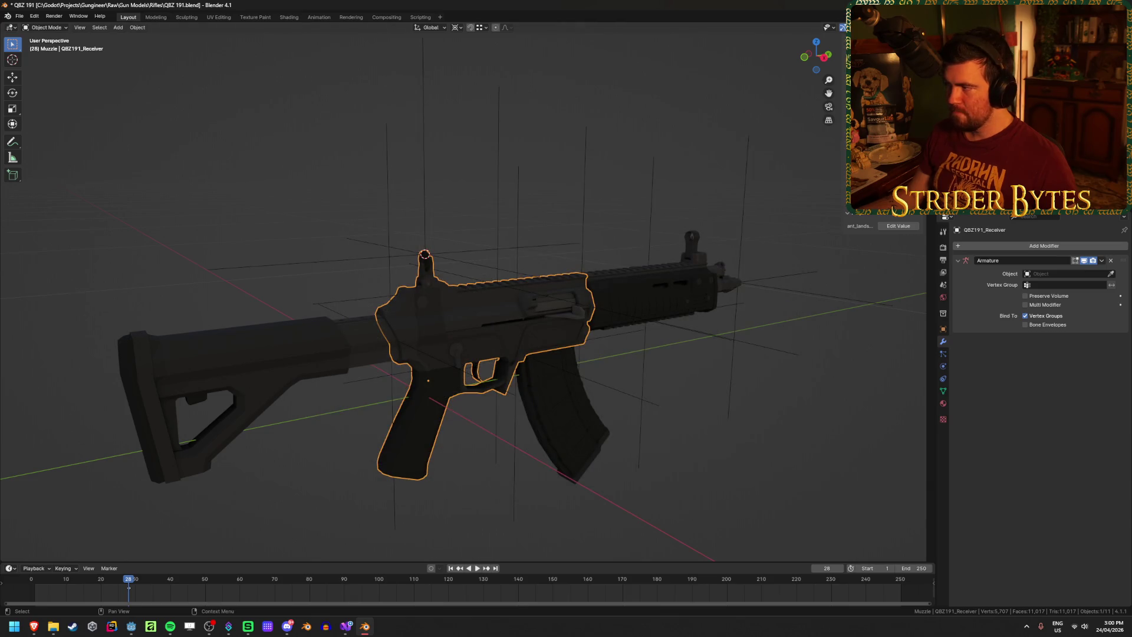
pyautogui.hotkey('shift', 'r')
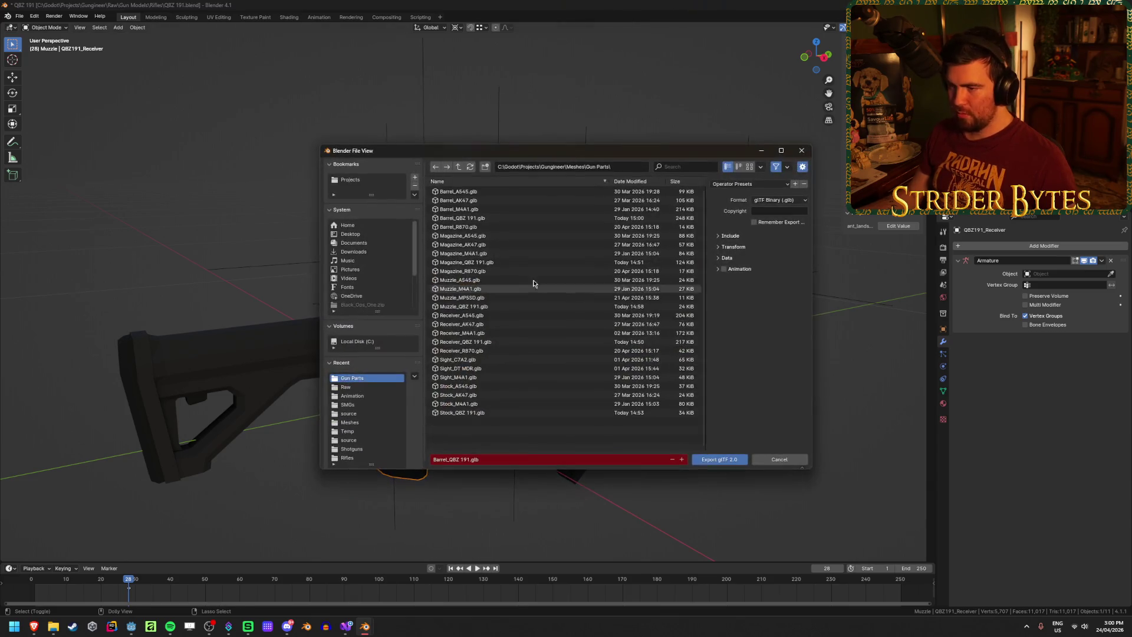
pyautogui.click(500, 344)
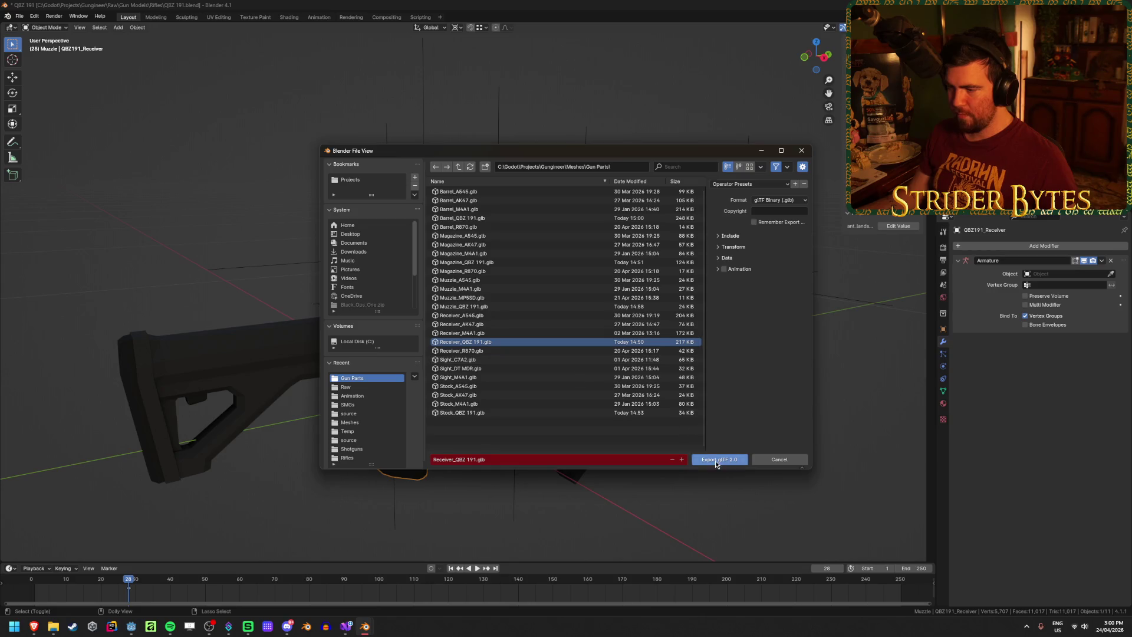
pyautogui.click(719, 459)
pyautogui.hotkey('alt', 'Tab')
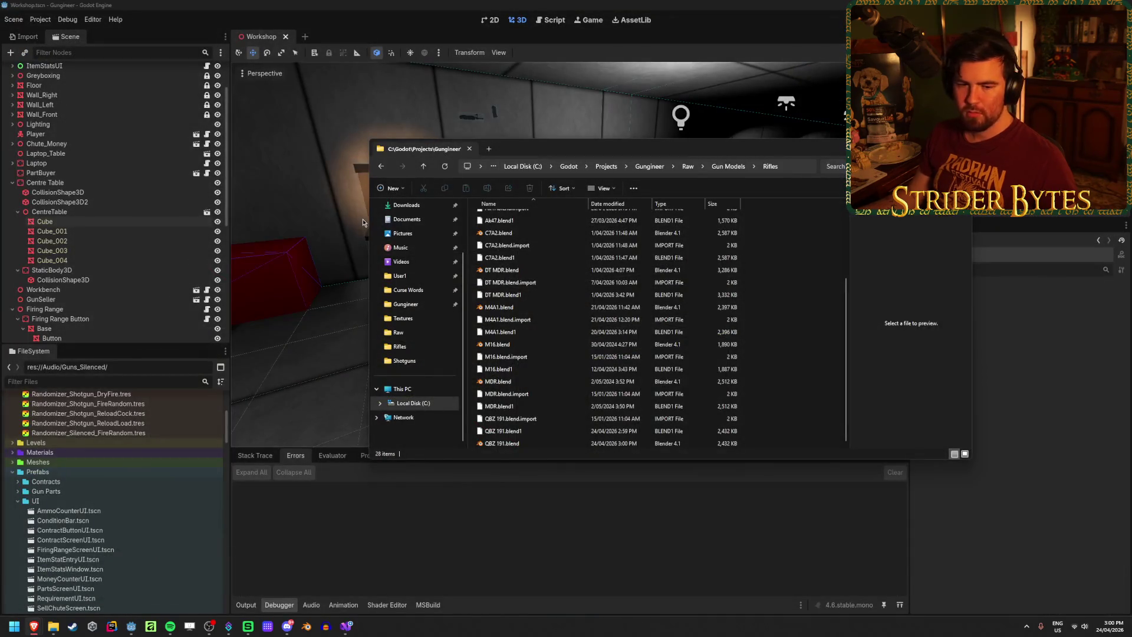
# From the Raw\Gun Models\Rifles folder in File Explorer, open MDR.blend in Blender
pyautogui.click(363, 222)
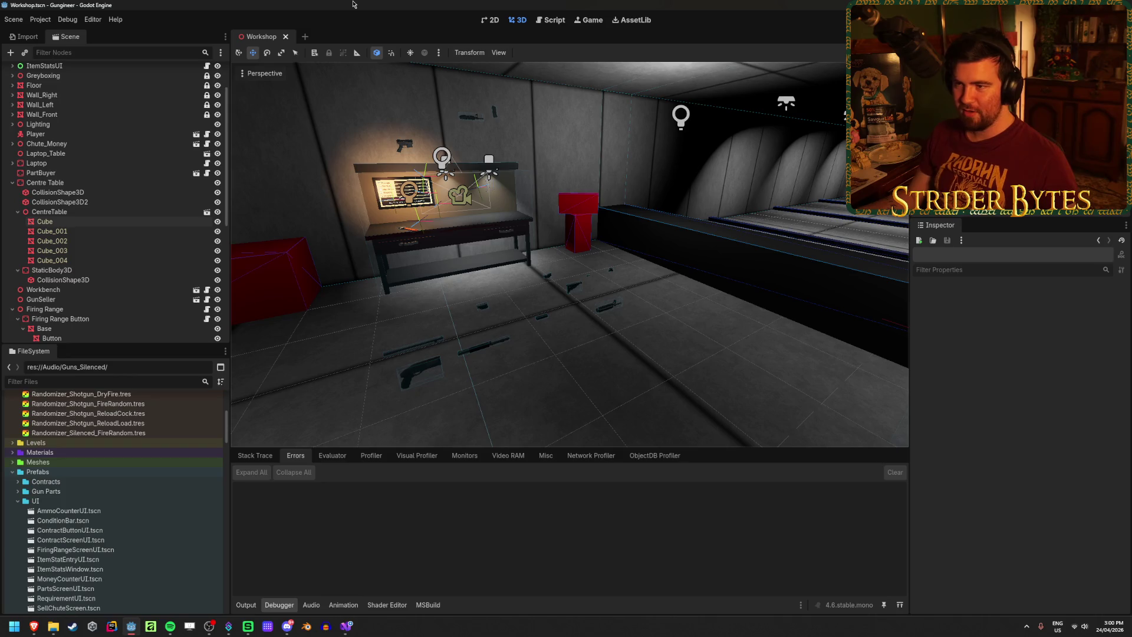
pyautogui.moveTo(653, 394); pyautogui.dragTo(563, 389, button='middle')
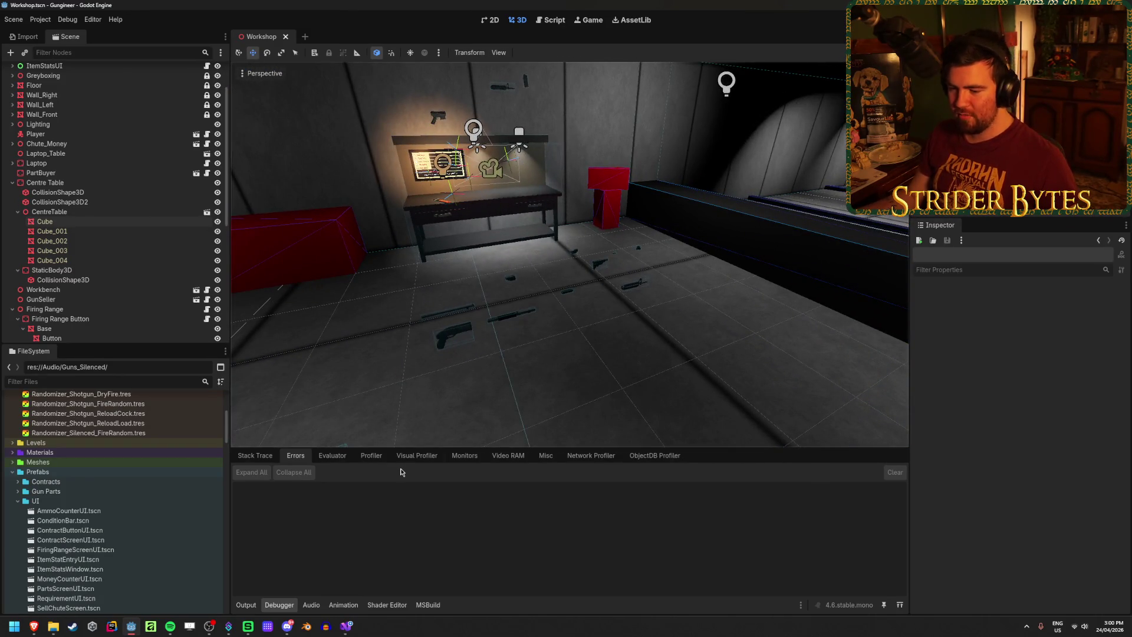
pyautogui.click(346, 625)
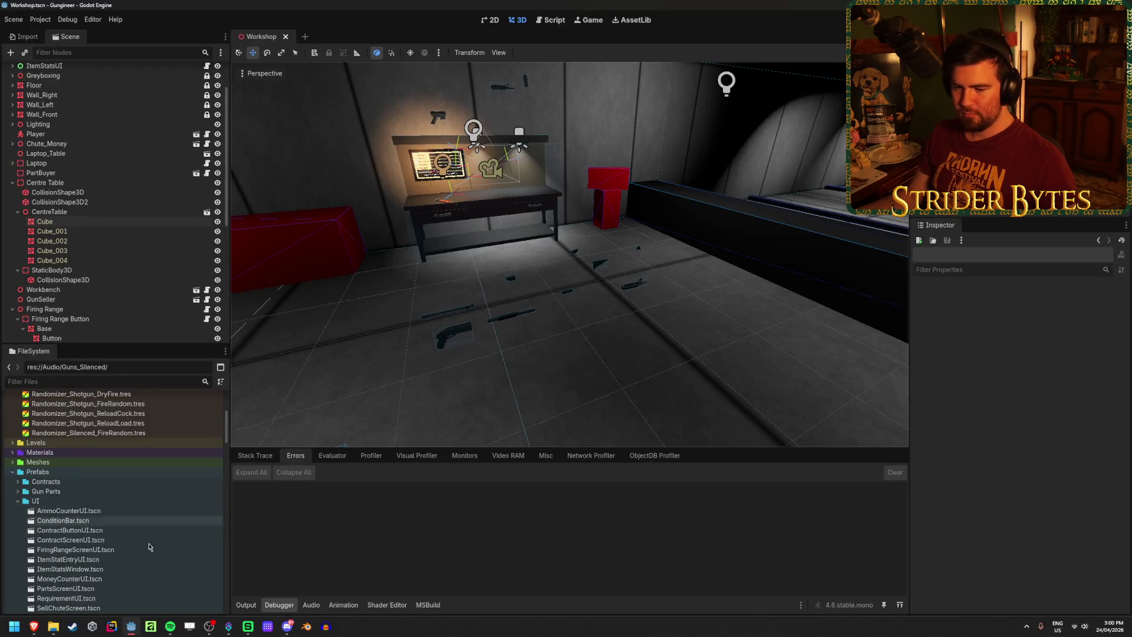
pyautogui.click(53, 626)
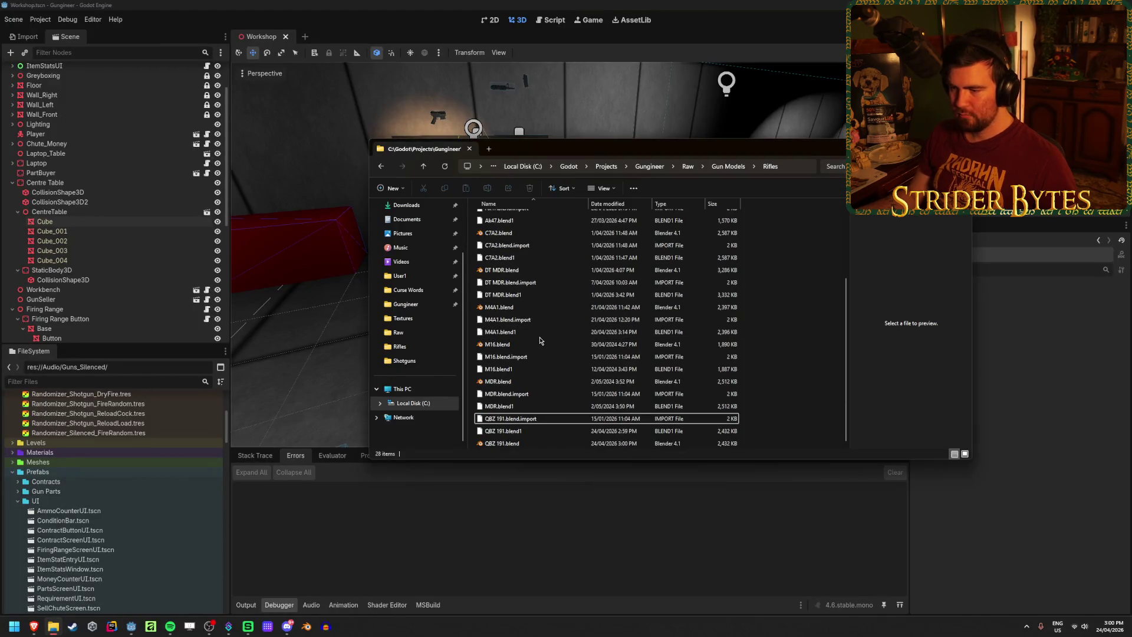
pyautogui.click(540, 383)
pyautogui.doubleClick(540, 383)
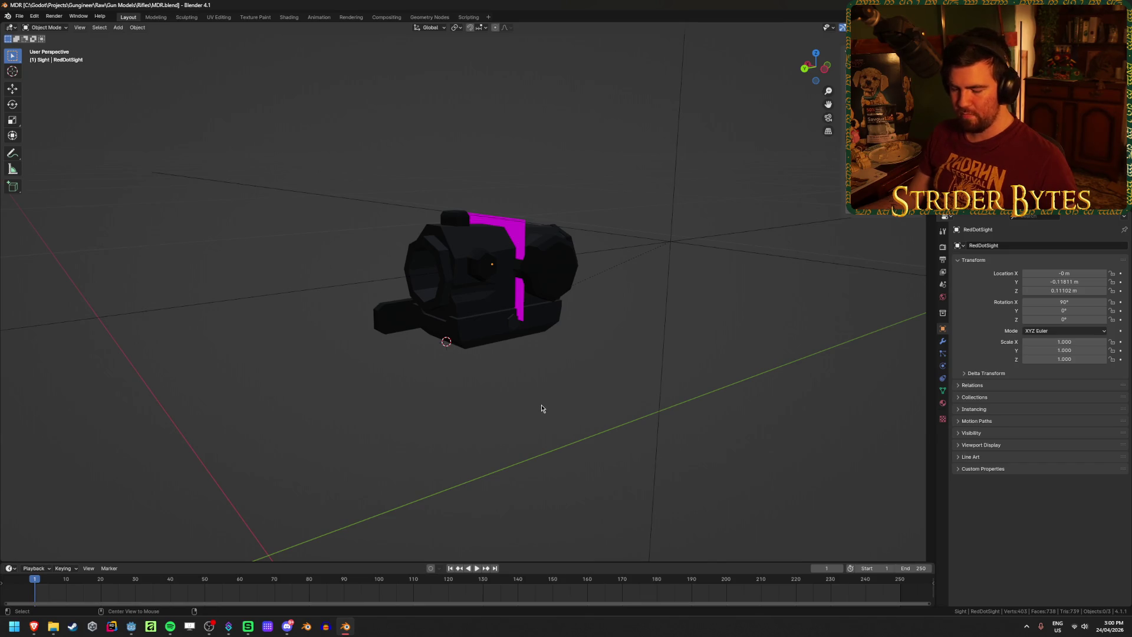
# Unhide the MDR rifle body and inspect it with the RedDotSight
pyautogui.hotkey('alt', 'h')
pyautogui.click(526, 236)
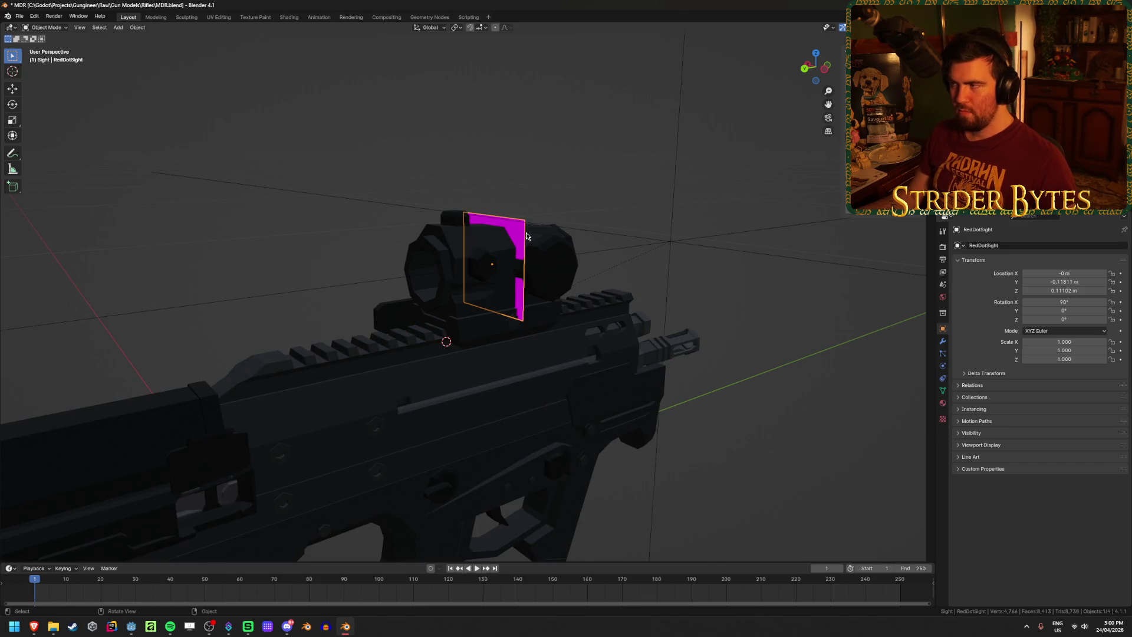
pyautogui.moveTo(526, 235)
pyautogui.mouseDown(button='middle')
pyautogui.moveTo(227, 211)
pyautogui.moveTo(398, 209)
pyautogui.moveTo(776, 273)
pyautogui.moveTo(700, 379)
pyautogui.moveTo(516, 405)
pyautogui.mouseUp(button='middle')
pyautogui.scroll(4, 513, 404)
pyautogui.click(513, 354)
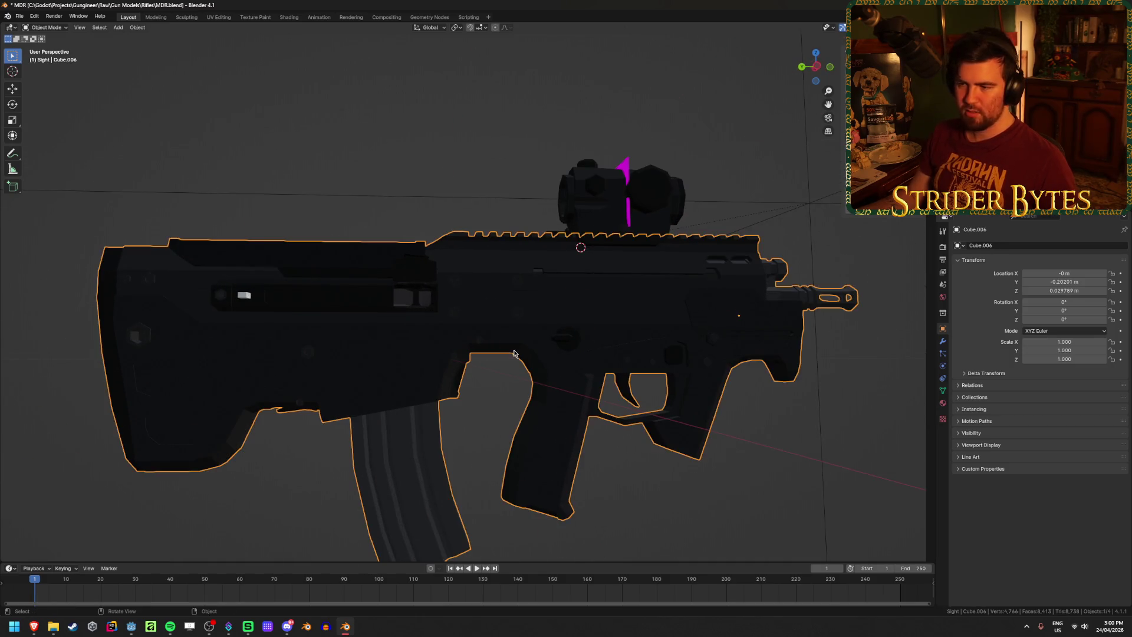
pyautogui.scroll(-4, 514, 355)
pyautogui.click(556, 445)
pyautogui.moveTo(557, 445); pyautogui.dragTo(614, 460, button='middle')
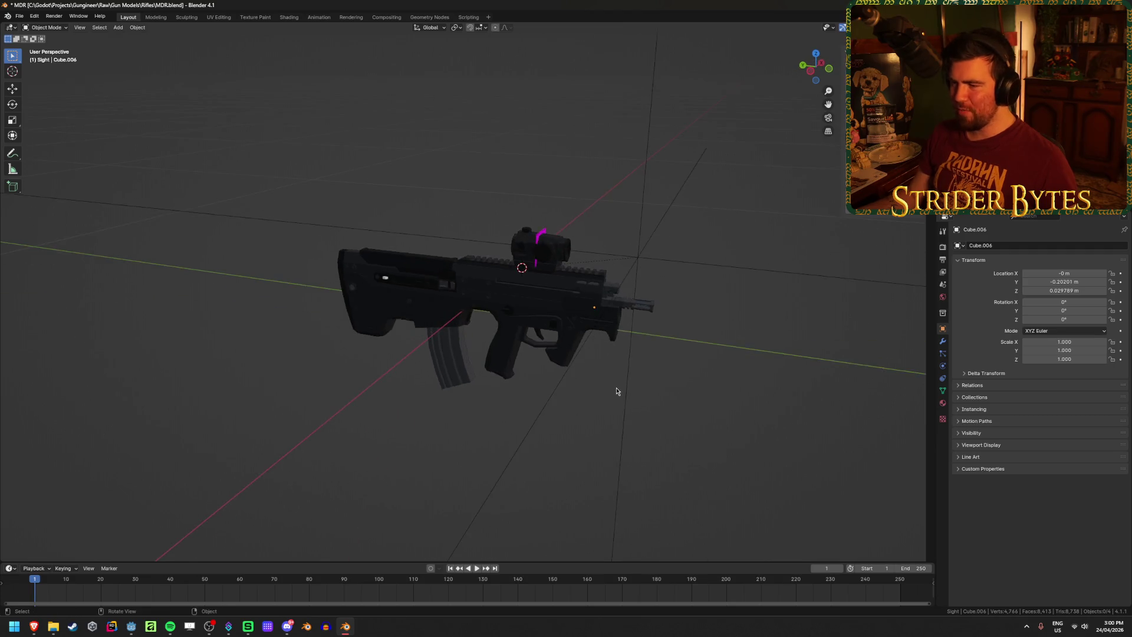
pyautogui.scroll(4, 614, 460)
pyautogui.moveTo(602, 390); pyautogui.dragTo(386, 393, button='middle')
pyautogui.scroll(3, 385, 393)
pyautogui.click(385, 393)
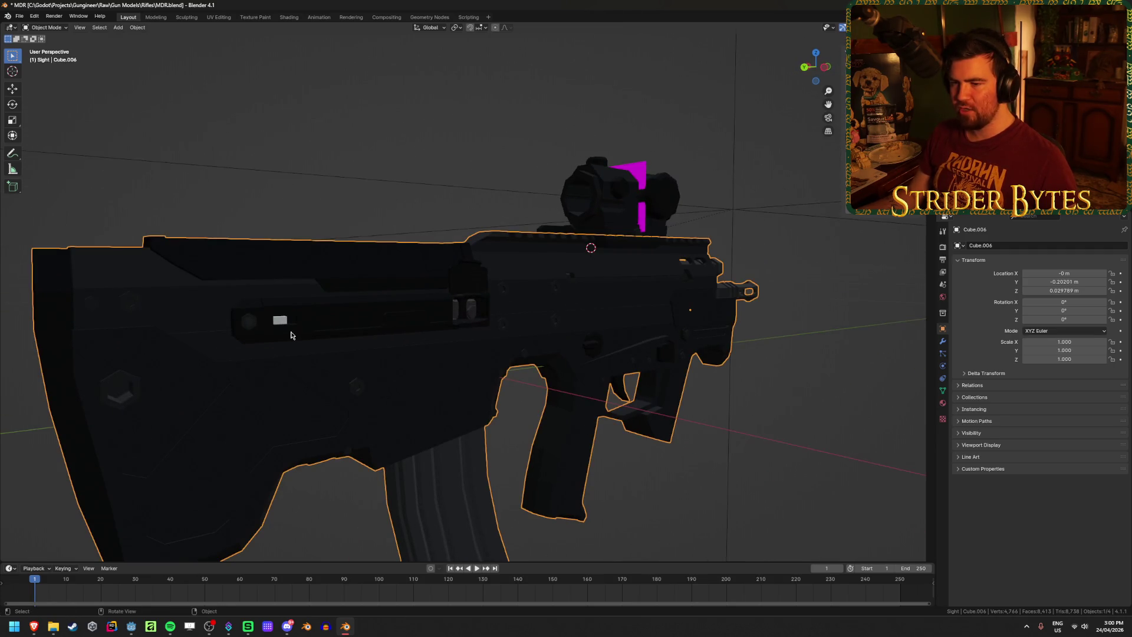
pyautogui.moveTo(343, 346)
pyautogui.mouseDown(button='middle')
pyautogui.moveTo(467, 371)
pyautogui.moveTo(514, 364)
pyautogui.moveTo(589, 377)
pyautogui.moveTo(565, 496)
pyautogui.mouseUp(button='middle')
pyautogui.scroll(-3, 564, 496)
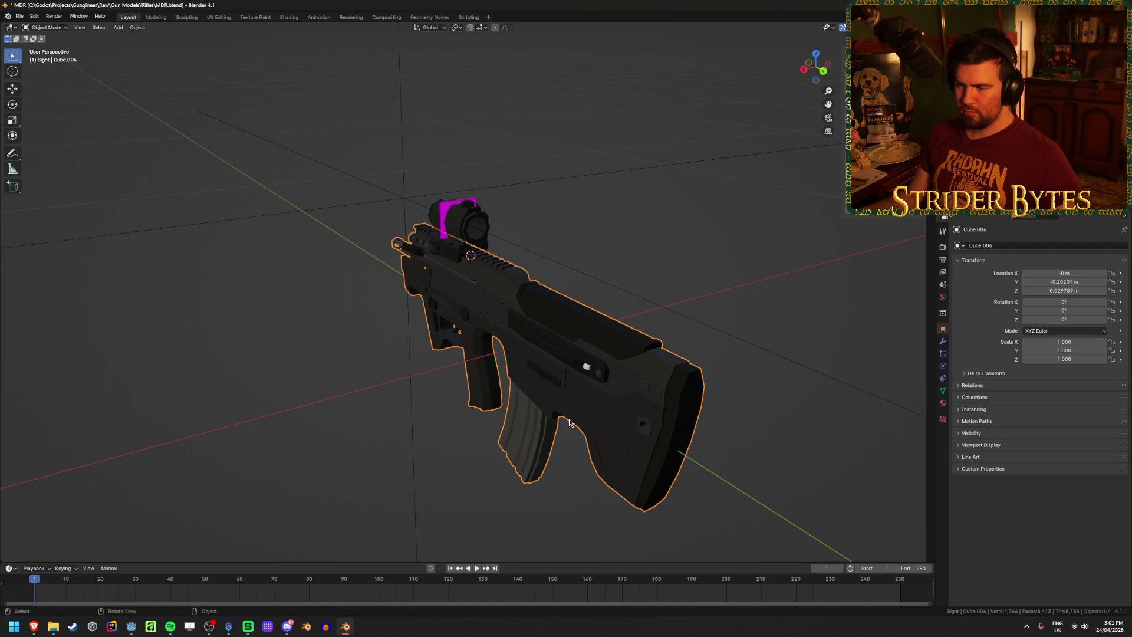
pyautogui.click(347, 457)
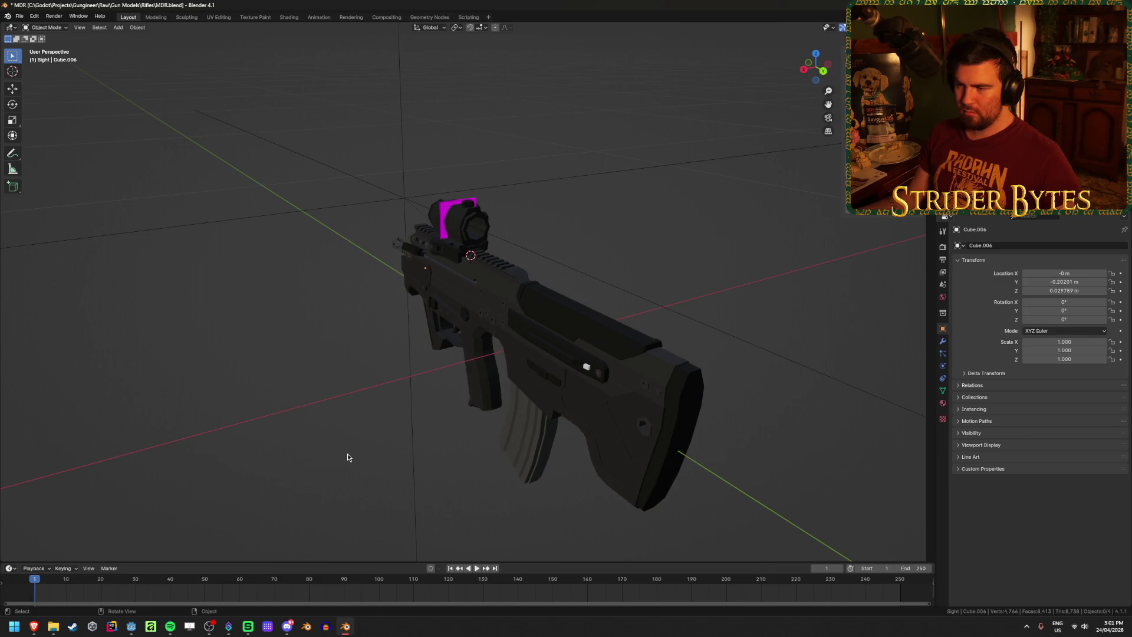
pyautogui.moveTo(400, 452); pyautogui.dragTo(461, 442, button='middle')
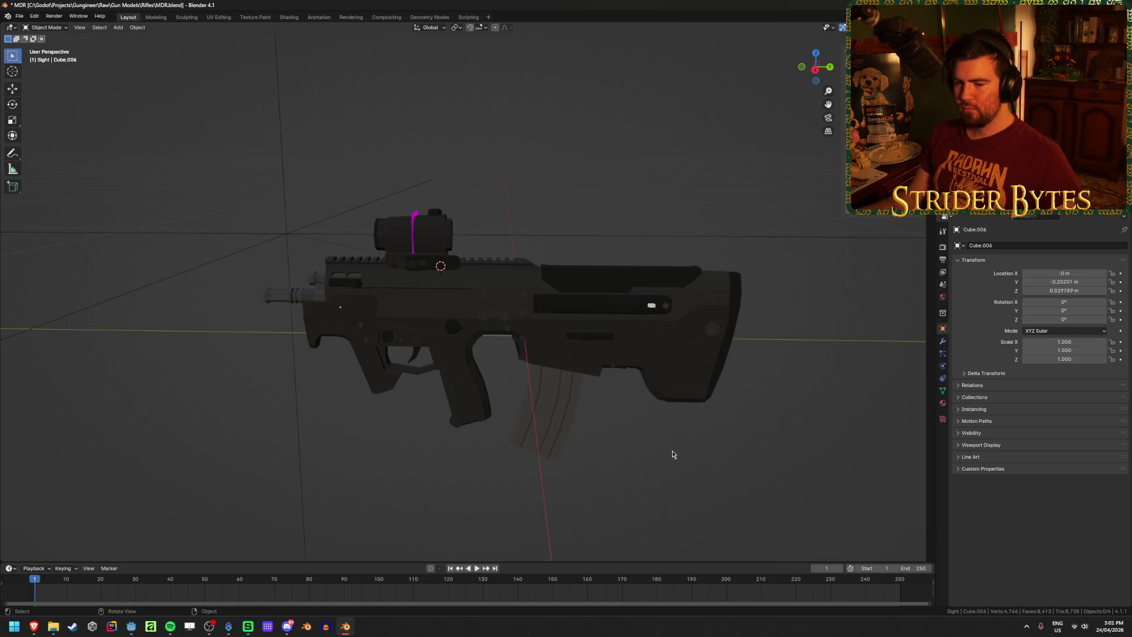
# Save MDR.blend, quit Blender, and open M16.blend from the Rifles folder
pyautogui.hotkey('ctrl', 's')
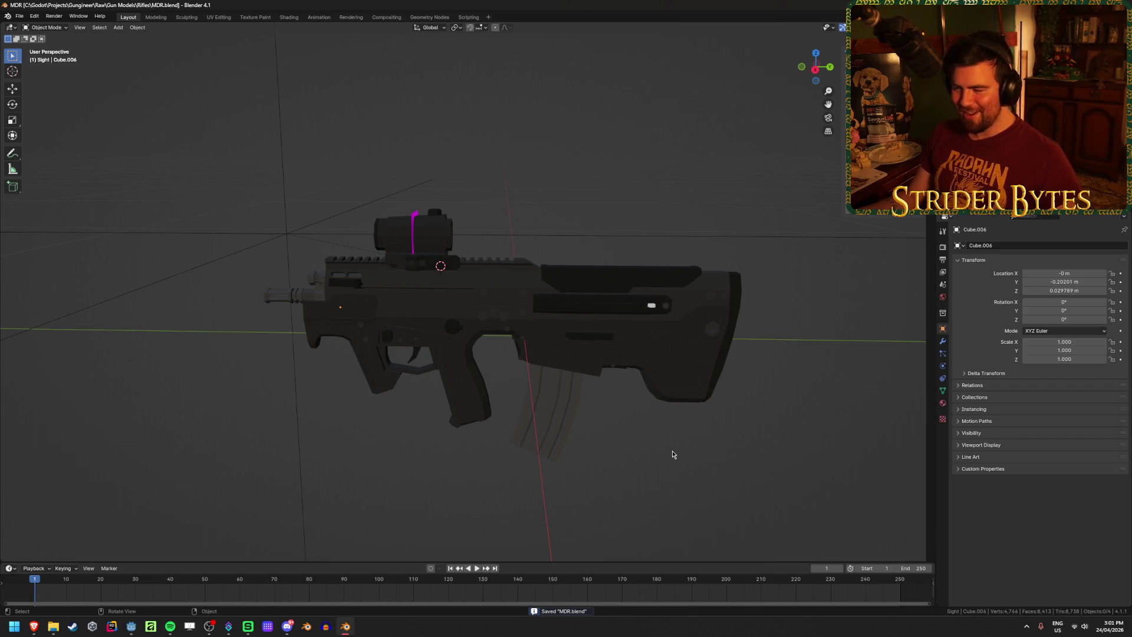
pyautogui.hotkey('ctrl', 'q')
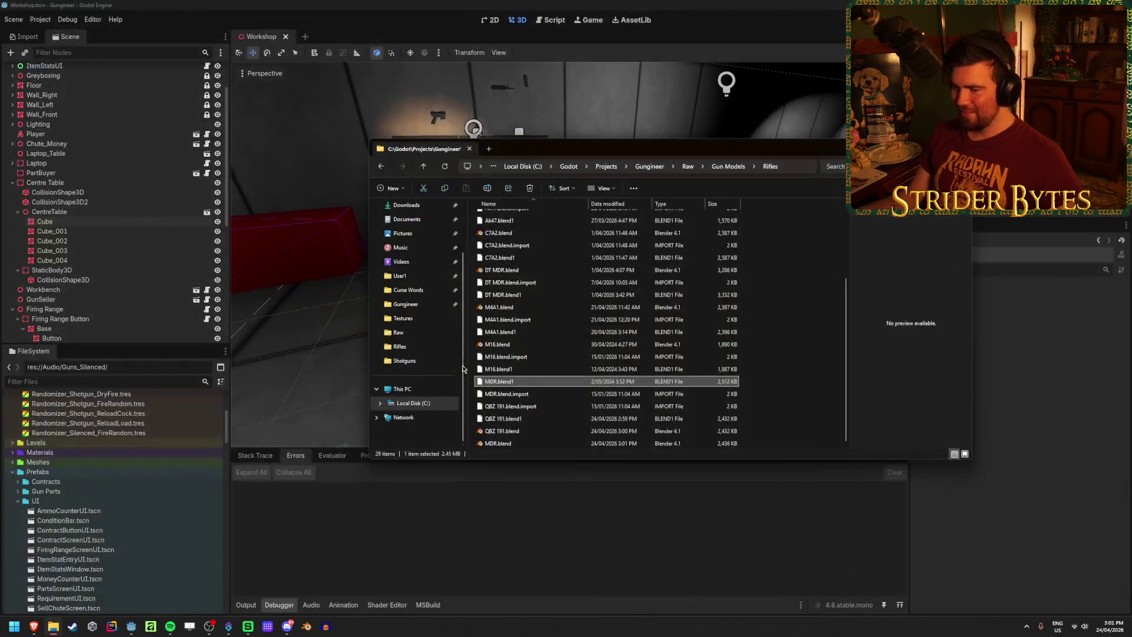
pyautogui.doubleClick(517, 346)
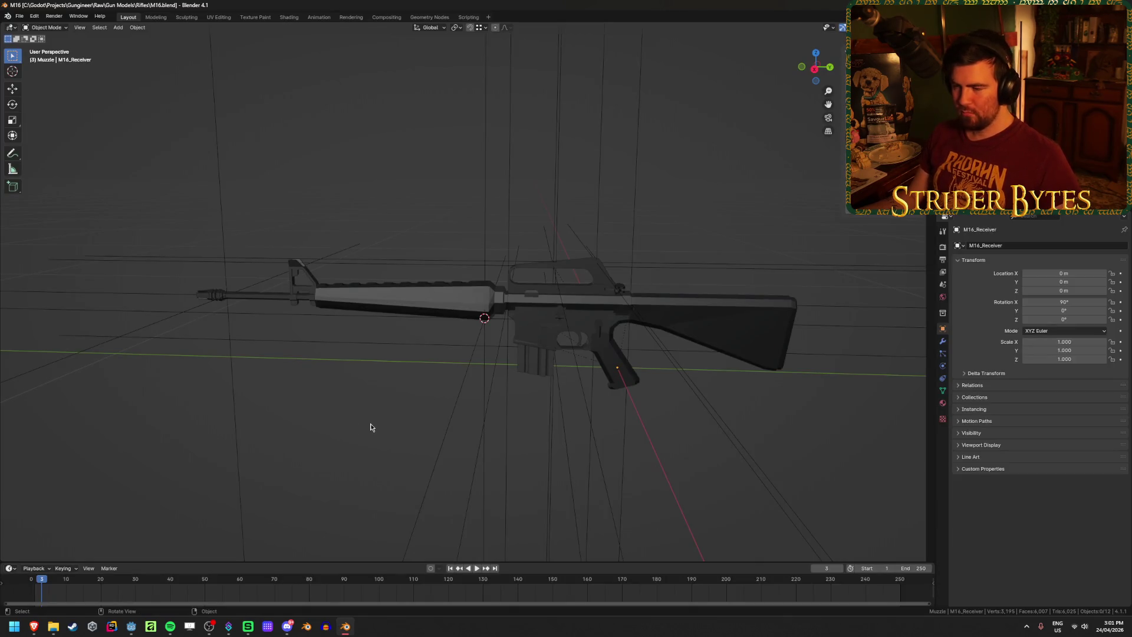
# Scale down the oversized attach-point empties and apply their scale
pyautogui.moveTo(403, 414)
pyautogui.mouseDown(button='middle')
pyautogui.moveTo(412, 379)
pyautogui.moveTo(341, 412)
pyautogui.mouseUp(button='middle')
pyautogui.scroll(-3, 341, 409)
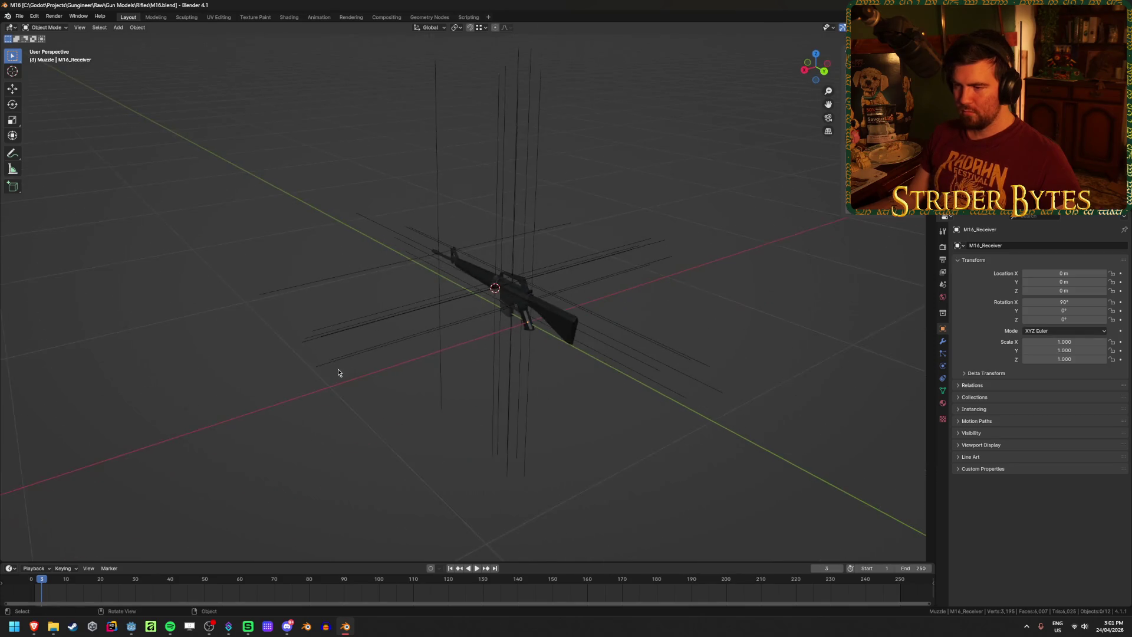
pyautogui.moveTo(338, 374); pyautogui.dragTo(303, 222, button='middle')
pyautogui.moveTo(303, 223); pyautogui.dragTo(418, 417)
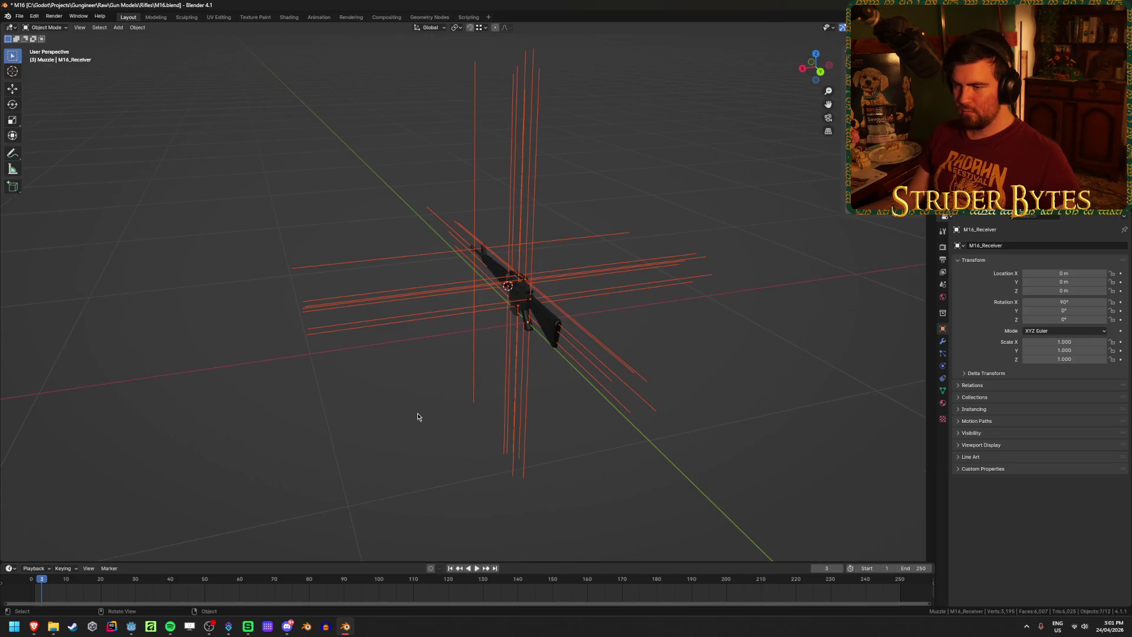
pyautogui.rightClick(444, 16)
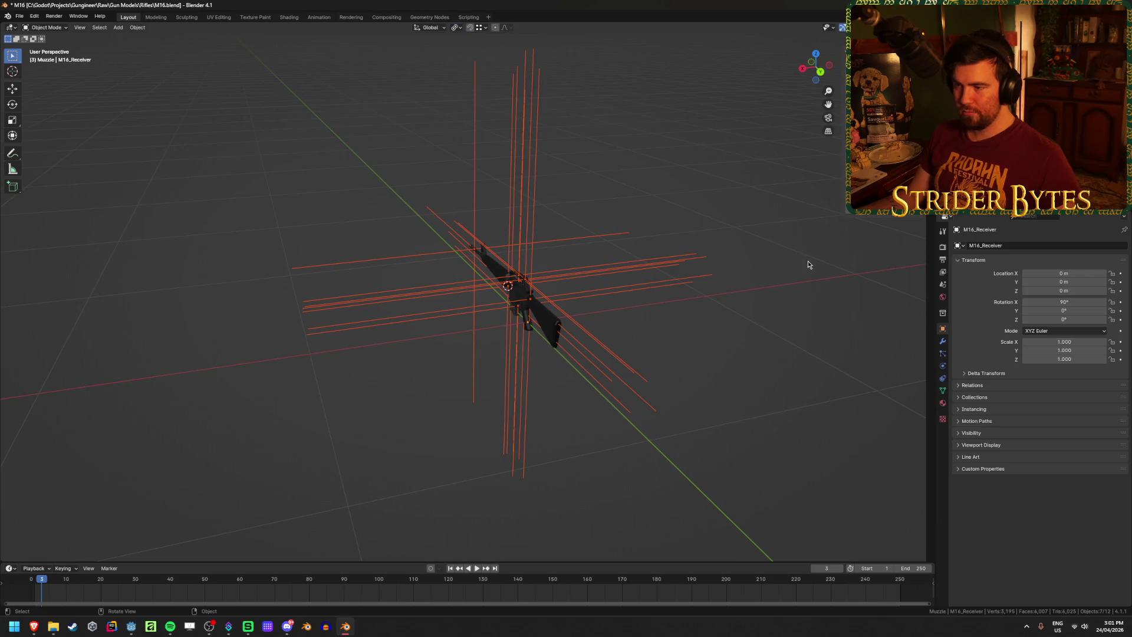
pyautogui.press('s')
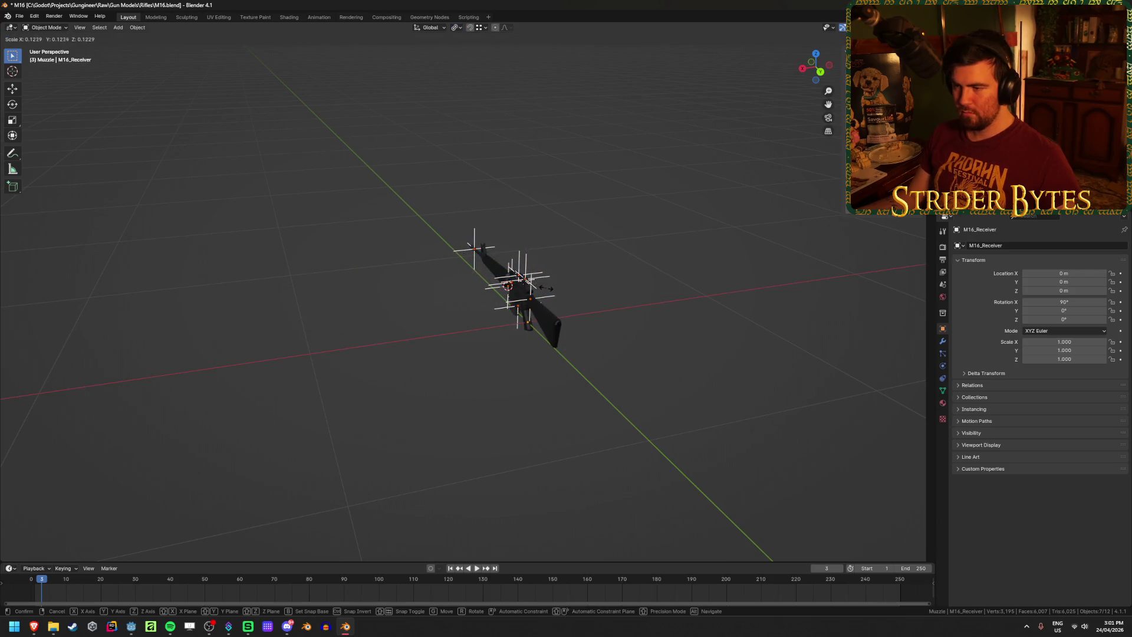
pyautogui.click(545, 289)
pyautogui.scroll(5, 530, 393)
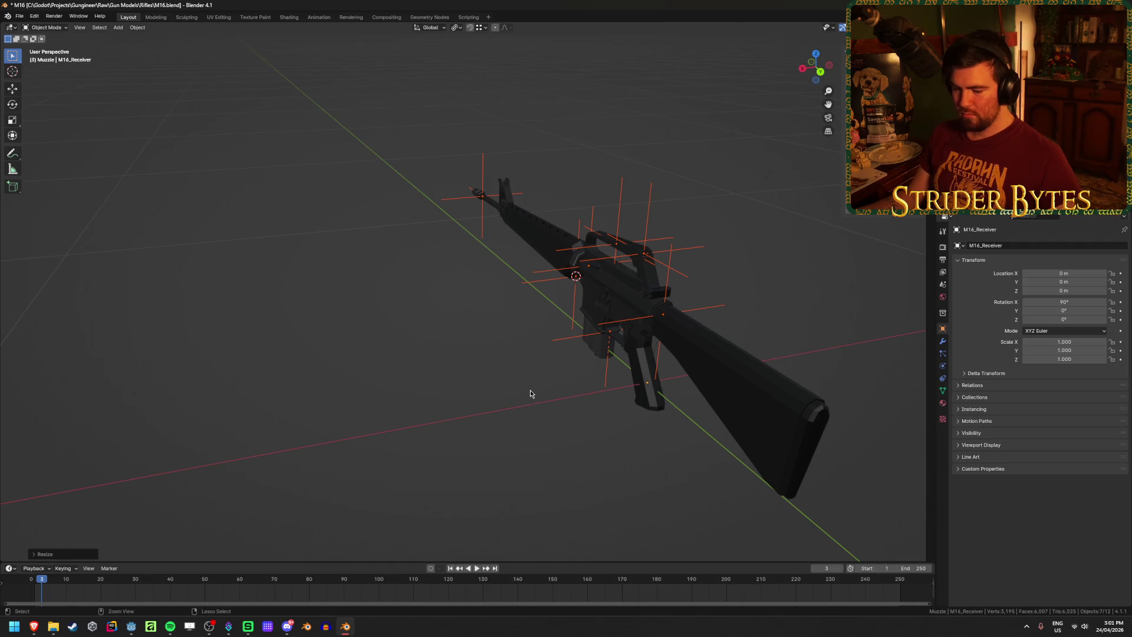
pyautogui.hotkey('ctrl', 'a')
pyautogui.click(510, 409)
# Change the transform pivot point and snap the 3D cursor to world origin
pyautogui.moveTo(510, 409)
pyautogui.mouseDown(button='middle')
pyautogui.moveTo(419, 345)
pyautogui.moveTo(534, 358)
pyautogui.moveTo(680, 331)
pyautogui.mouseUp(button='middle')
pyautogui.hotkey('ctrl', 'a')
pyautogui.press('Escape')
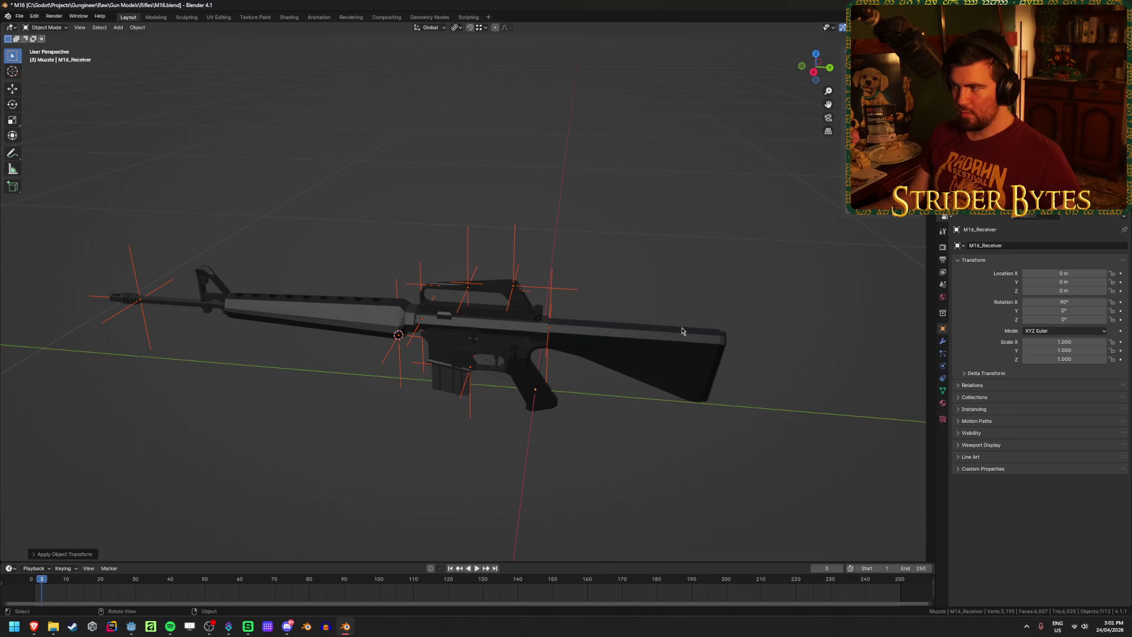
pyautogui.hotkey('ctrl', 'a')
pyautogui.hotkey('alt', 'a')
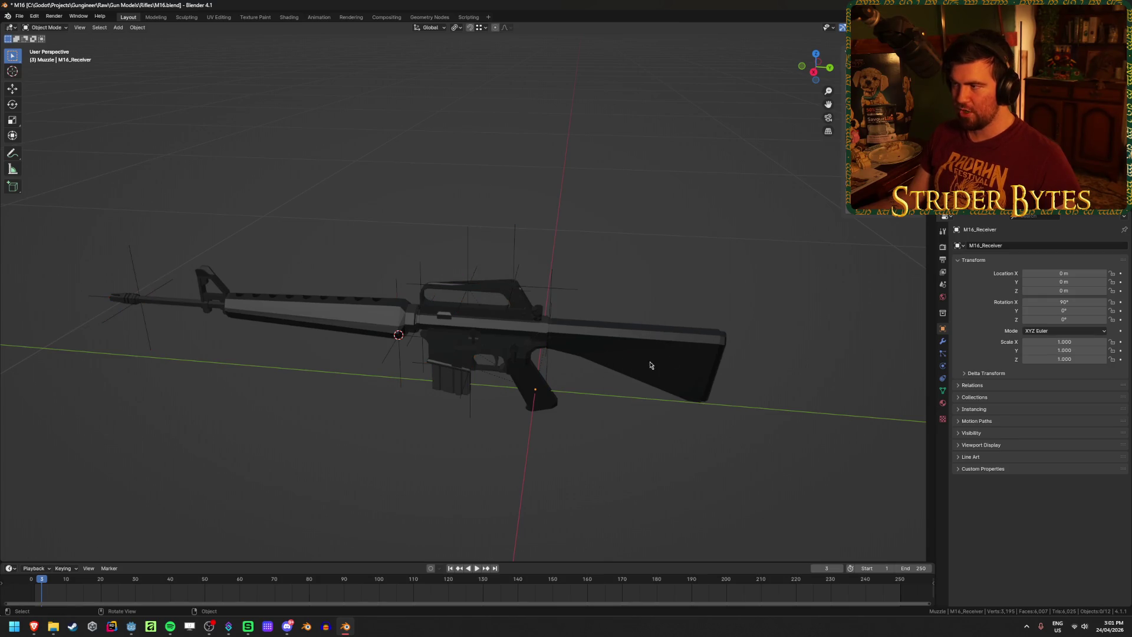
pyautogui.click(457, 27)
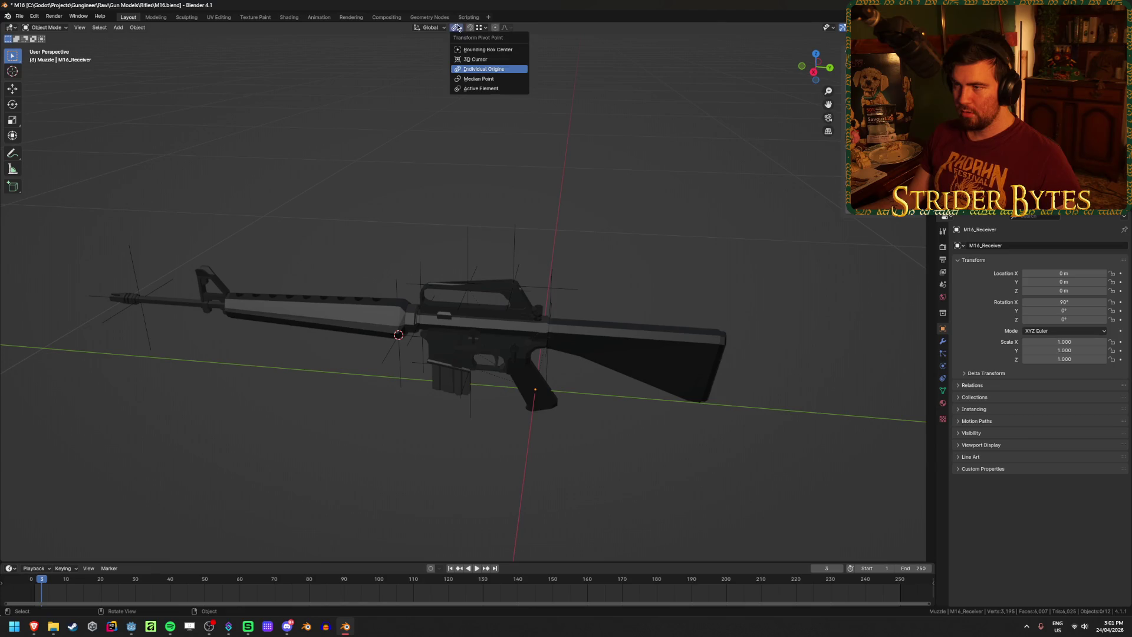
pyautogui.click(489, 70)
pyautogui.hotkey('shift', 's')
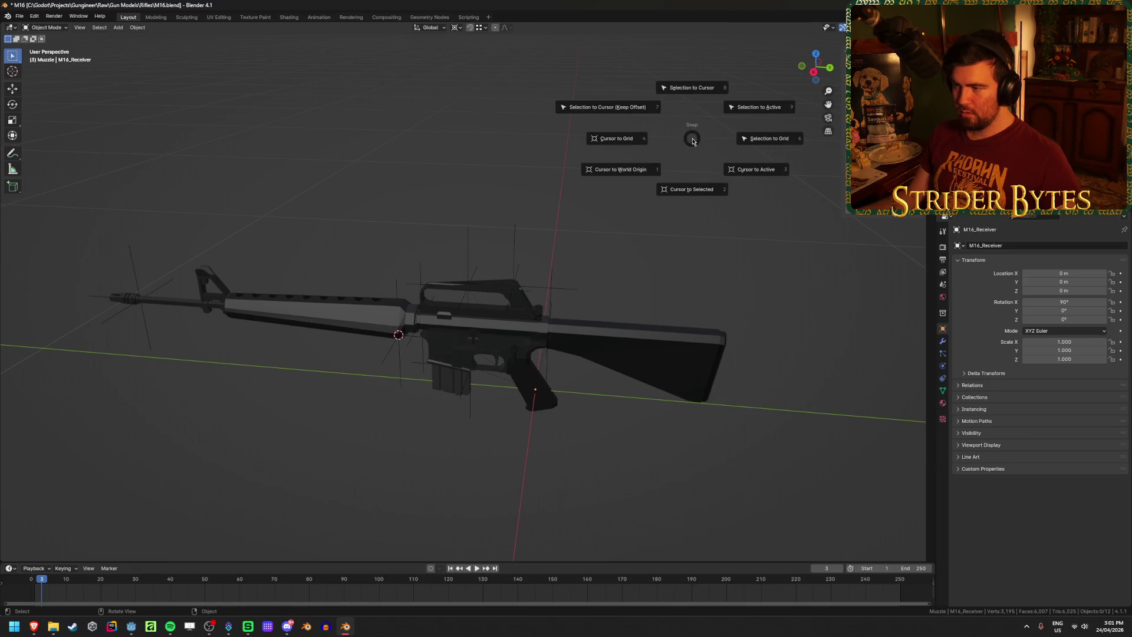
pyautogui.click(642, 166)
# Rotate the whole rig 180° about Z and apply the rotation
pyautogui.press('a')
pyautogui.scroll(-3, 732, 349)
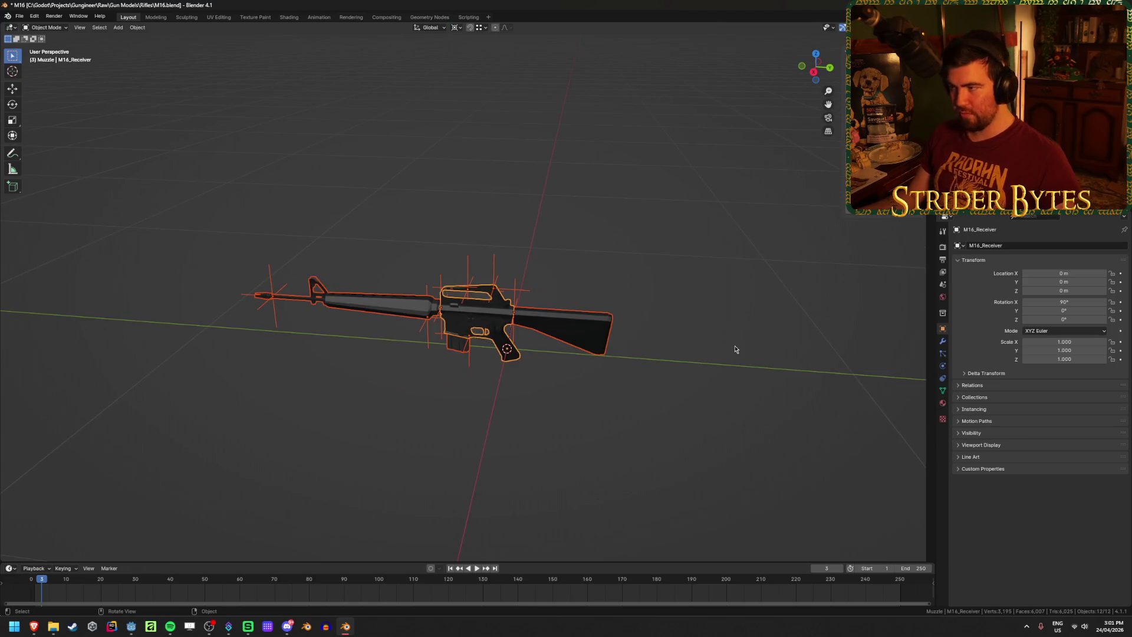
pyautogui.write('rz')
pyautogui.write('180')
pyautogui.press('Return')
pyautogui.hotkey('ctrl', 'a')
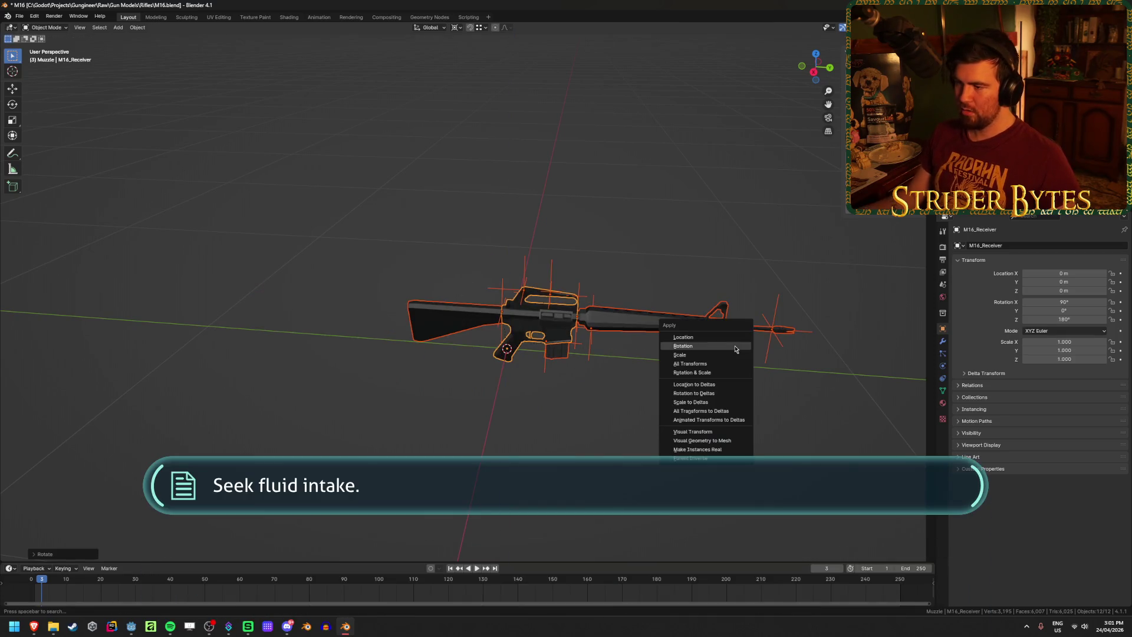
pyautogui.click(731, 348)
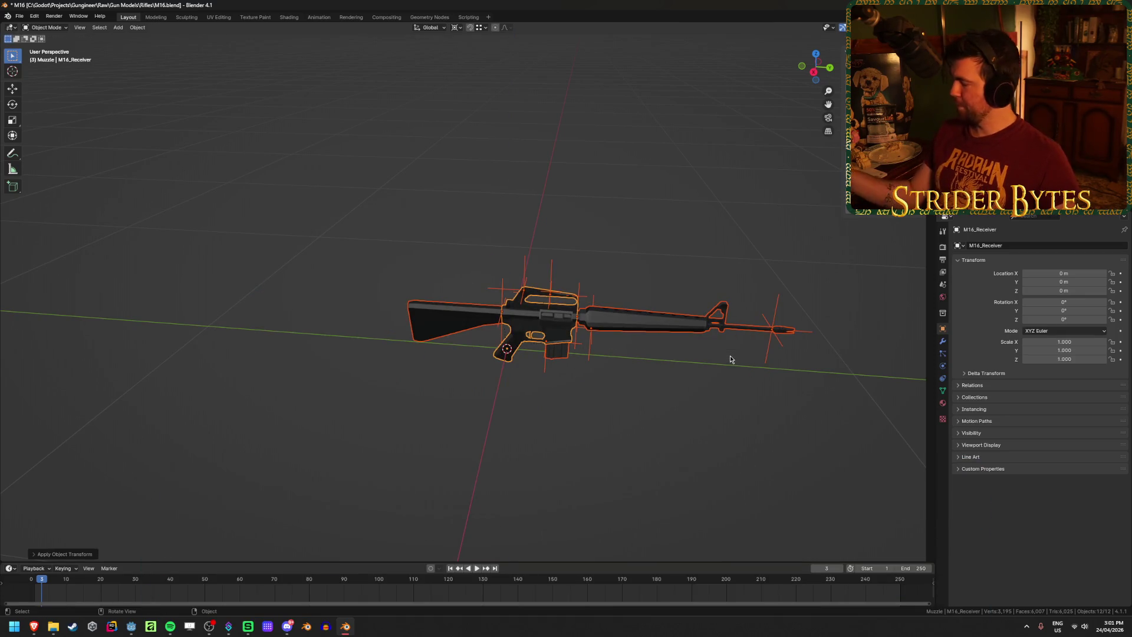
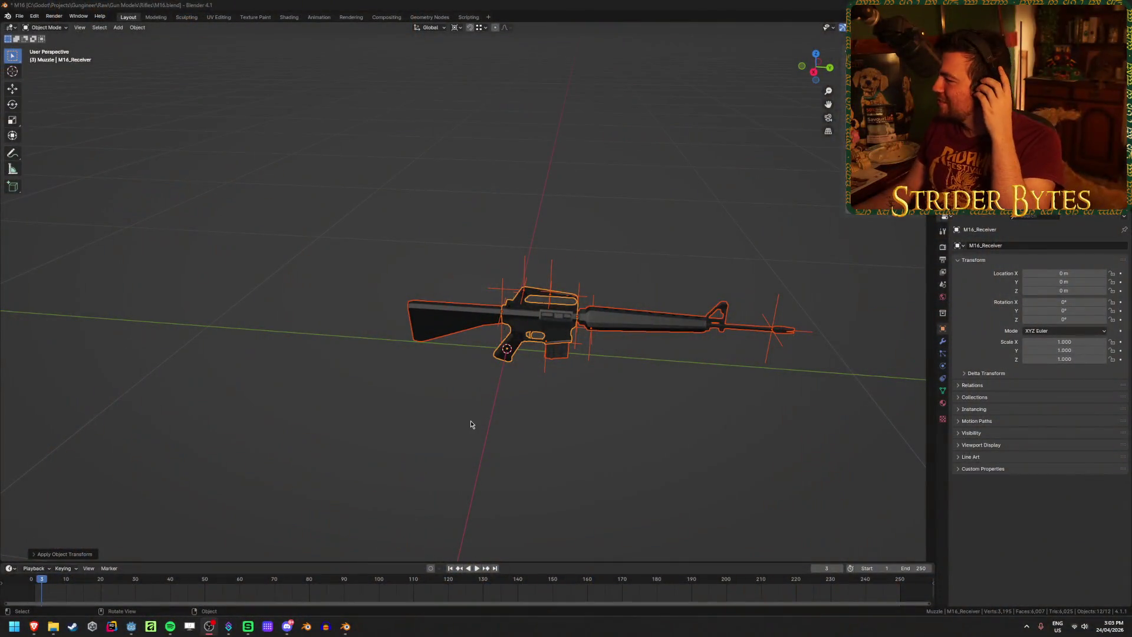
# Inspect the M16 stock, receiver, AimPoint empty and SightAttach empty
pyautogui.click(458, 422)
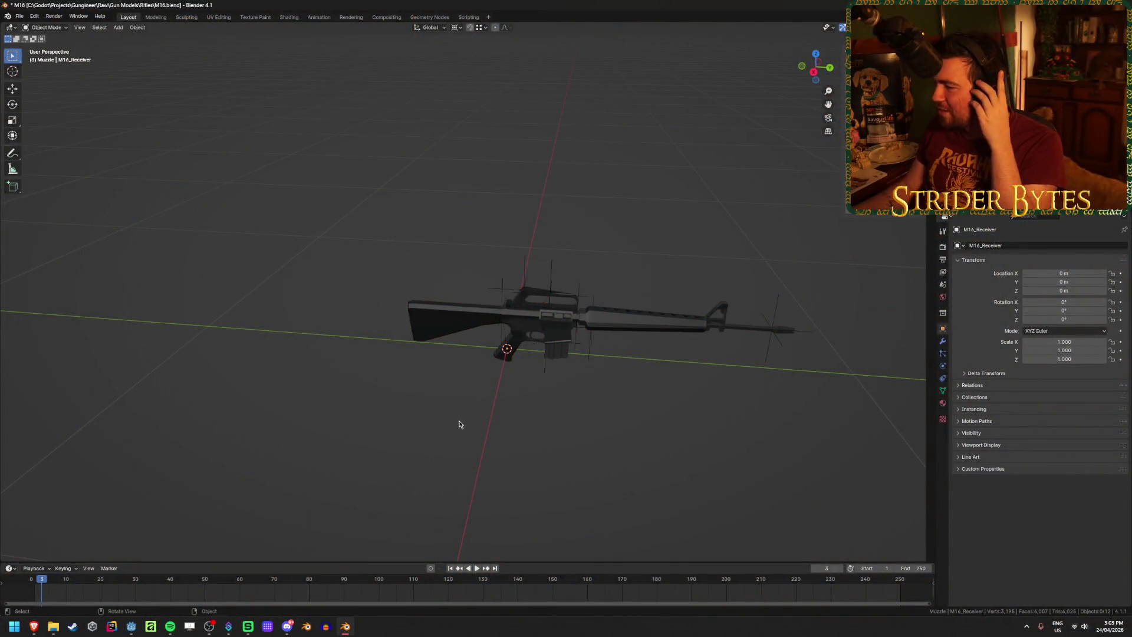
pyautogui.click(449, 348)
pyautogui.scroll(4, 457, 294)
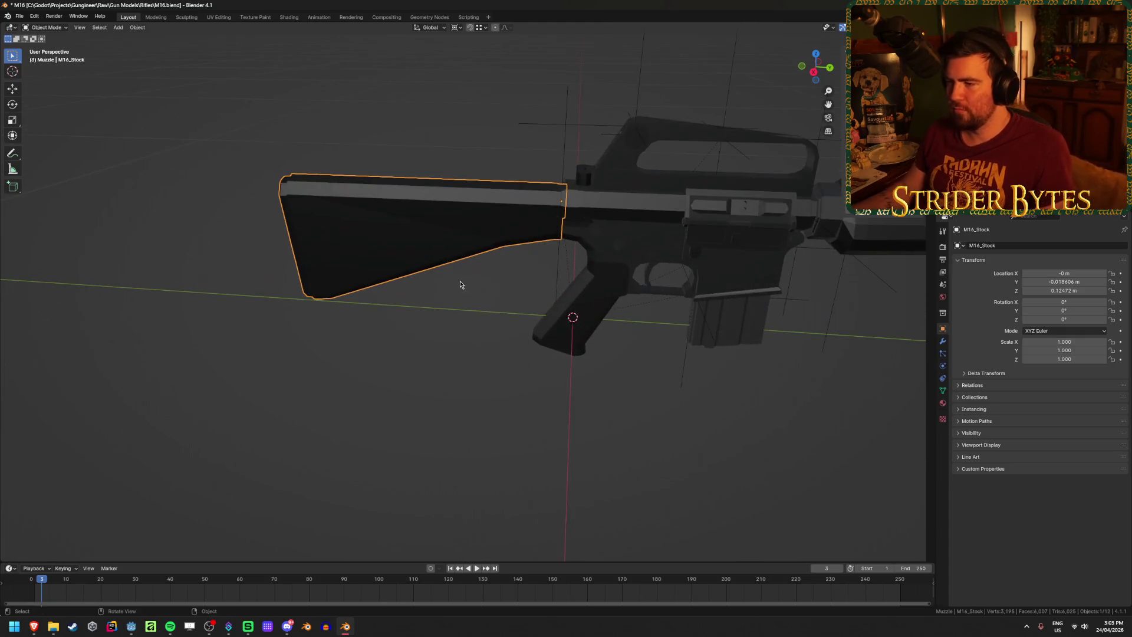
pyautogui.click(600, 284)
pyautogui.moveTo(600, 283)
pyautogui.mouseDown(button='middle')
pyautogui.moveTo(435, 313)
pyautogui.moveTo(491, 130)
pyautogui.mouseUp(button='middle')
pyautogui.click(491, 130)
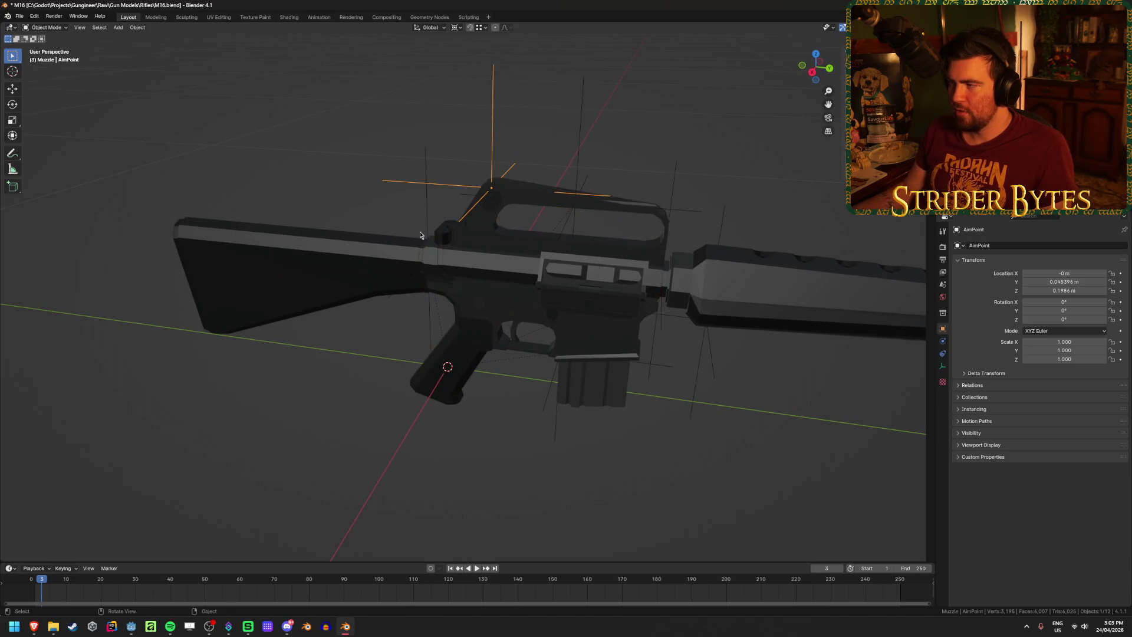
pyautogui.click(571, 151)
pyautogui.click(581, 151)
pyautogui.moveTo(581, 151)
pyautogui.mouseDown(button='middle')
pyautogui.moveTo(594, 194)
pyautogui.moveTo(609, 191)
pyautogui.mouseUp(button='middle')
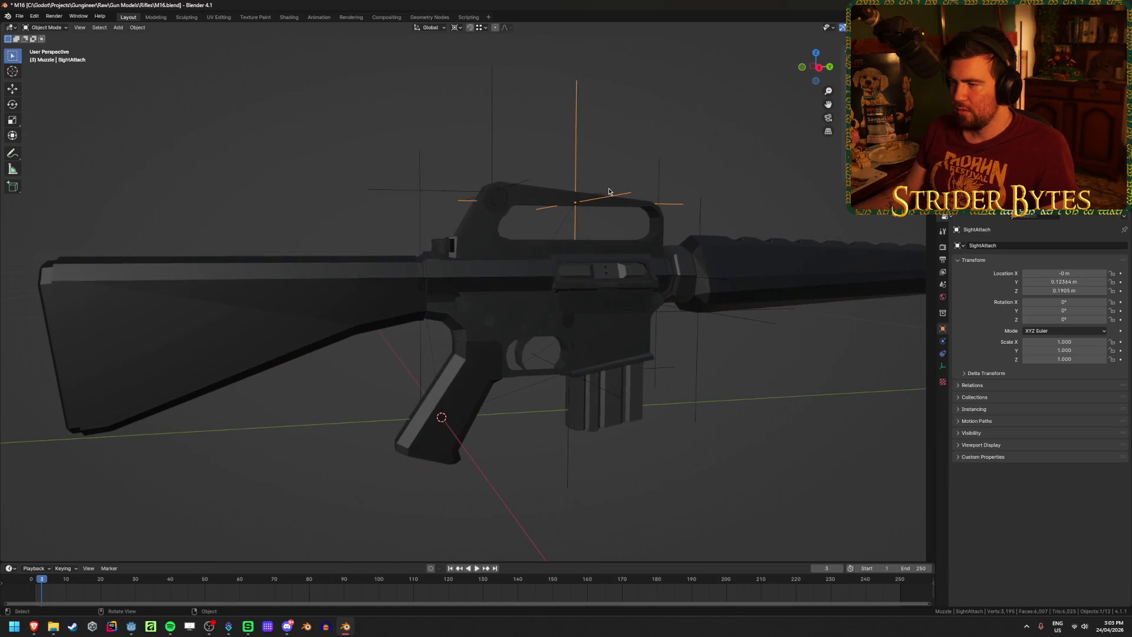
# Check the receiver, magazine and MagazineAttach empty, then frame the muzzle in view
pyautogui.click(475, 256)
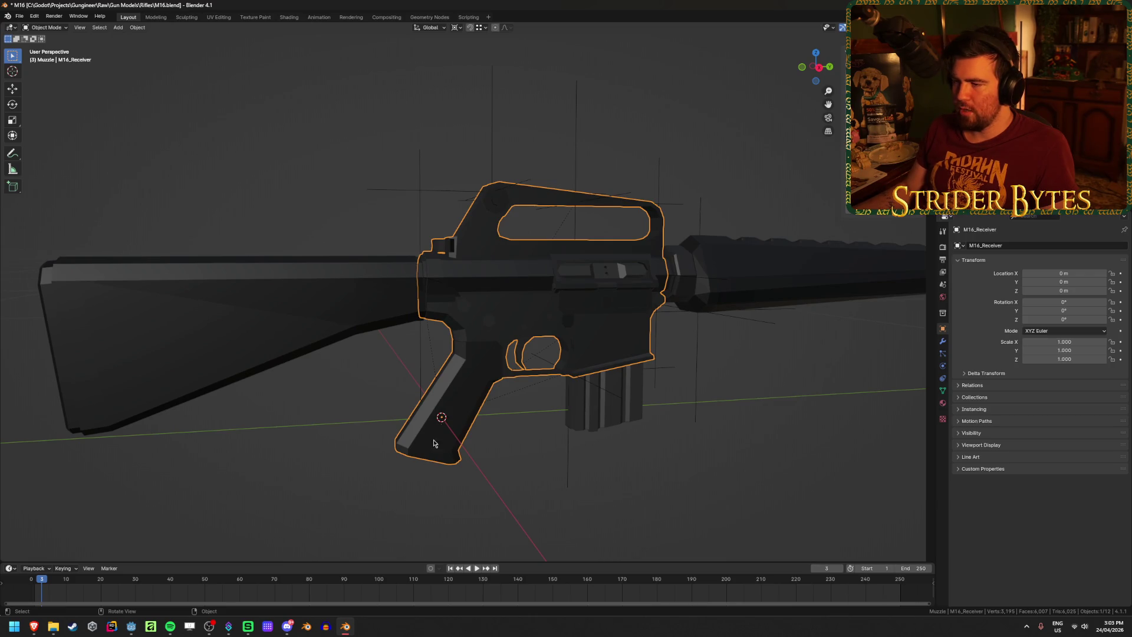
pyautogui.click(591, 407)
pyautogui.click(588, 382)
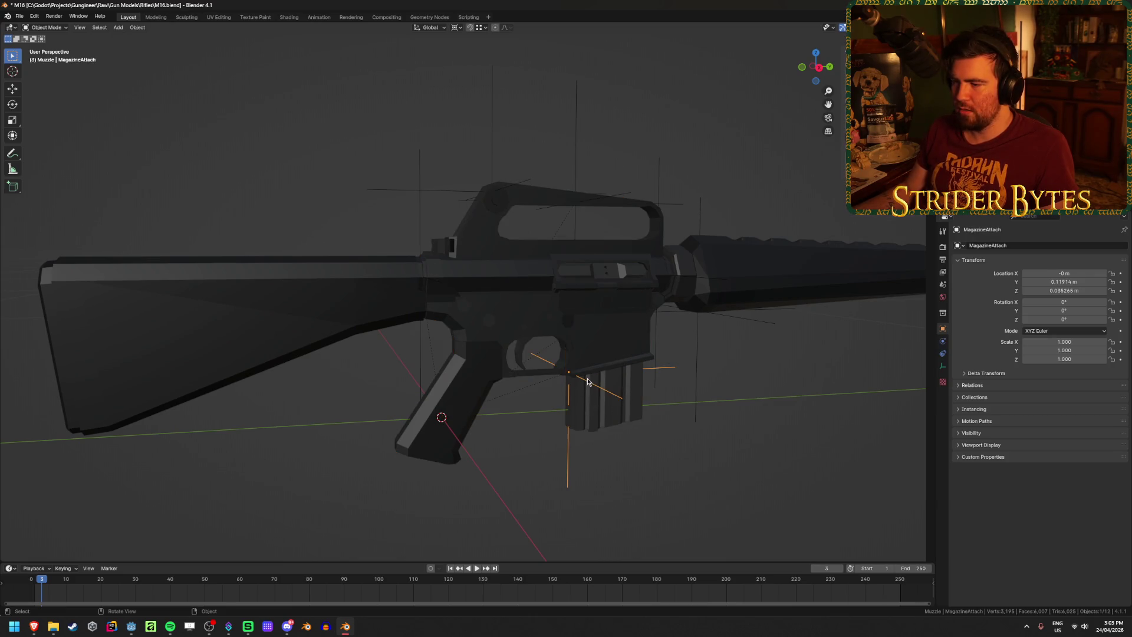
pyautogui.moveTo(680, 438)
pyautogui.mouseDown(button='middle')
pyautogui.moveTo(623, 434)
pyautogui.moveTo(663, 437)
pyautogui.mouseUp(button='middle')
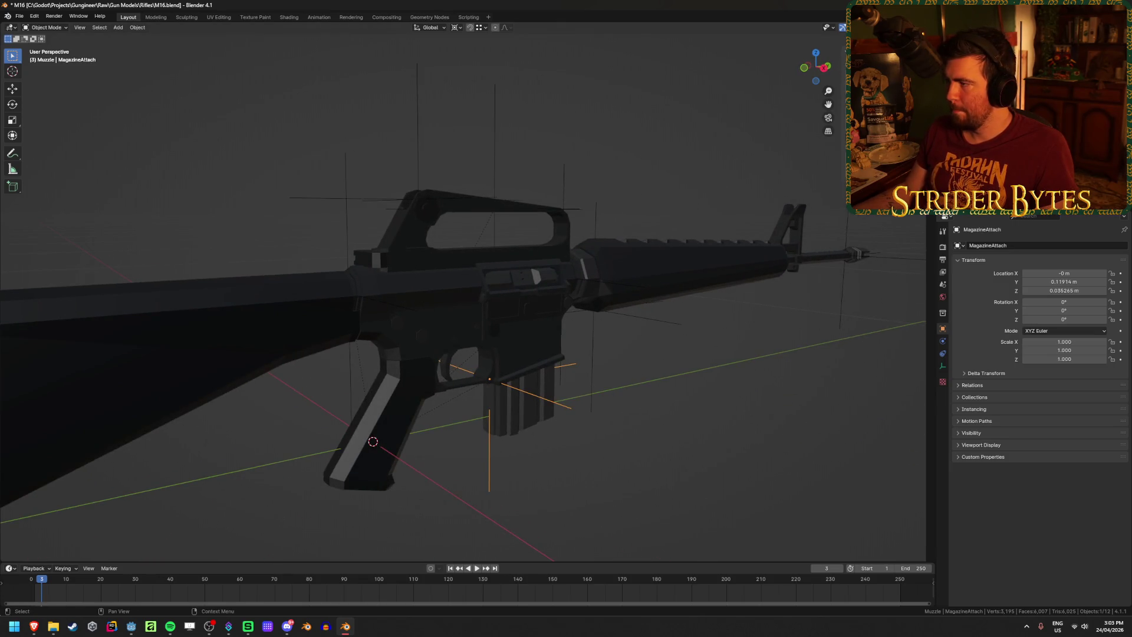
pyautogui.moveTo(796, 218); pyautogui.dragTo(884, 354, button='middle')
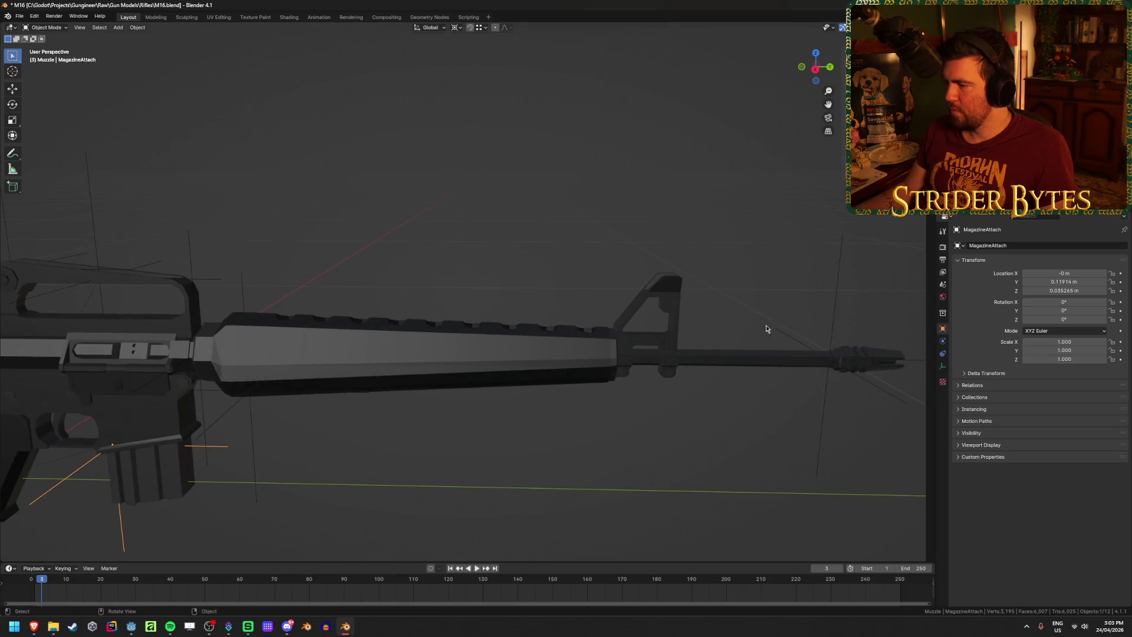
pyautogui.click(894, 362)
pyautogui.press('KP_Decimal')
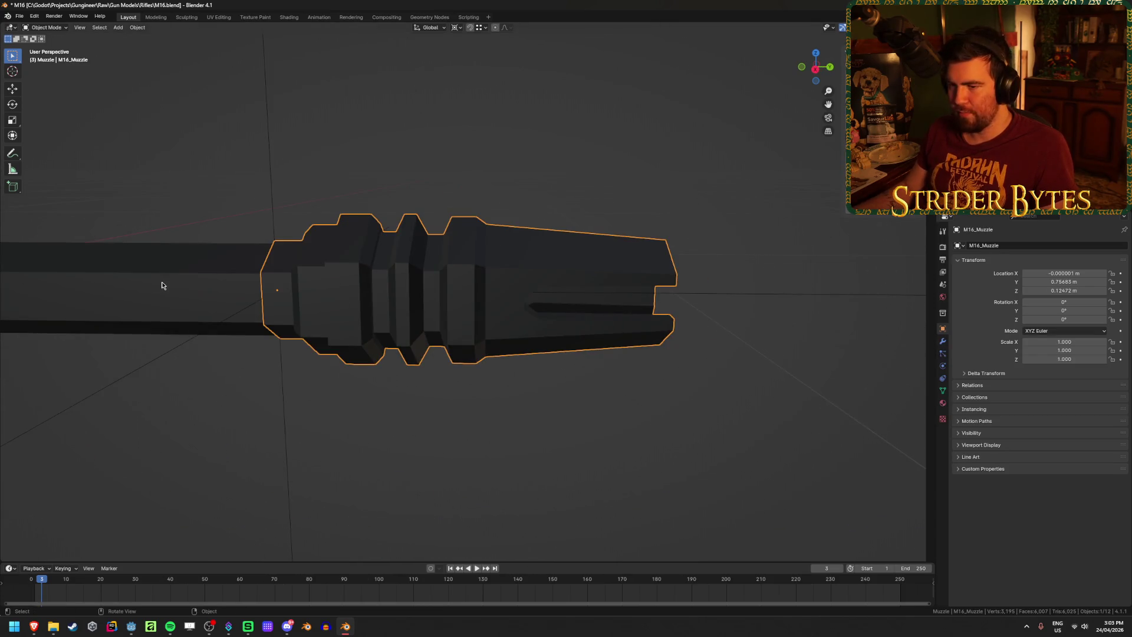
# Check the barrel, clear the selection and save M16.blend
pyautogui.click(162, 286)
pyautogui.scroll(-10, 162, 286)
pyautogui.click(537, 204)
pyautogui.hotkey('ctrl', 's')
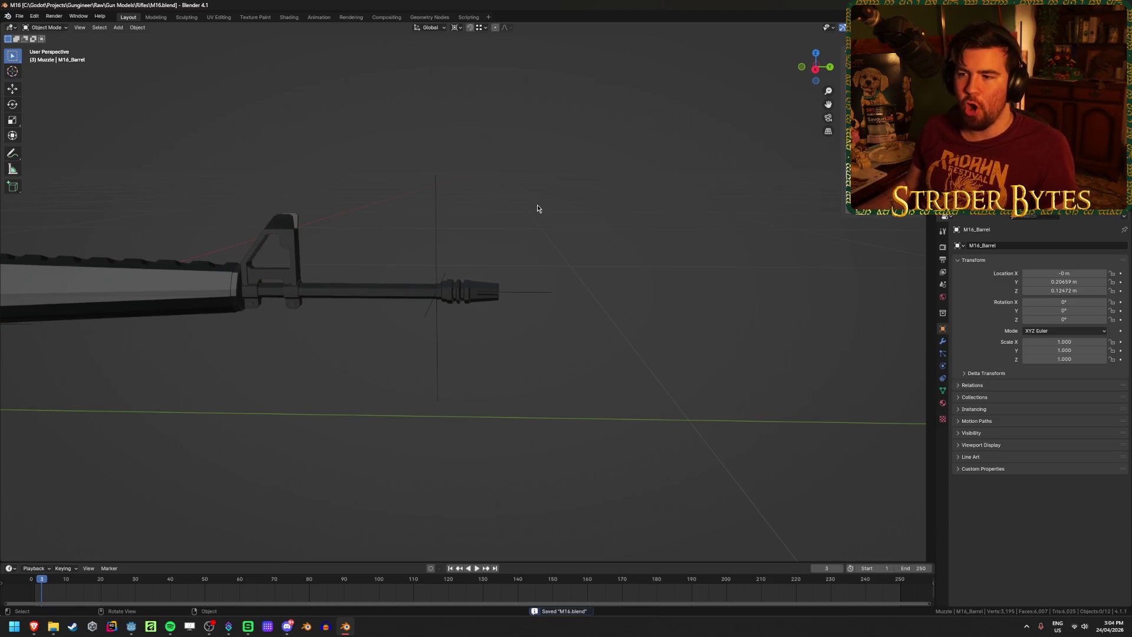
pyautogui.scroll(-5, 537, 204)
pyautogui.scroll(2, 572, 192)
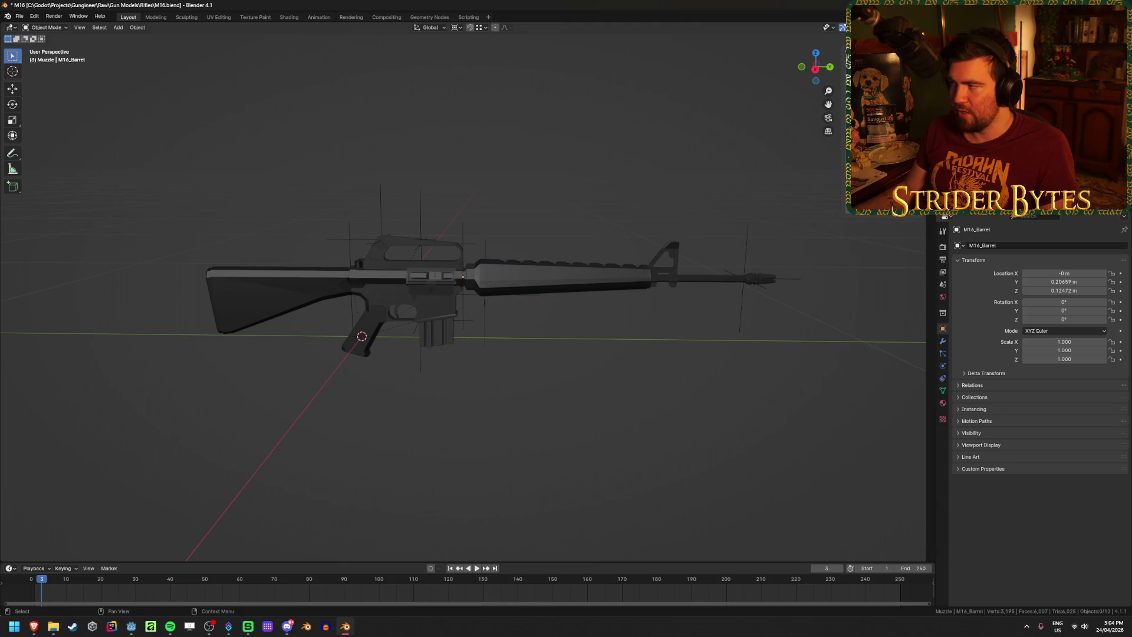
# Export glTF as Receiver_M16.glb into Gungineer\Meshes\Gun Parts with Animation unticked
pyautogui.hotkey('ctrl', 'e')
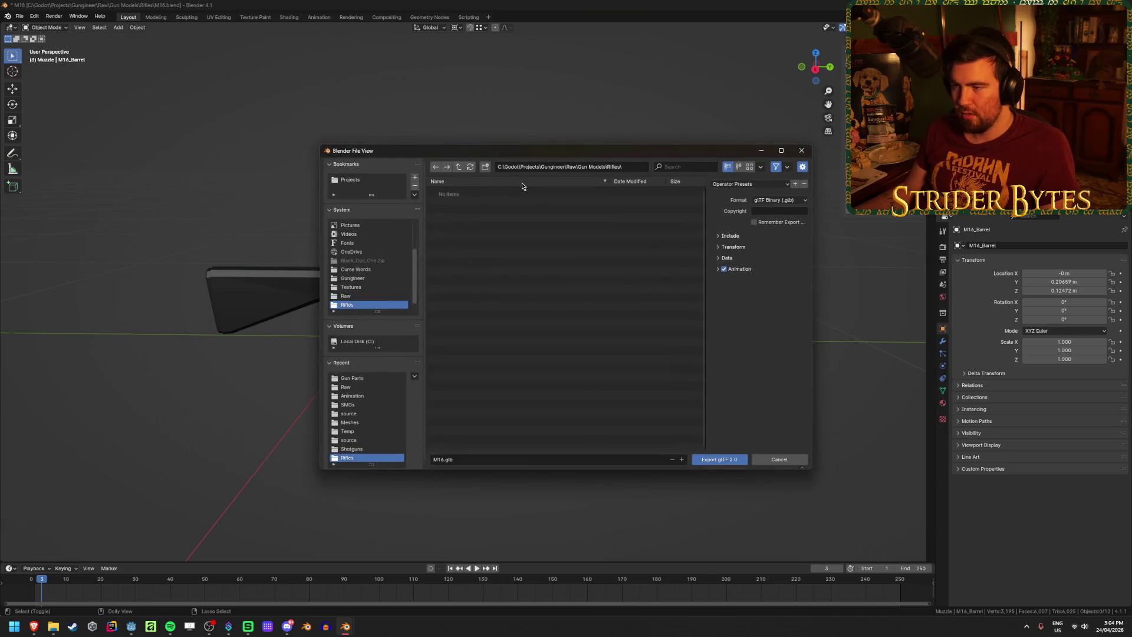
pyautogui.click(459, 167)
pyautogui.click(459, 167)
pyautogui.click(460, 168)
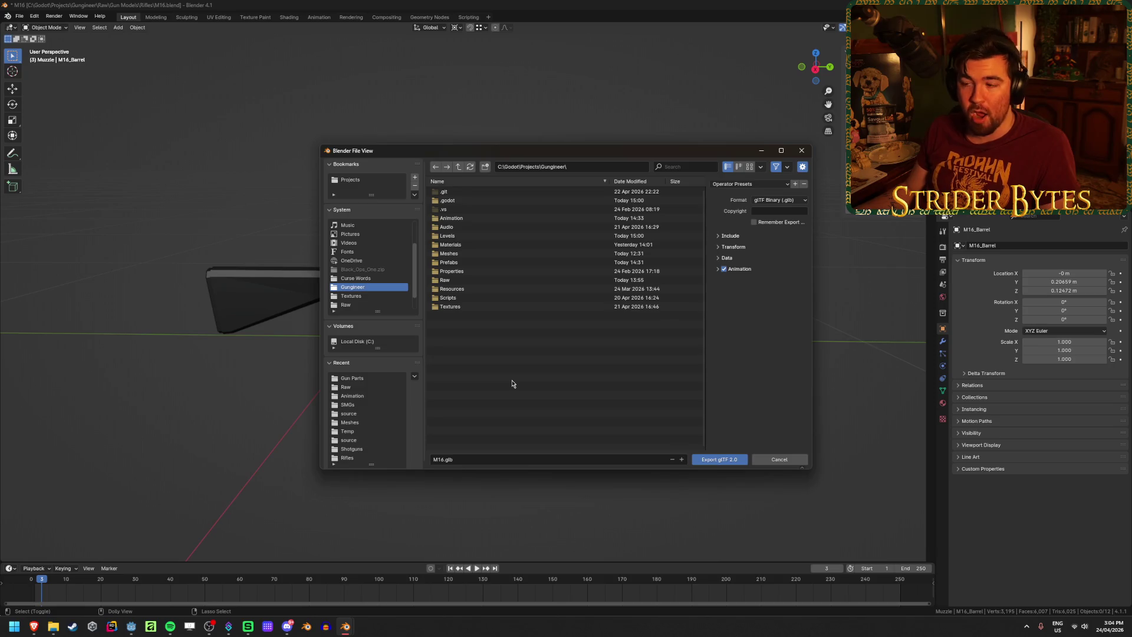
pyautogui.doubleClick(483, 253)
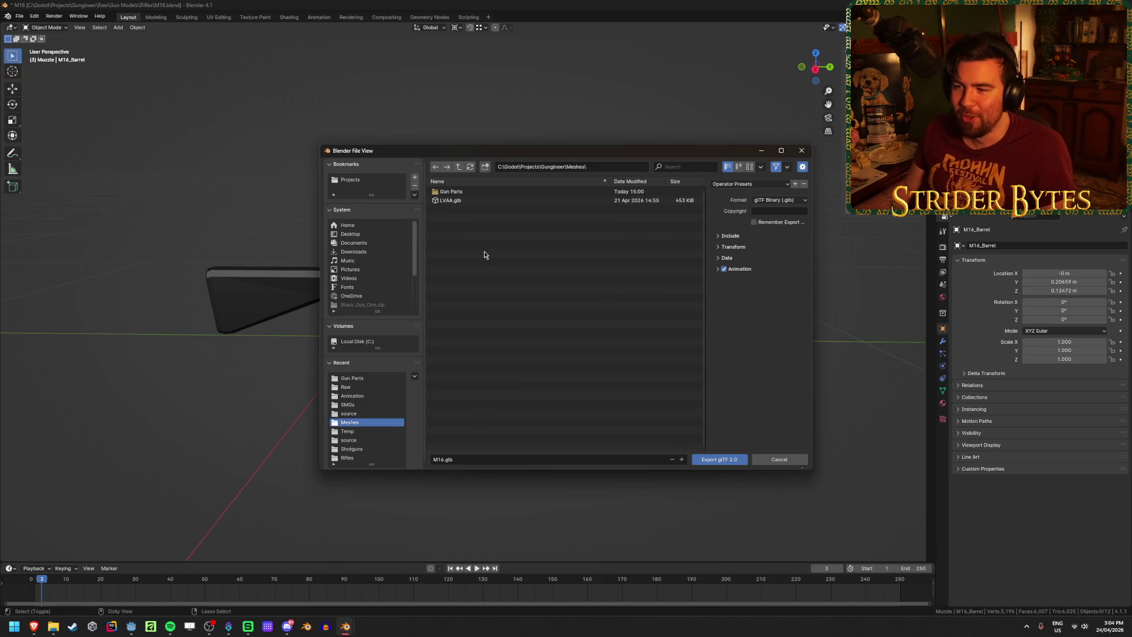
pyautogui.doubleClick(472, 190)
pyautogui.click(435, 459)
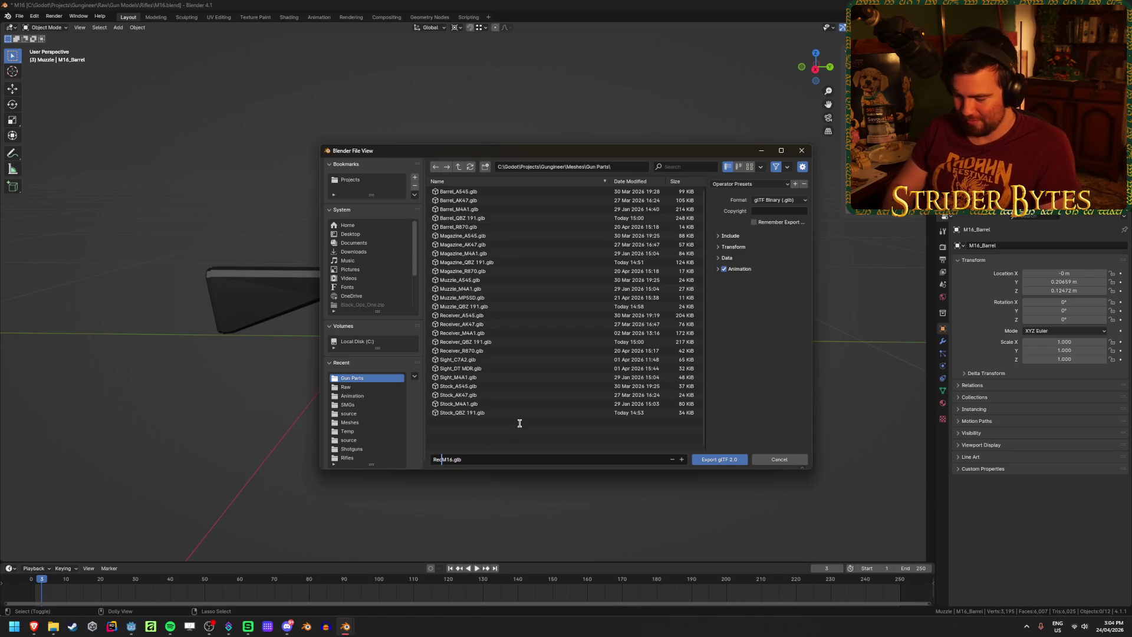
pyautogui.write('eiver_')
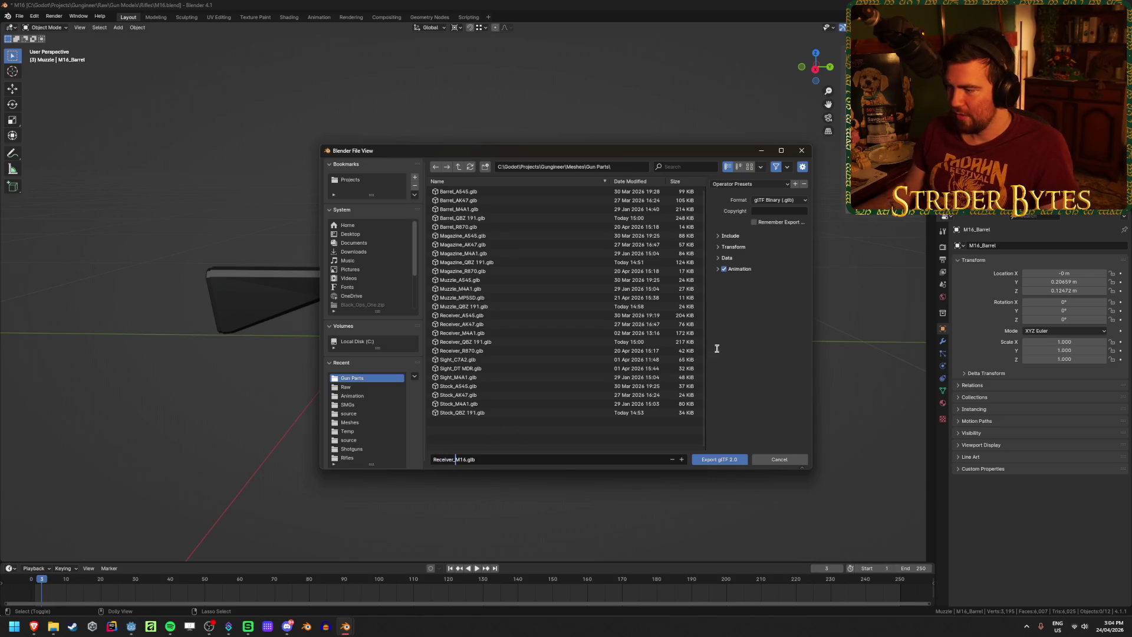
pyautogui.click(724, 269)
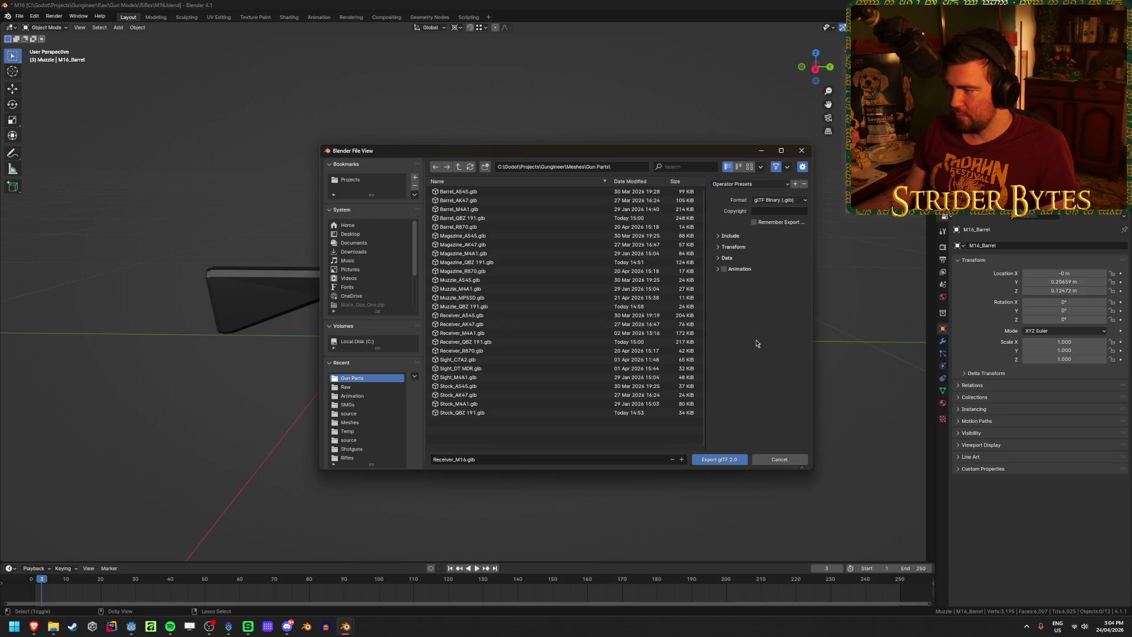
pyautogui.click(726, 459)
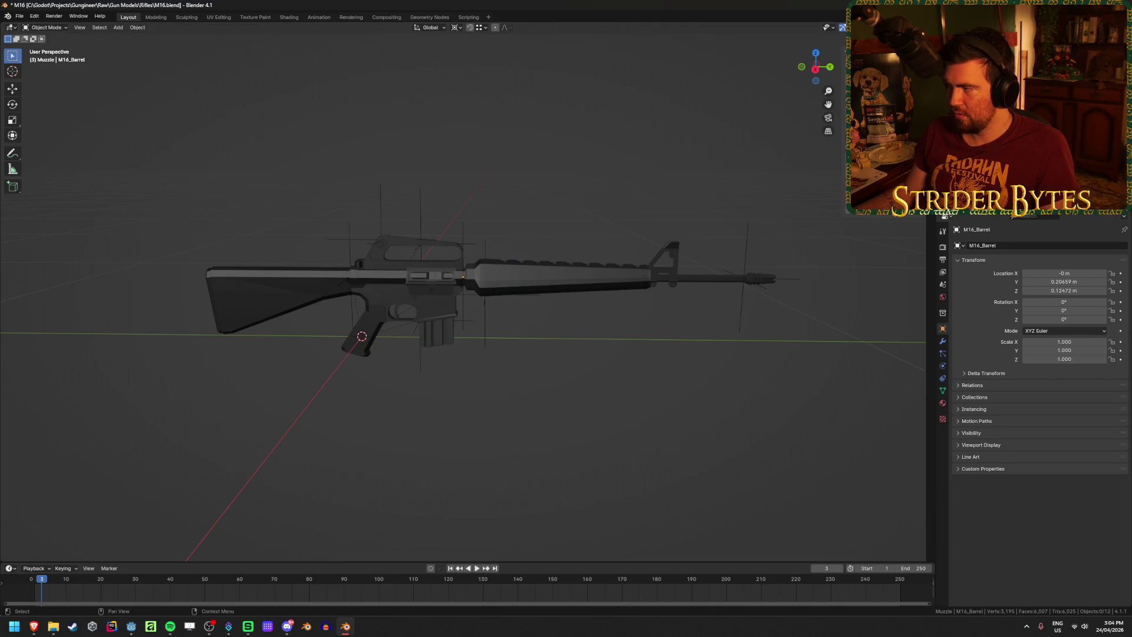
# Inspect the barrel, receiver, magazine, ForegripAttach empty and stock, then clear the selection
pyautogui.click(543, 293)
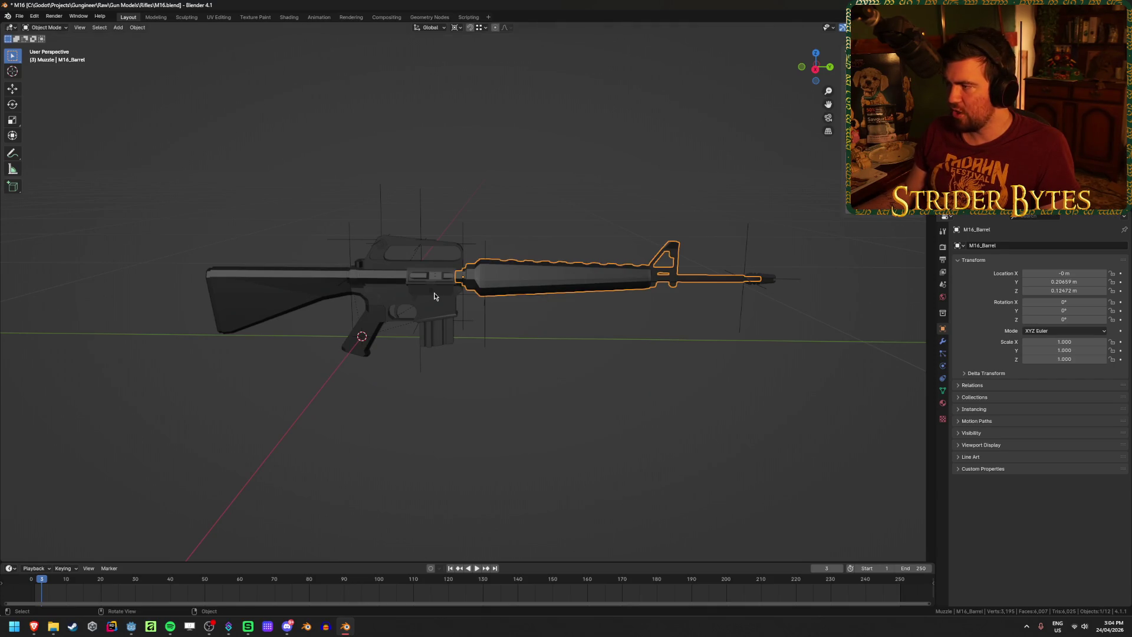
pyautogui.click(372, 303)
pyautogui.click(439, 333)
pyautogui.click(475, 333)
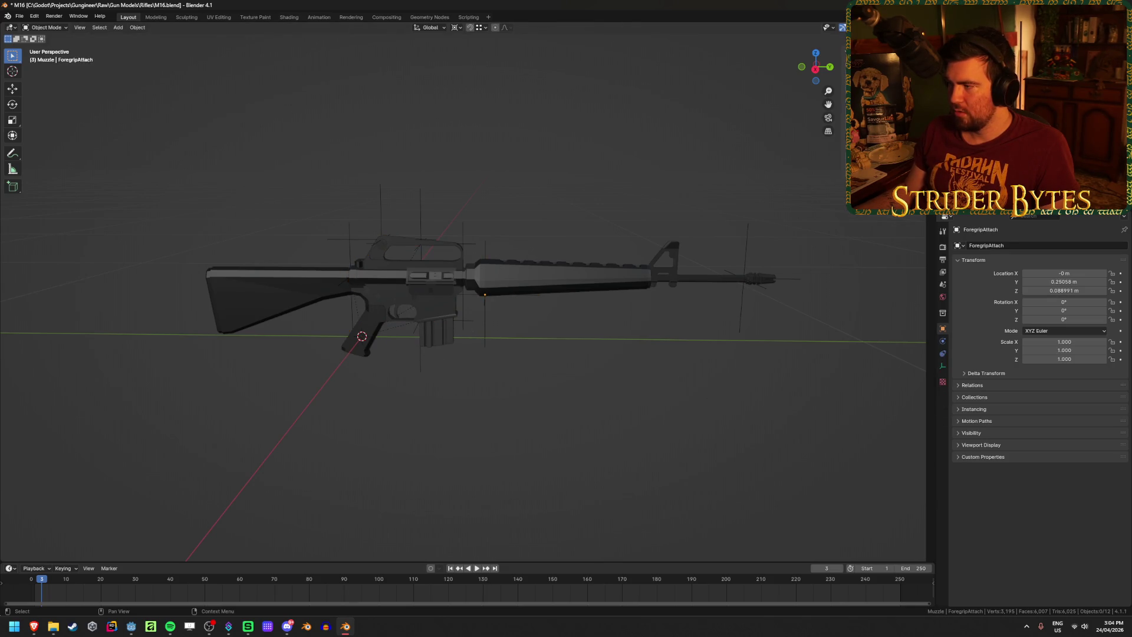
pyautogui.click(597, 278)
pyautogui.click(430, 288)
pyautogui.click(321, 283)
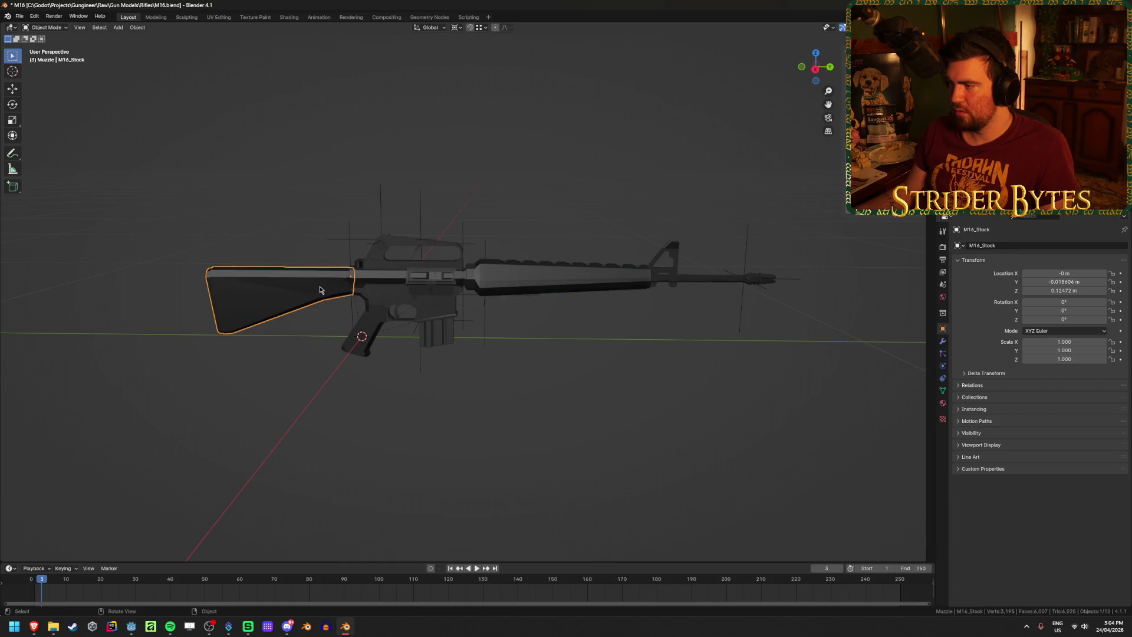
pyautogui.click(560, 280)
pyautogui.click(637, 424)
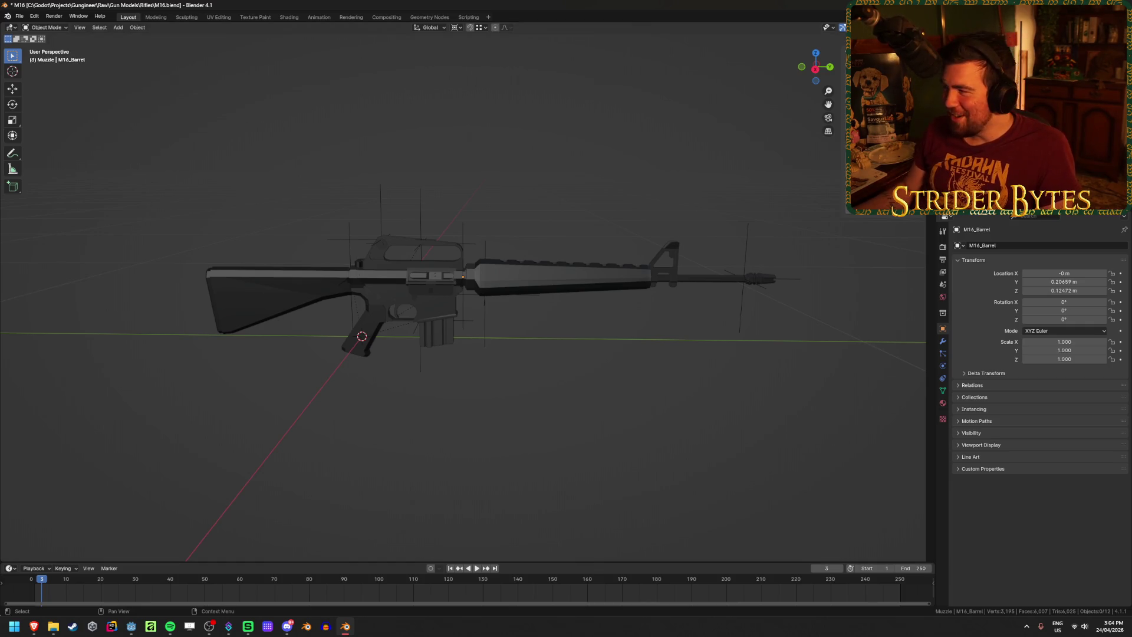
# Export the rifle again as Magazine_M16.glb
pyautogui.hotkey('ctrl', 'shift', 'e')
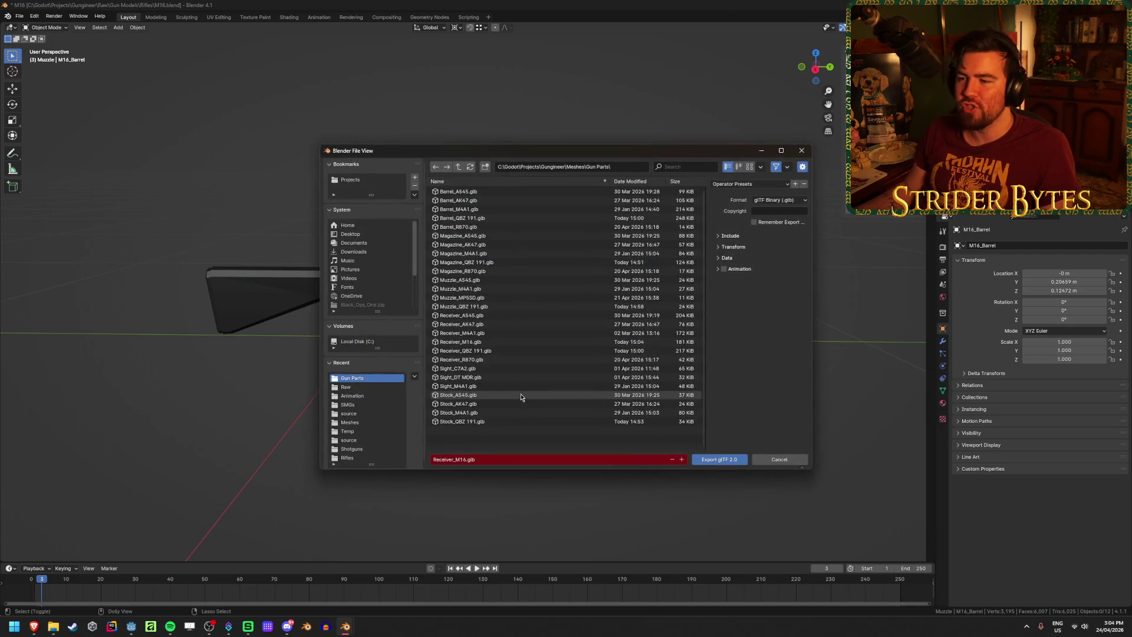
pyautogui.click(449, 460)
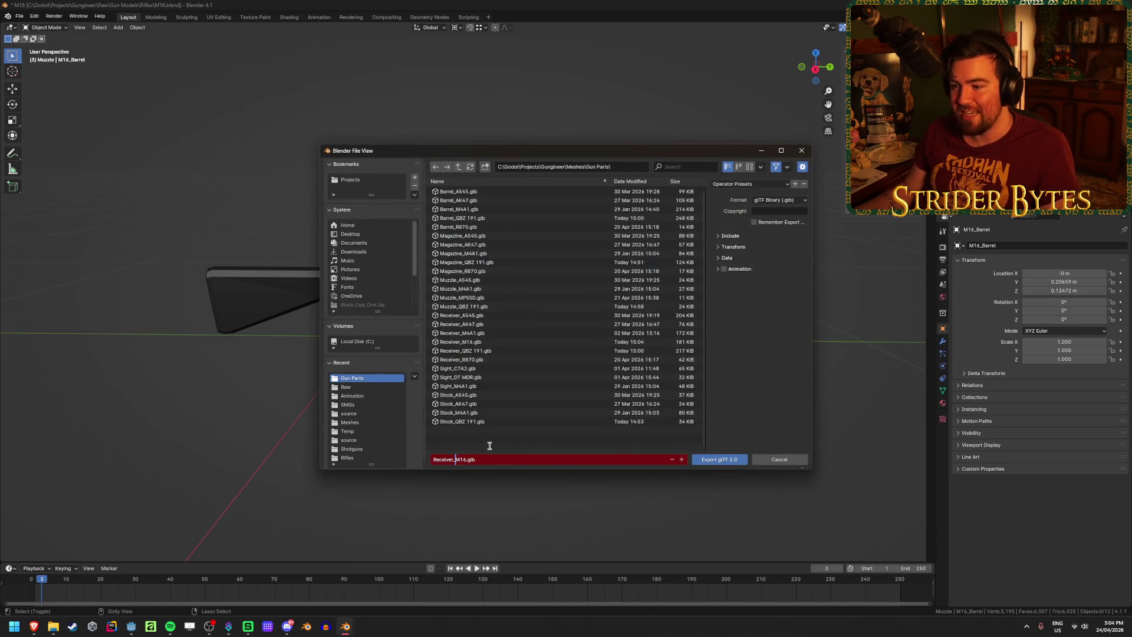
pyautogui.press('Return')
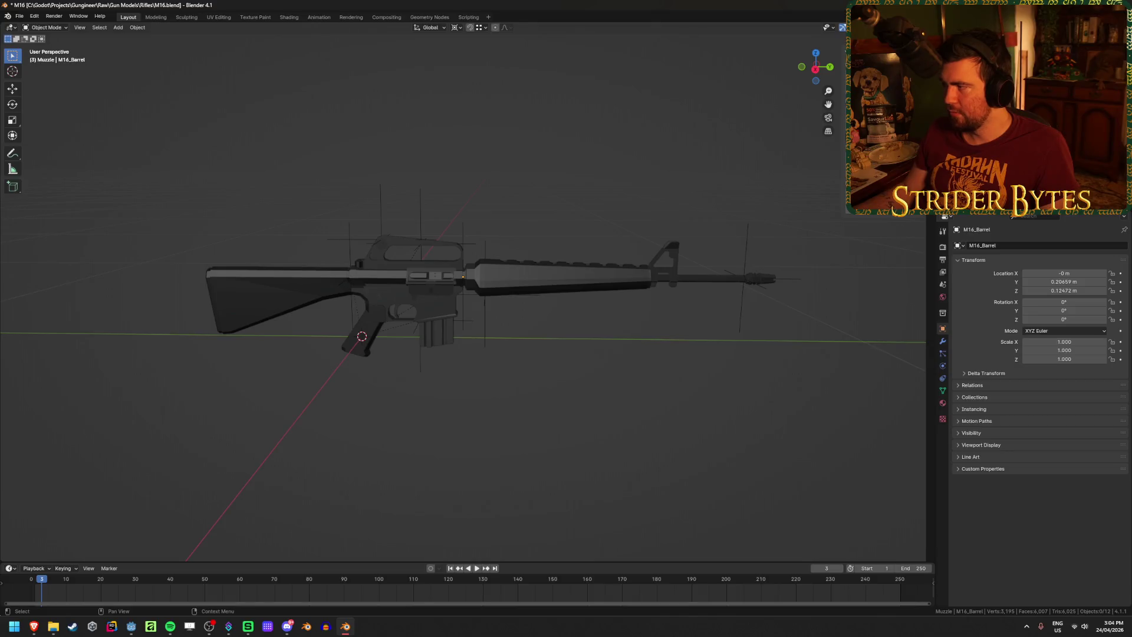
# Export Barrel_M16.glb into the Gun Parts folder
pyautogui.hotkey('ctrl', 'shift', 'e')
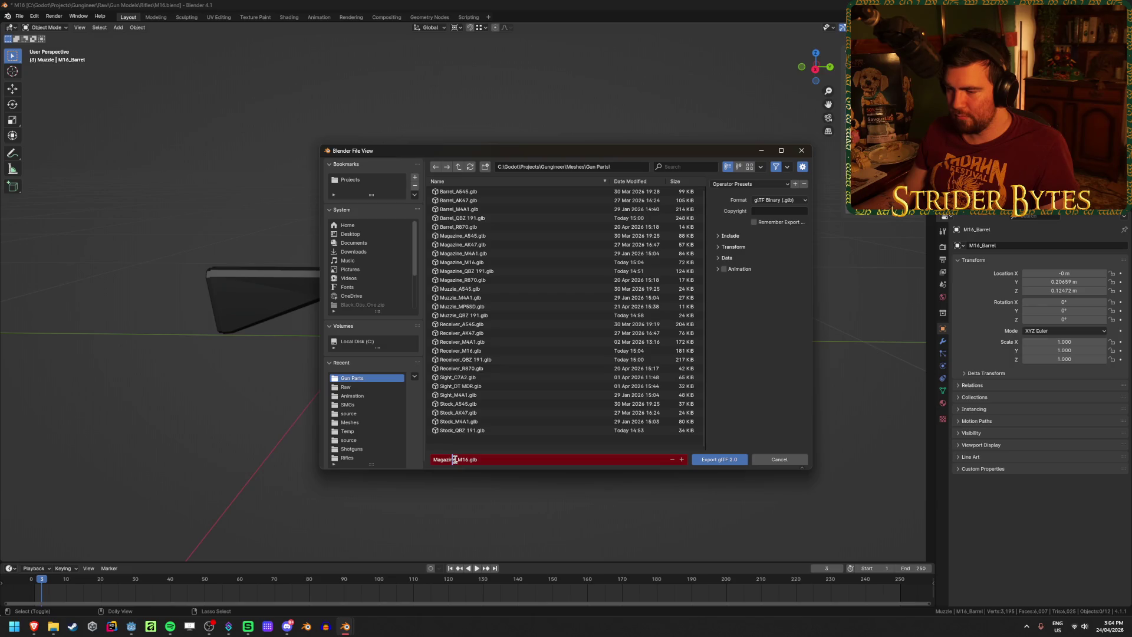
pyautogui.write('Barrel')
pyautogui.click(334, 442)
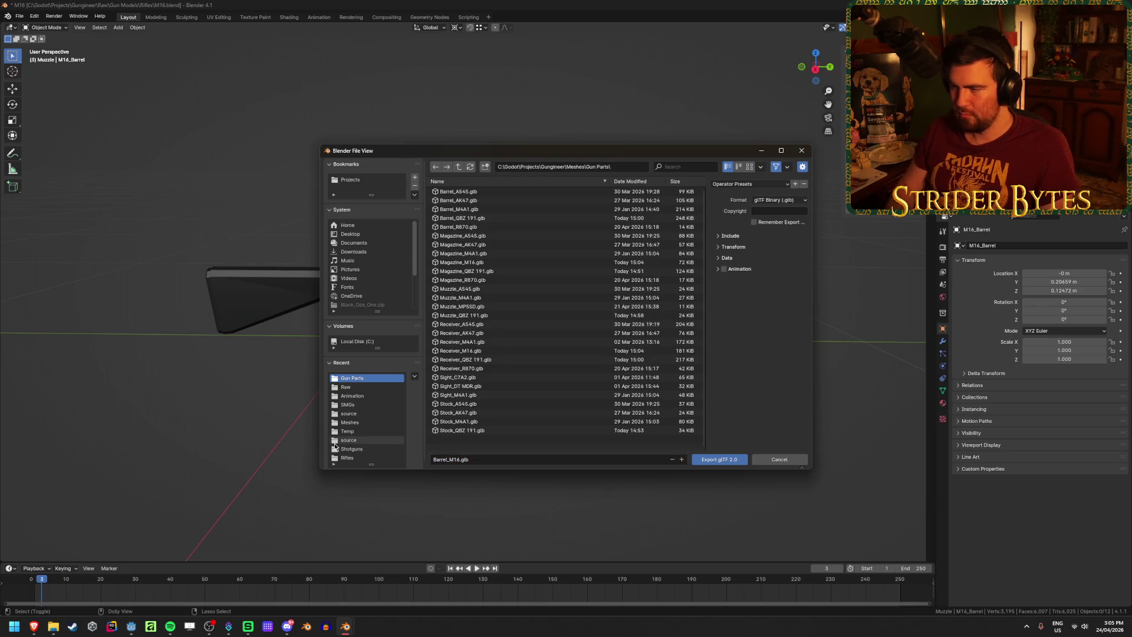
pyautogui.click(335, 441)
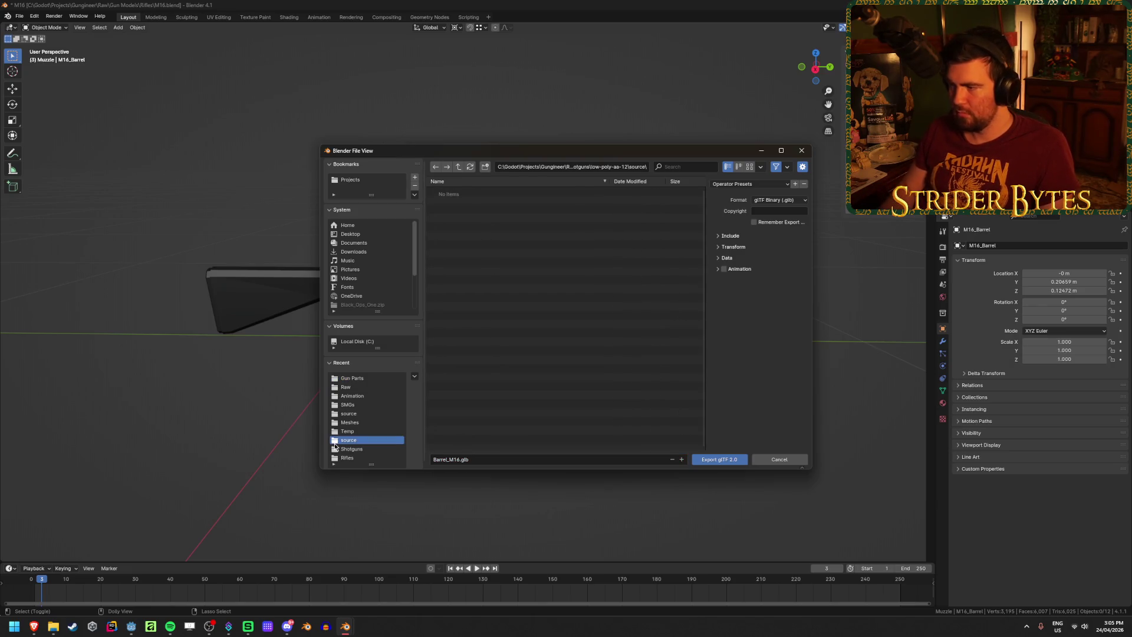
pyautogui.click(435, 169)
pyautogui.click(485, 457)
pyautogui.press('Return')
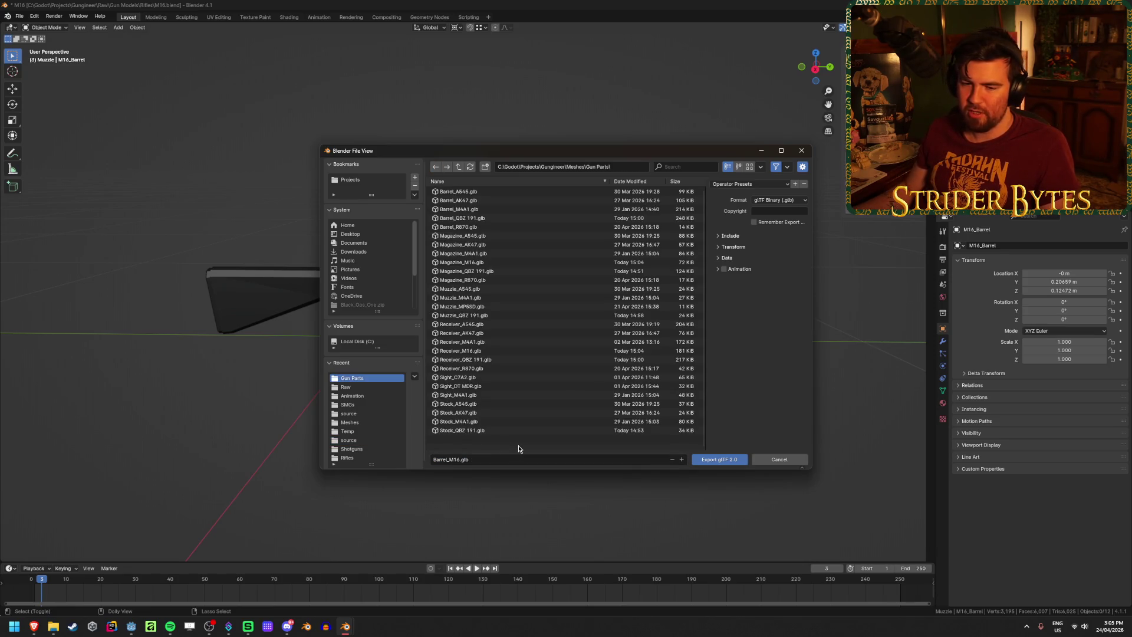
pyautogui.click(730, 458)
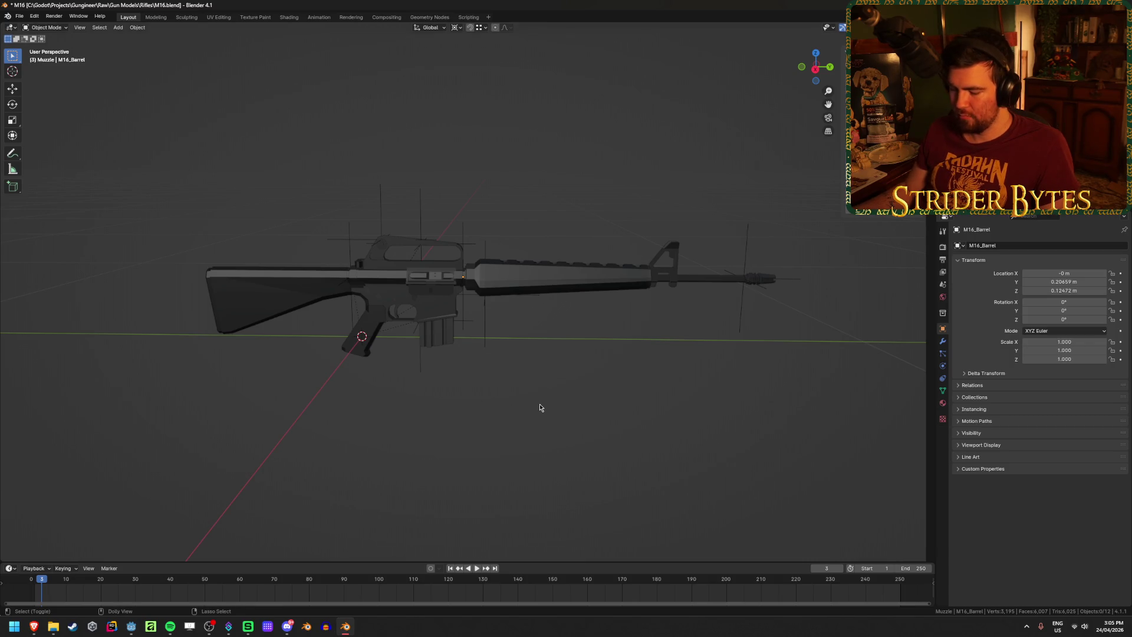
# Export the stock as Stock_M16.glb into the Gun Parts folder
pyautogui.hotkey('shift', 'r')
pyautogui.click(449, 463)
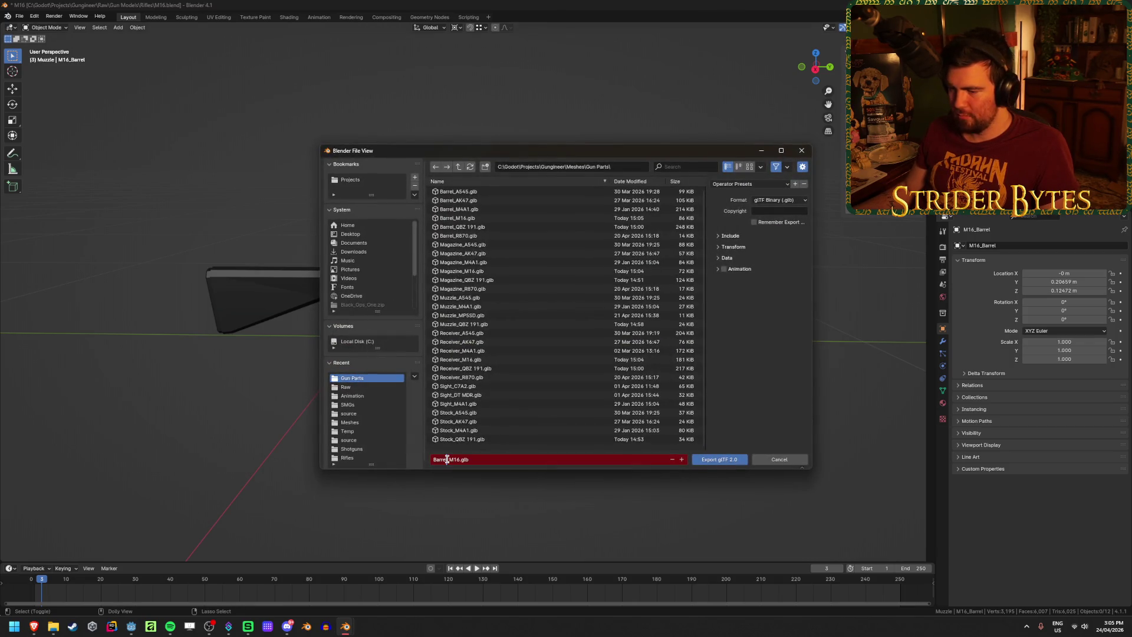
pyautogui.press('BackSpace')
pyautogui.press('BackSpace')
pyautogui.press('BackSpace')
pyautogui.write('Stock')
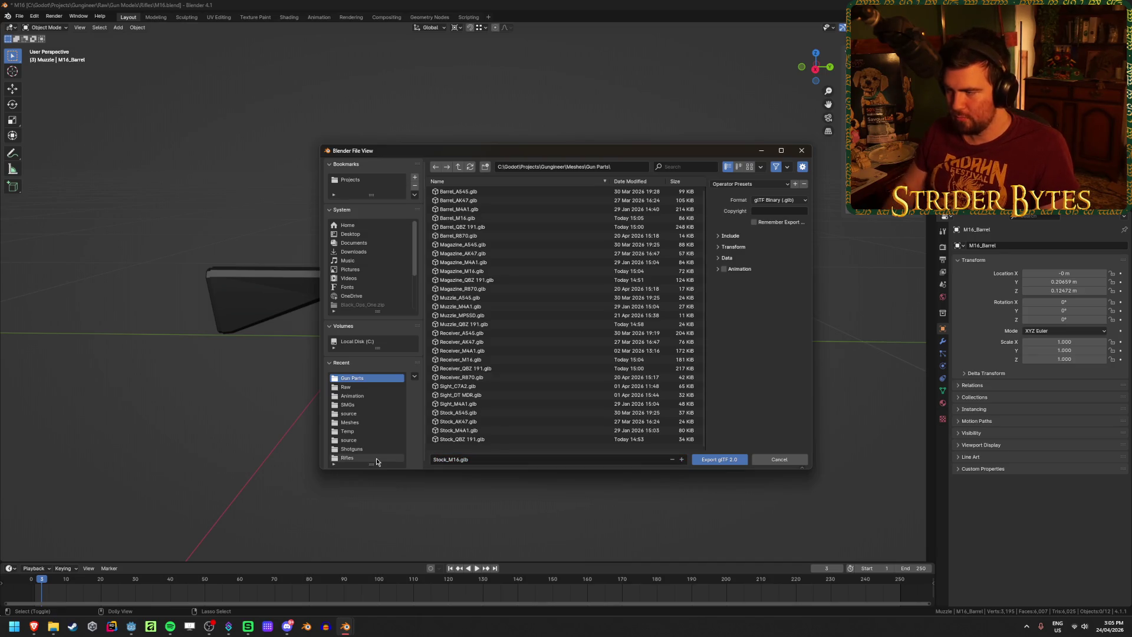
pyautogui.click(376, 459)
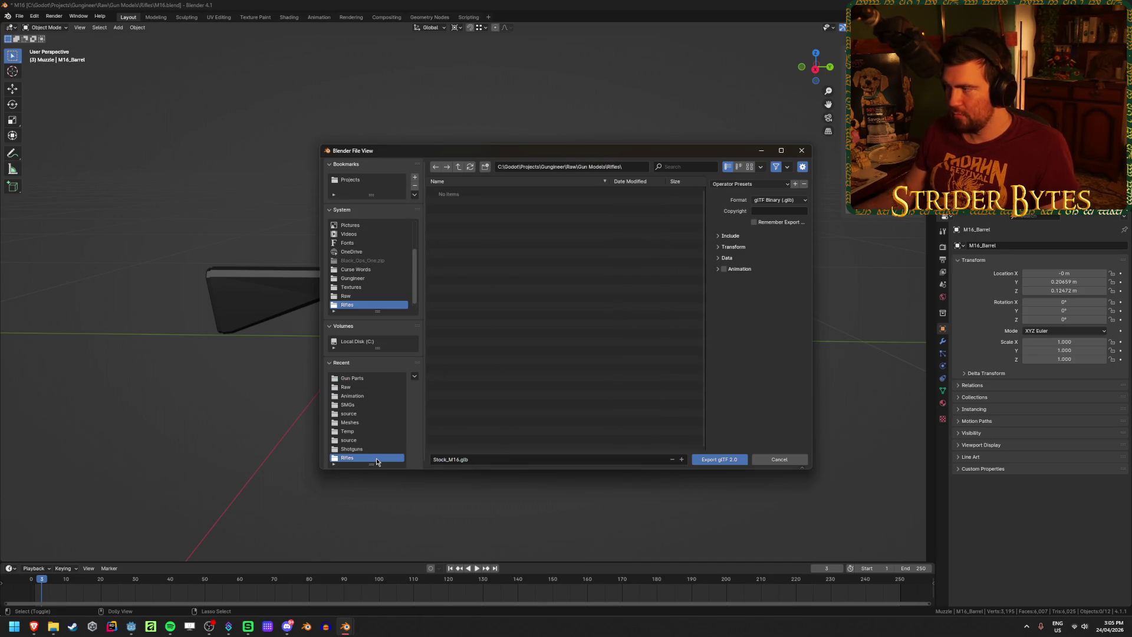
pyautogui.click(436, 168)
pyautogui.click(729, 461)
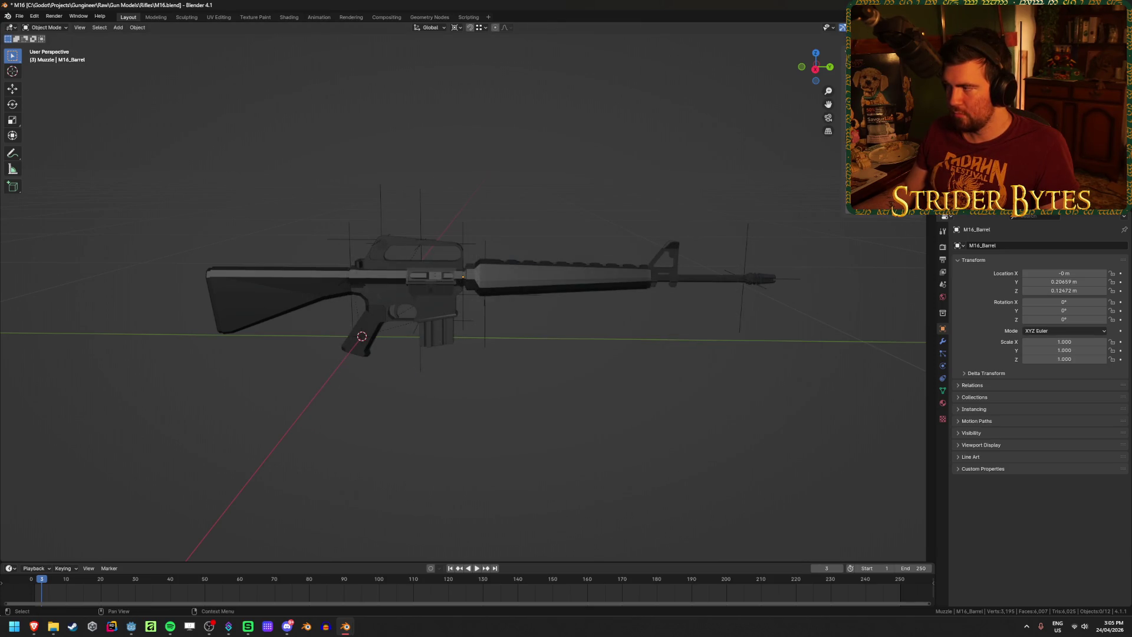
# Export the muzzle as Muzzle_M16.glb into Gun Parts
pyautogui.hotkey('shift', 'r')
pyautogui.click(467, 463)
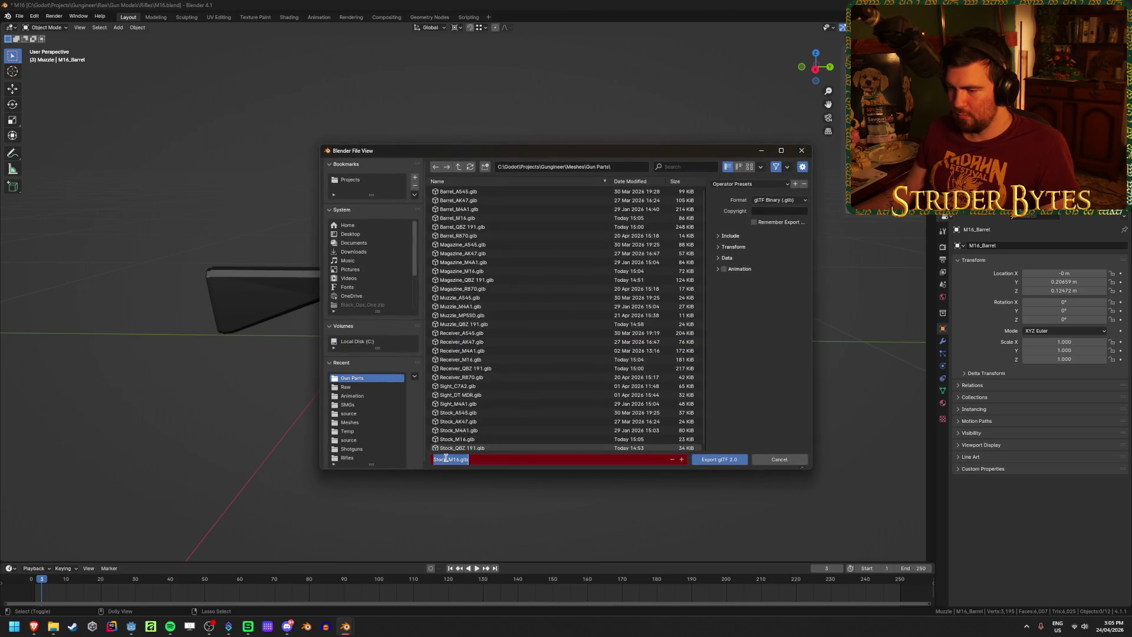
pyautogui.press('BackSpace')
pyautogui.write('Muzz')
pyautogui.write('le')
pyautogui.click(397, 458)
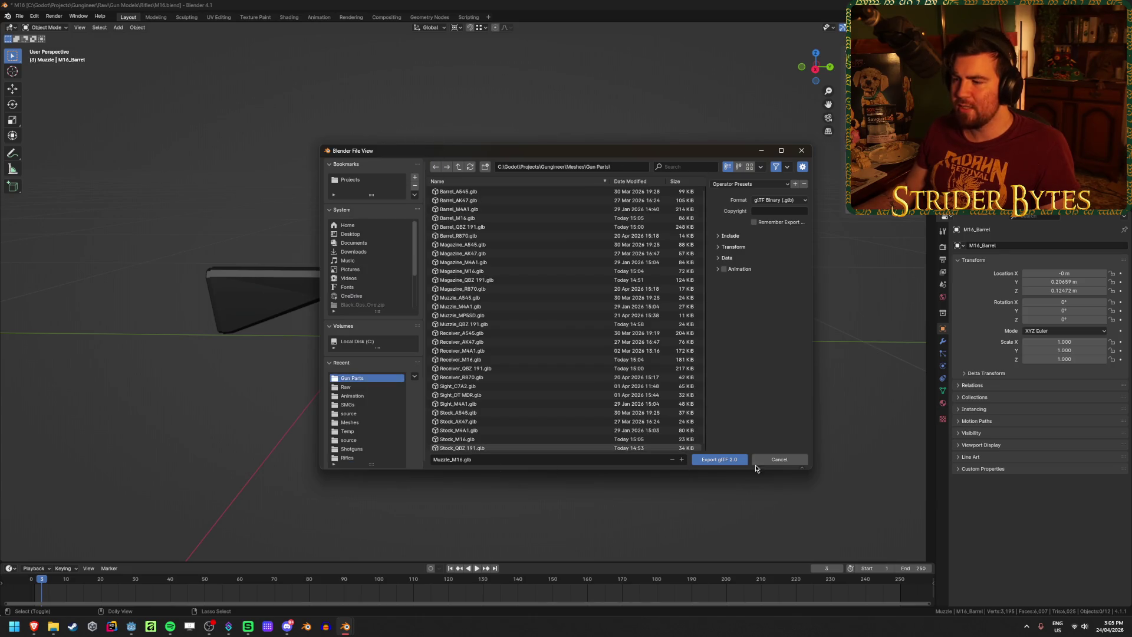
pyautogui.click(733, 461)
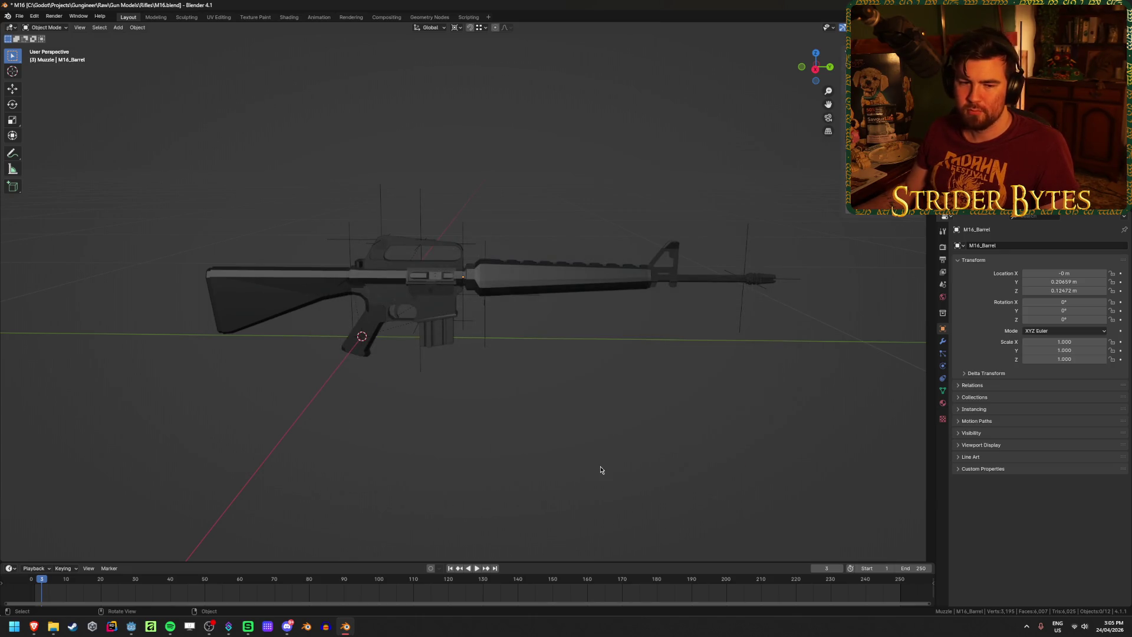
pyautogui.hotkey('alt', 'Tab')
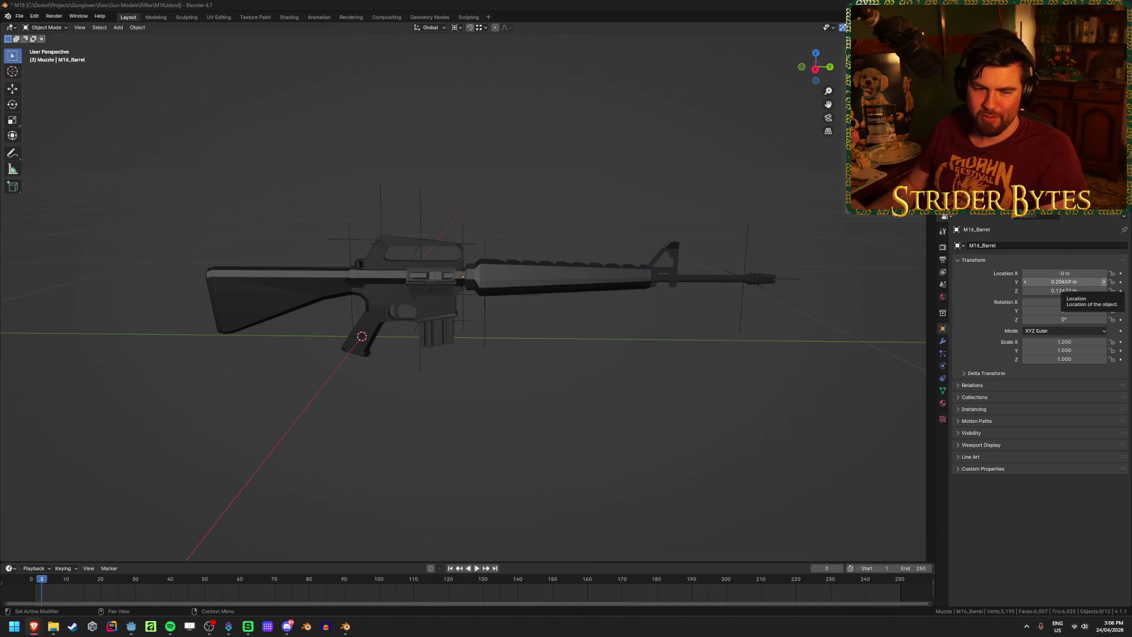
# Save M16.blend, quit Blender, and open DT MDR.blend, orbiting to a side view
pyautogui.hotkey('ctrl', 's')
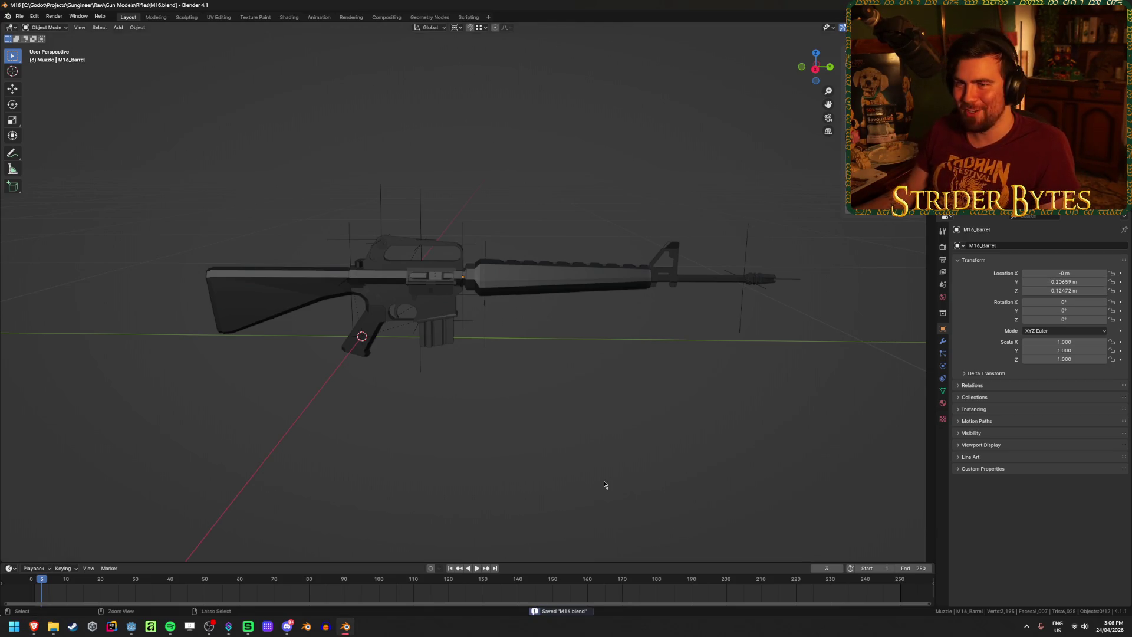
pyautogui.hotkey('ctrl', 'q')
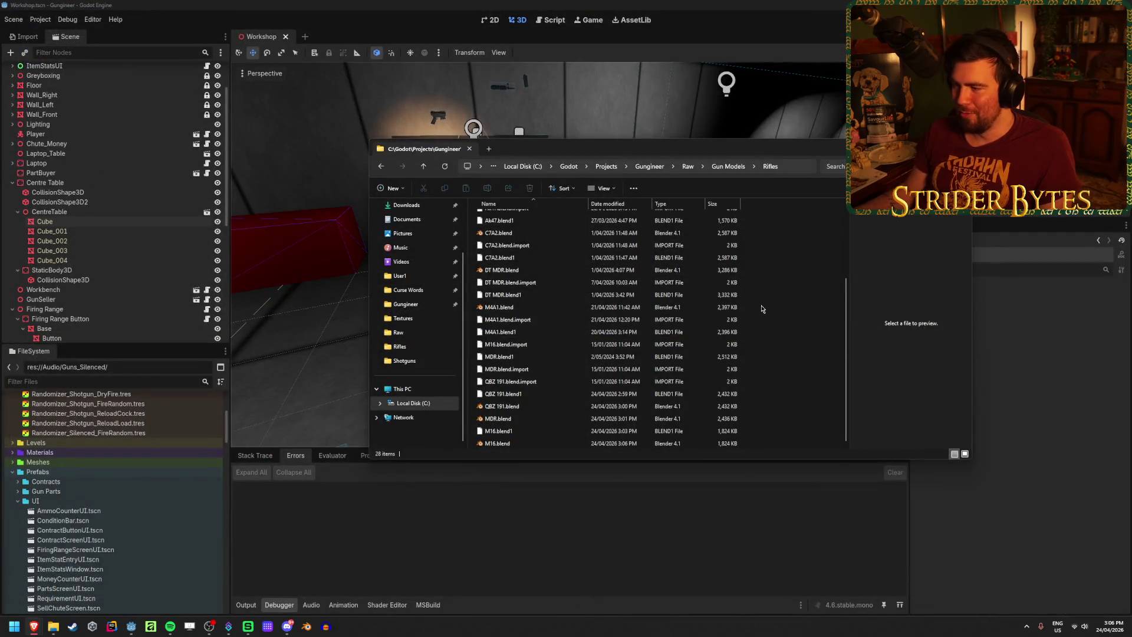
pyautogui.scroll(3, 530, 348)
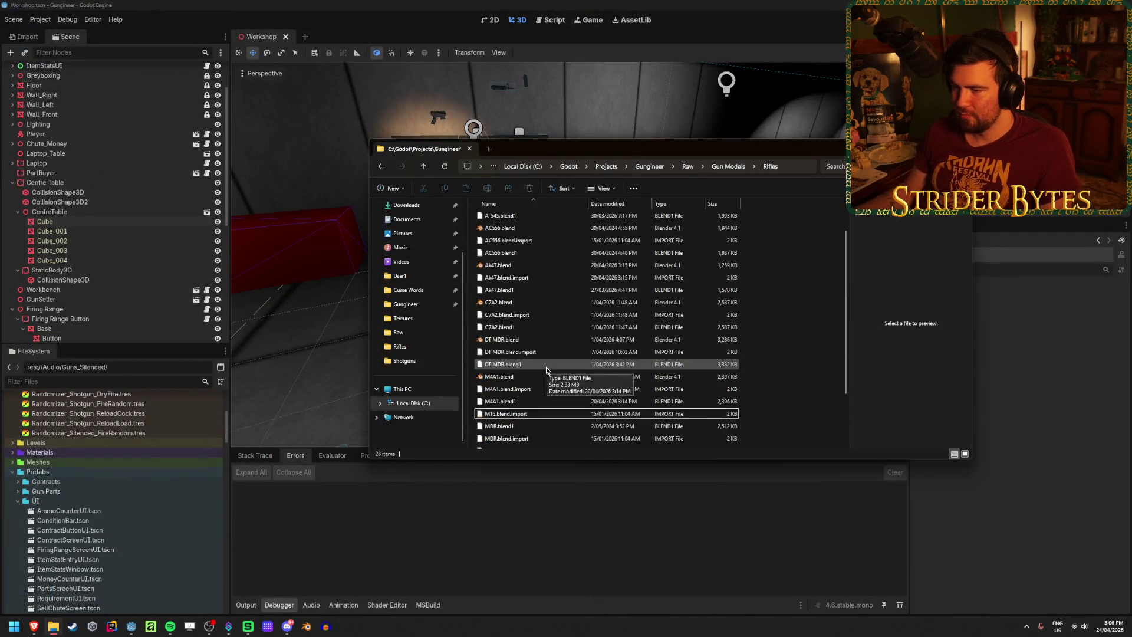
pyautogui.doubleClick(505, 380)
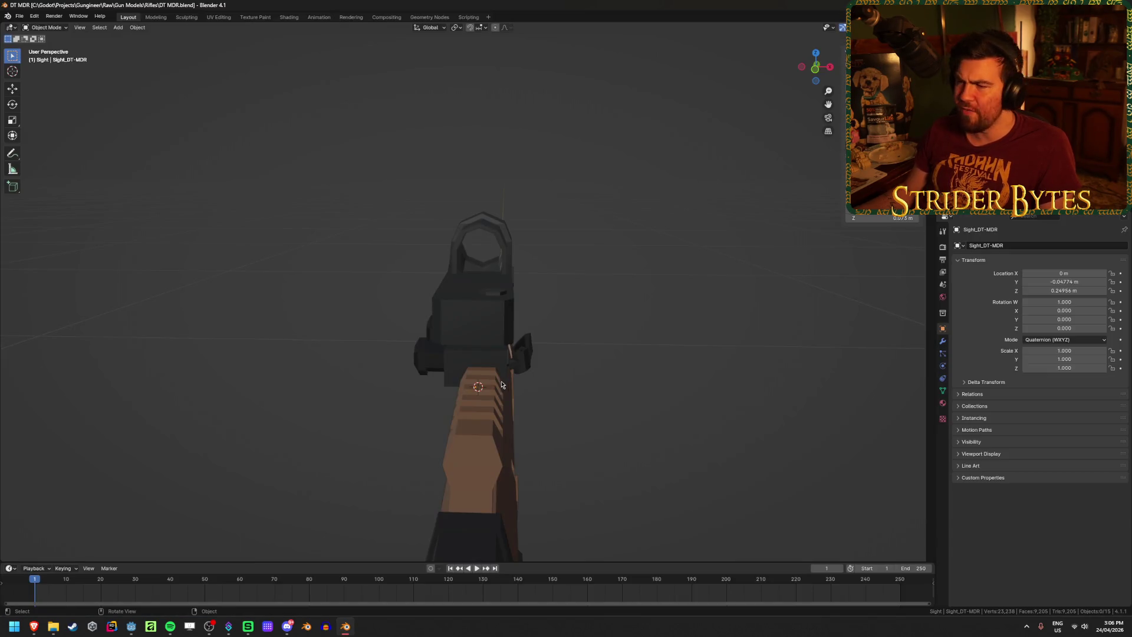
pyautogui.moveTo(354, 353); pyautogui.dragTo(462, 352, button='middle')
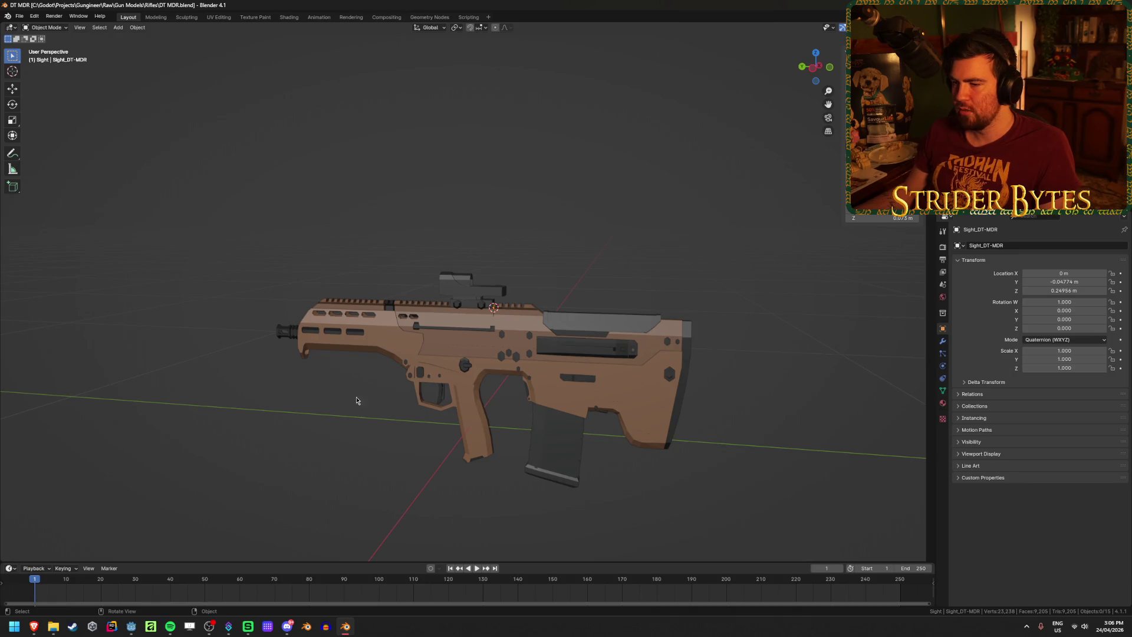
# Close DT MDR, open C7A2.blend and save it
pyautogui.hotkey('ctrl', 'q')
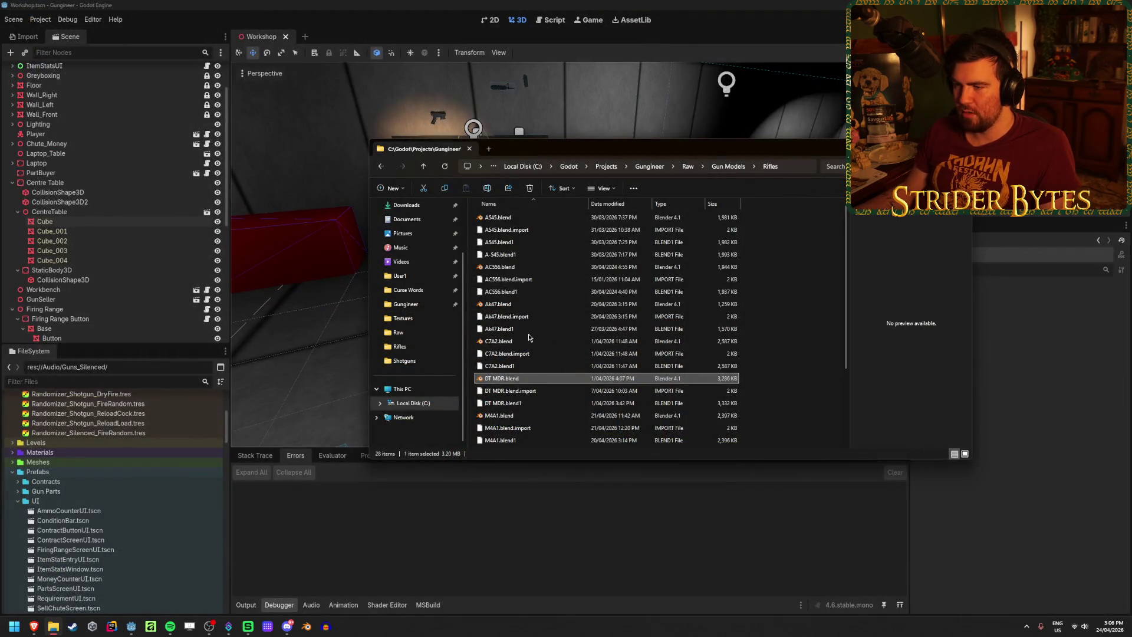
pyautogui.doubleClick(528, 342)
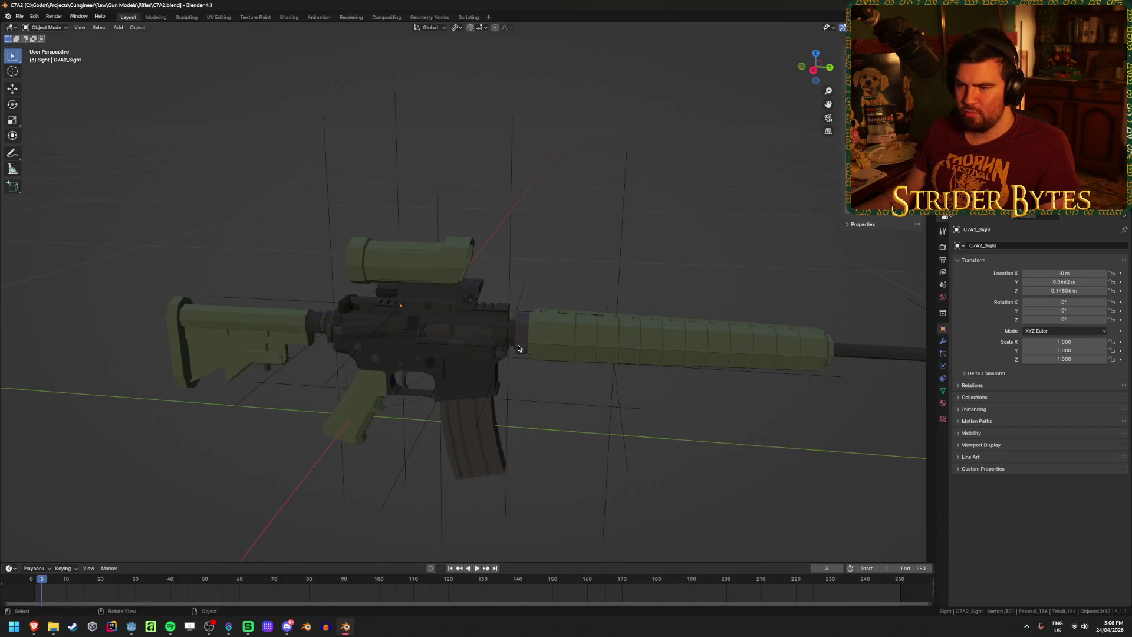
pyautogui.moveTo(528, 338)
pyautogui.mouseDown(button='middle')
pyautogui.moveTo(519, 377)
pyautogui.moveTo(549, 331)
pyautogui.moveTo(475, 373)
pyautogui.moveTo(500, 356)
pyautogui.moveTo(742, 362)
pyautogui.moveTo(541, 361)
pyautogui.moveTo(647, 362)
pyautogui.mouseUp(button='middle')
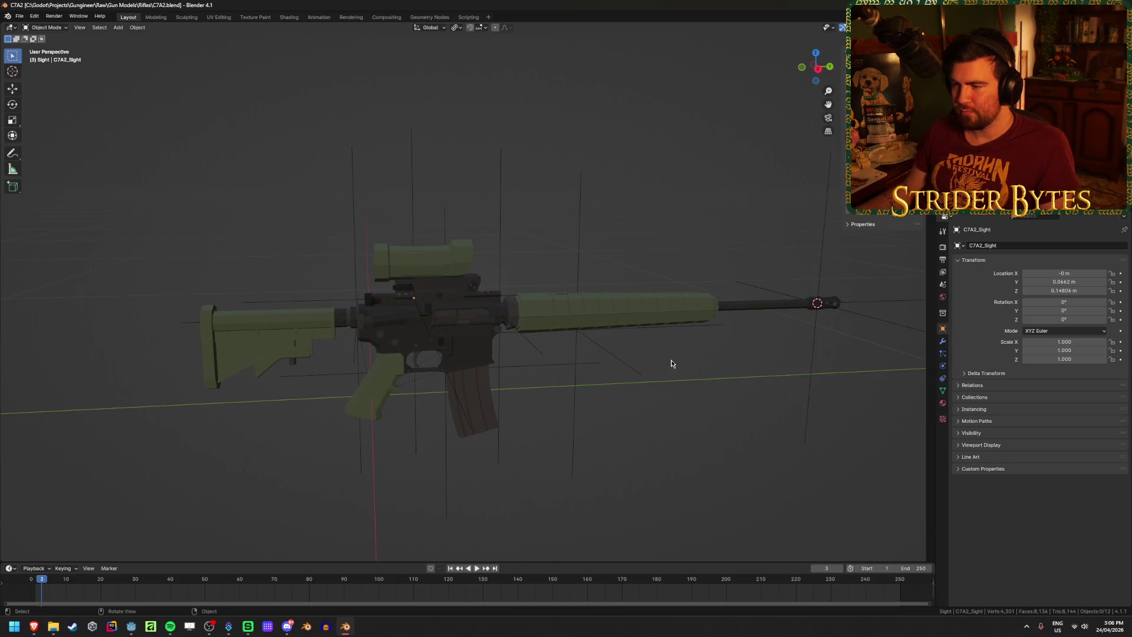
pyautogui.hotkey('ctrl', 's')
# Look over the C7A2 sight from several angles, then return to Godot
pyautogui.click(443, 271)
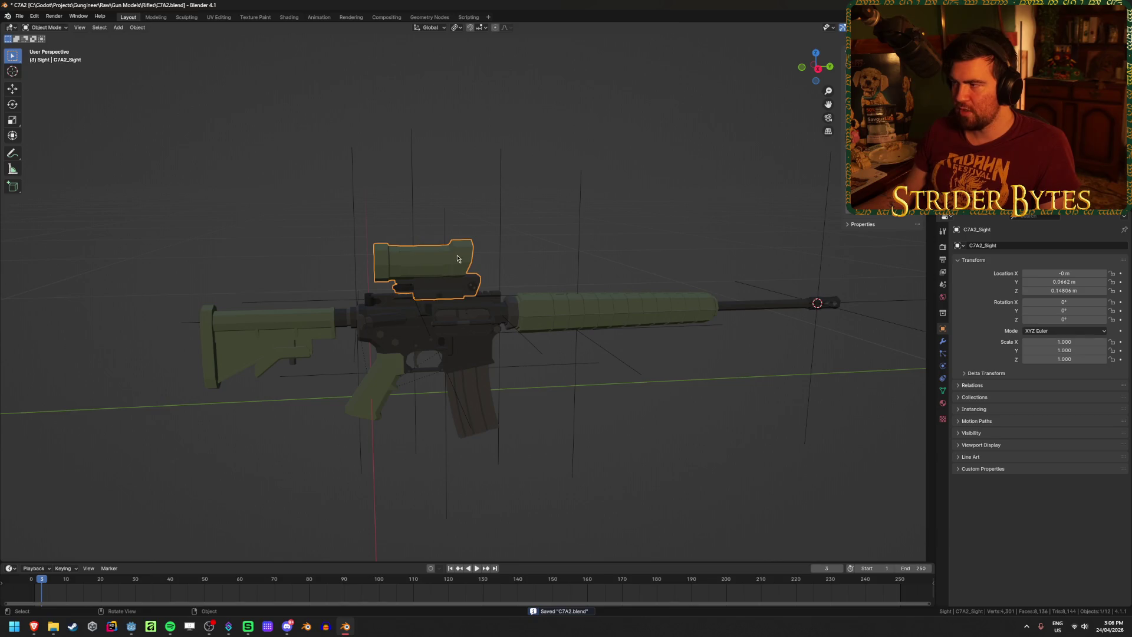
pyautogui.scroll(6, 439, 276)
pyautogui.moveTo(436, 278)
pyautogui.mouseDown(button='middle')
pyautogui.moveTo(434, 293)
pyautogui.moveTo(677, 296)
pyautogui.moveTo(429, 297)
pyautogui.moveTo(496, 292)
pyautogui.moveTo(452, 306)
pyautogui.mouseUp(button='middle')
pyautogui.scroll(-5, 496, 291)
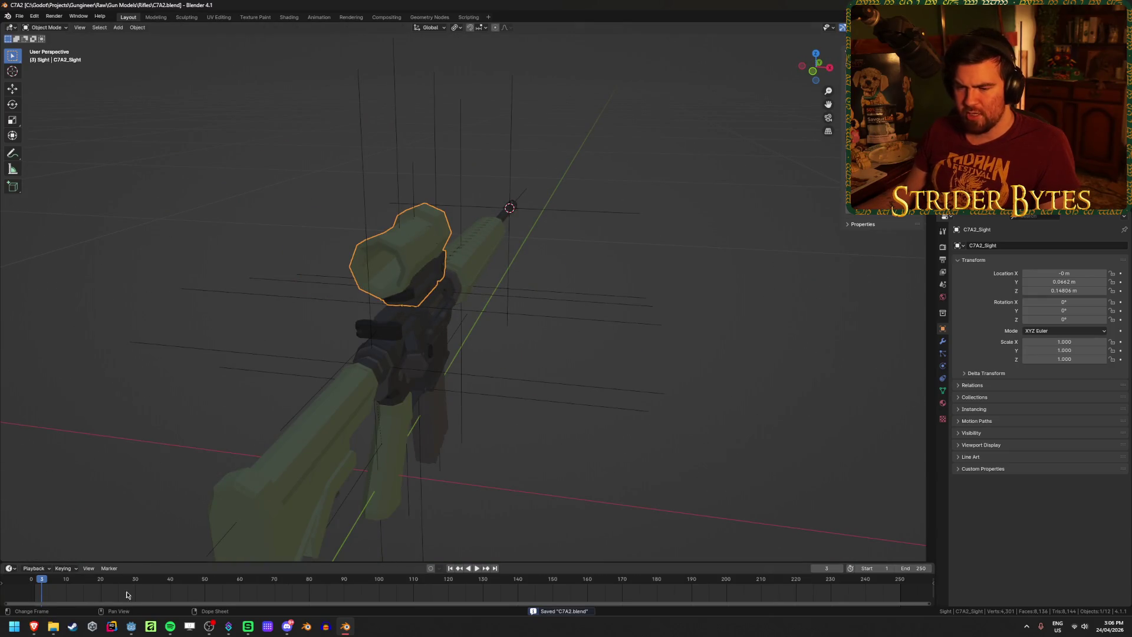
pyautogui.click(71, 577)
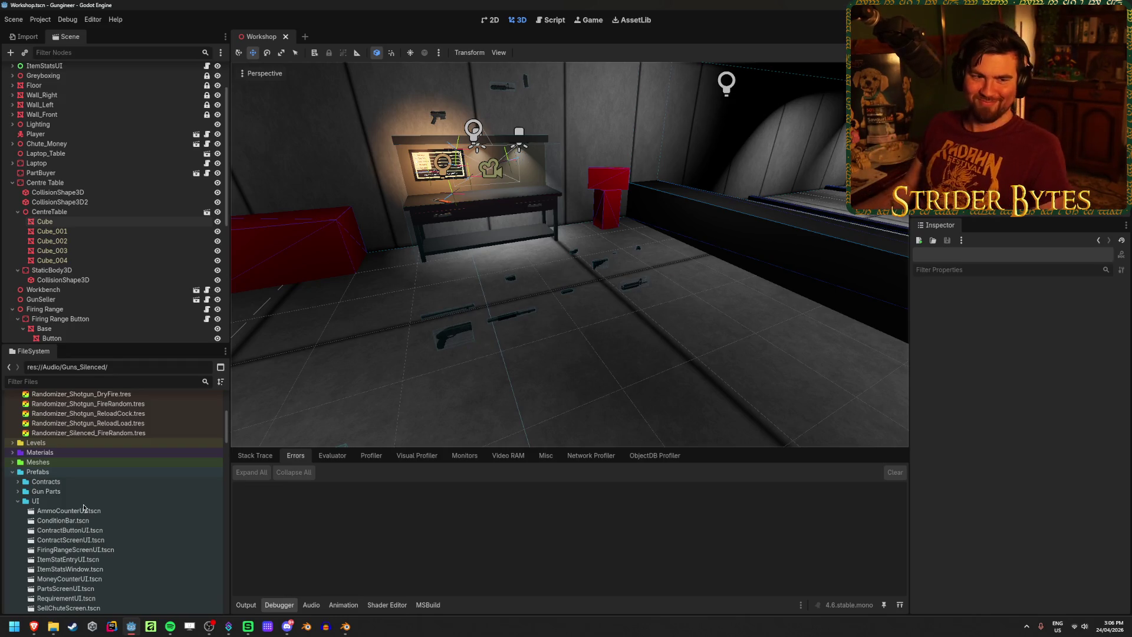
# Preview Sight_C7A2.glb's import settings from Meshes > Gun Parts, then close them
pyautogui.scroll(5, 94, 495)
pyautogui.scroll(-5, 97, 489)
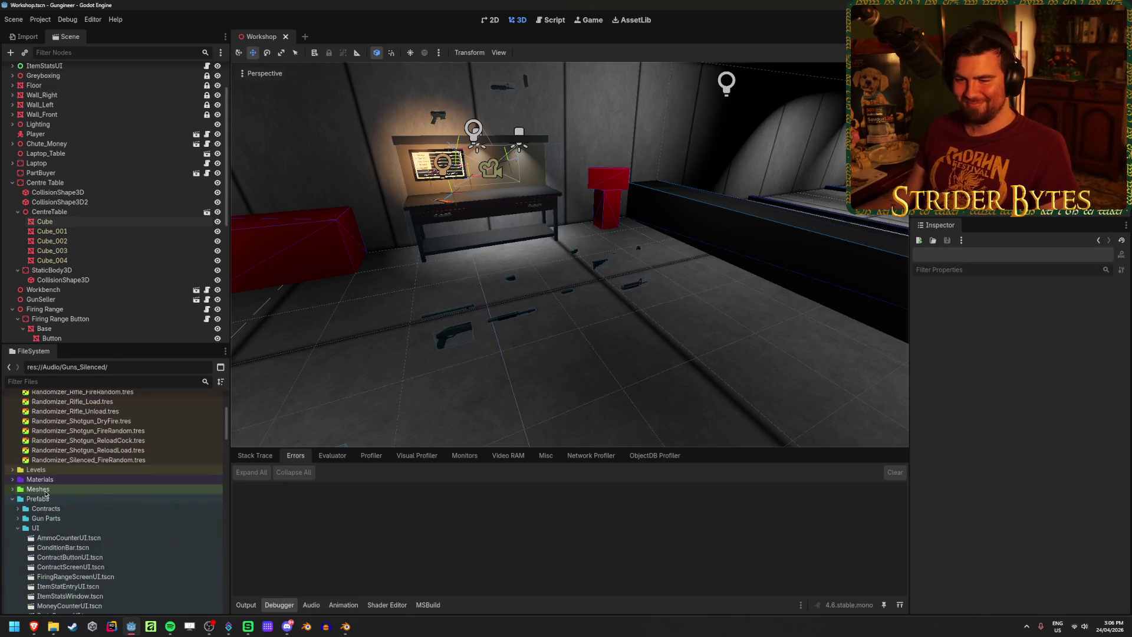
pyautogui.click(13, 439)
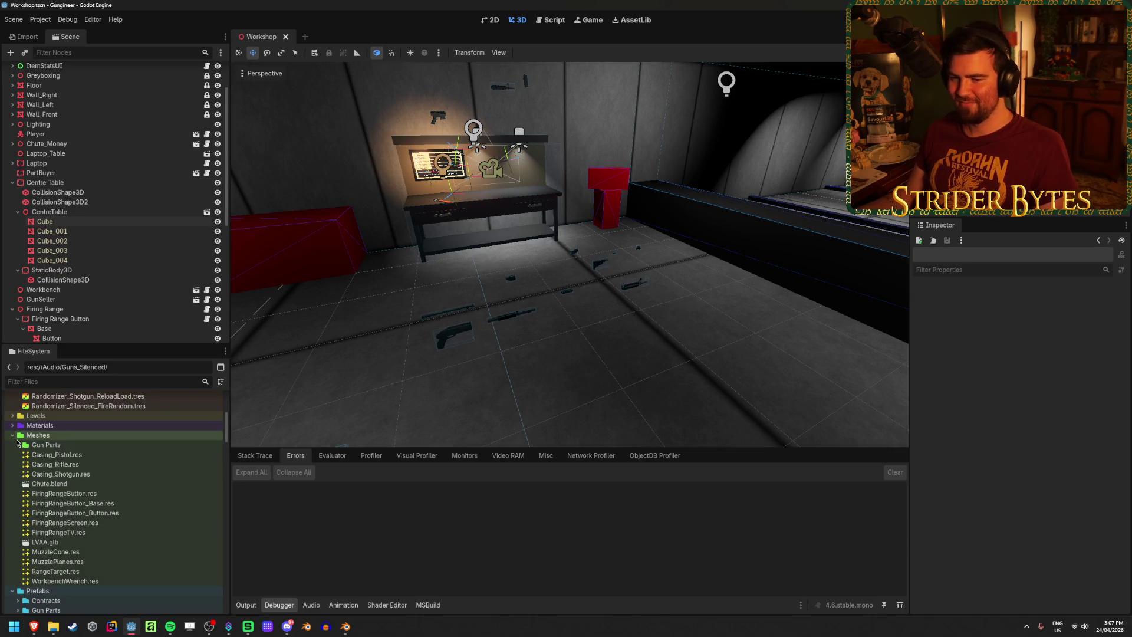
pyautogui.click(17, 444)
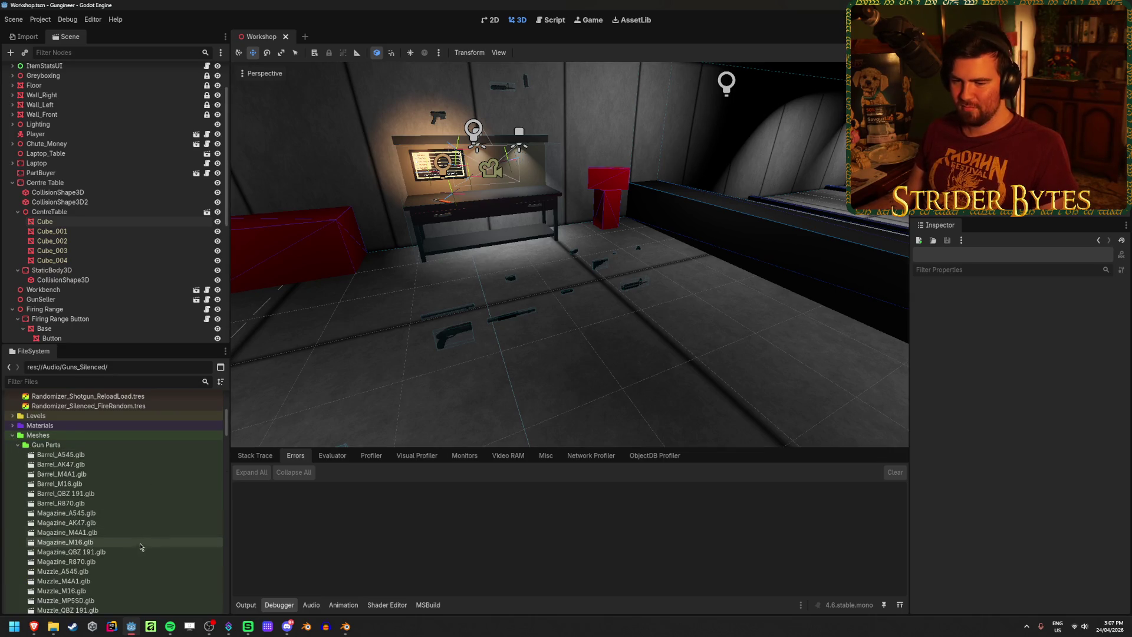
pyautogui.scroll(-5, 118, 546)
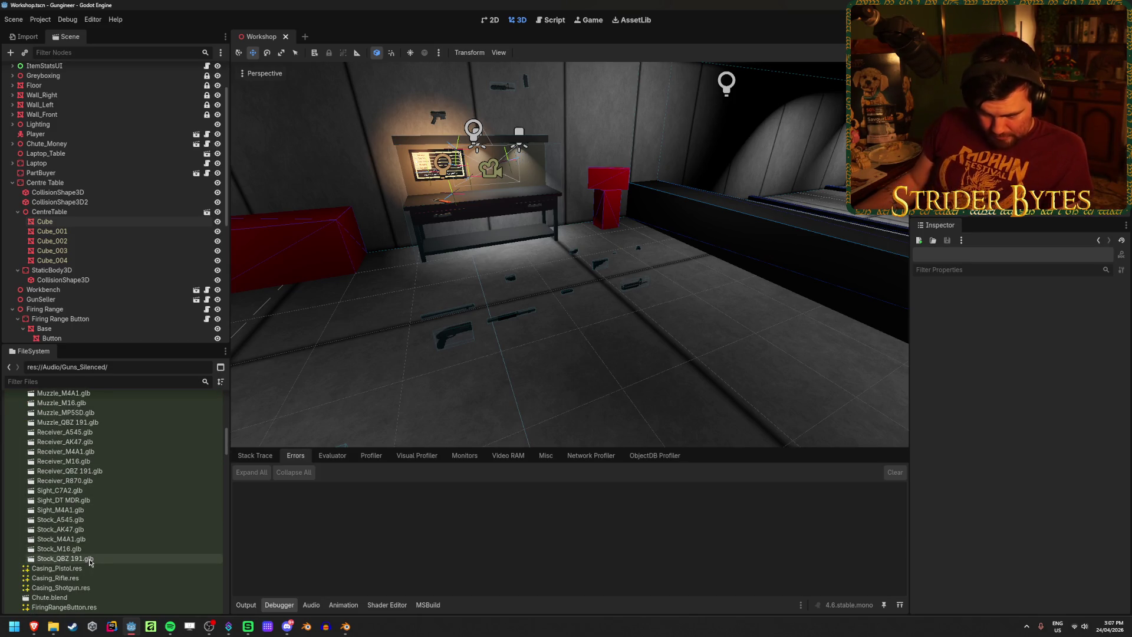
pyautogui.doubleClick(59, 490)
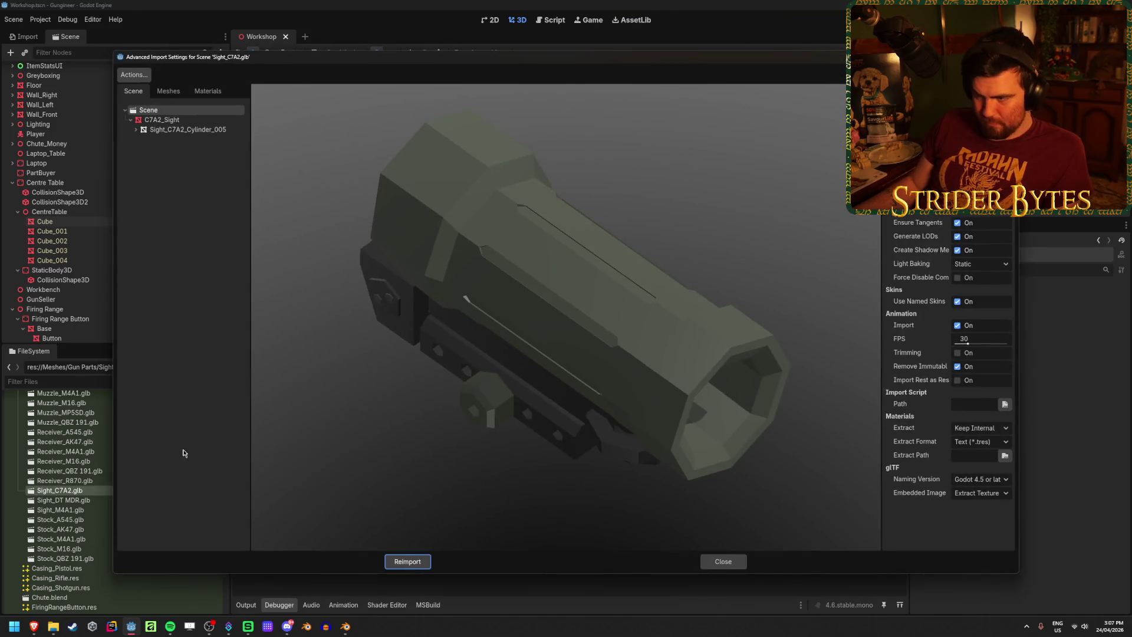
pyautogui.moveTo(353, 448)
pyautogui.mouseDown()
pyautogui.moveTo(650, 430)
pyautogui.moveTo(523, 429)
pyautogui.moveTo(692, 552)
pyautogui.mouseUp()
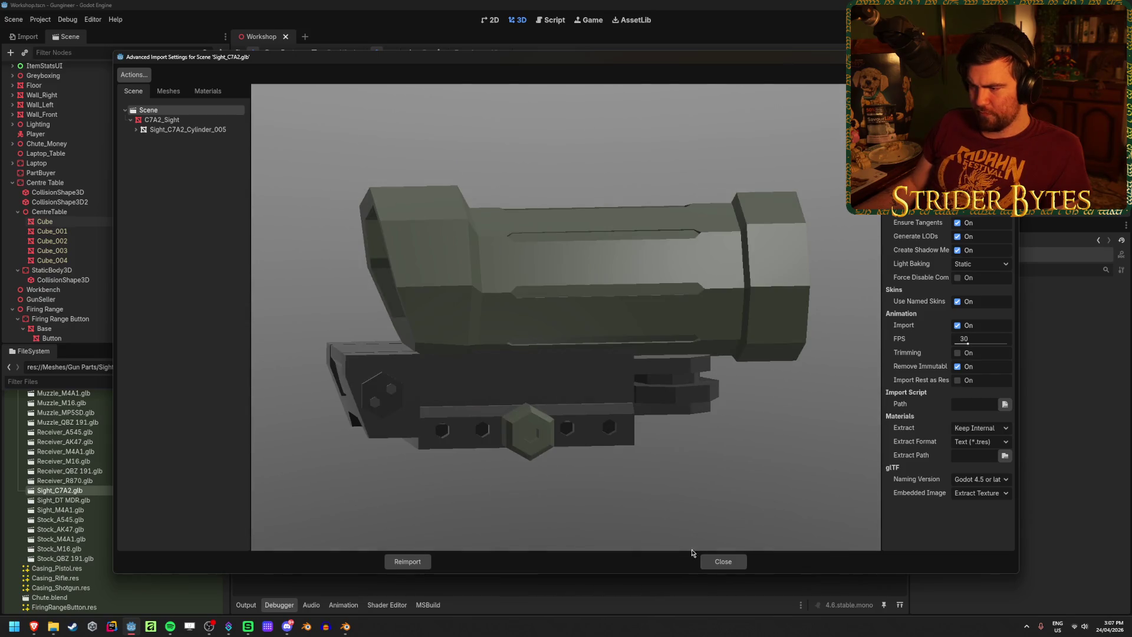
pyautogui.click(723, 561)
# Open the Sight_C7A2.tscn prefab from Prefabs > Gun Parts and orbit the scope
pyautogui.click(13, 485)
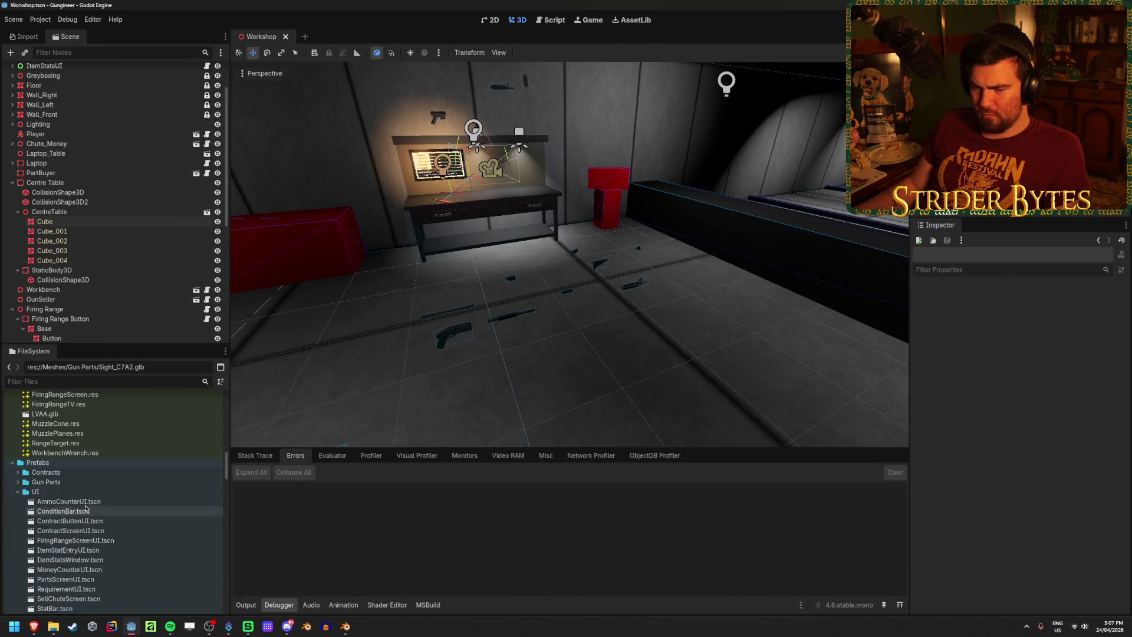
pyautogui.click(13, 484)
pyautogui.scroll(-5, 100, 526)
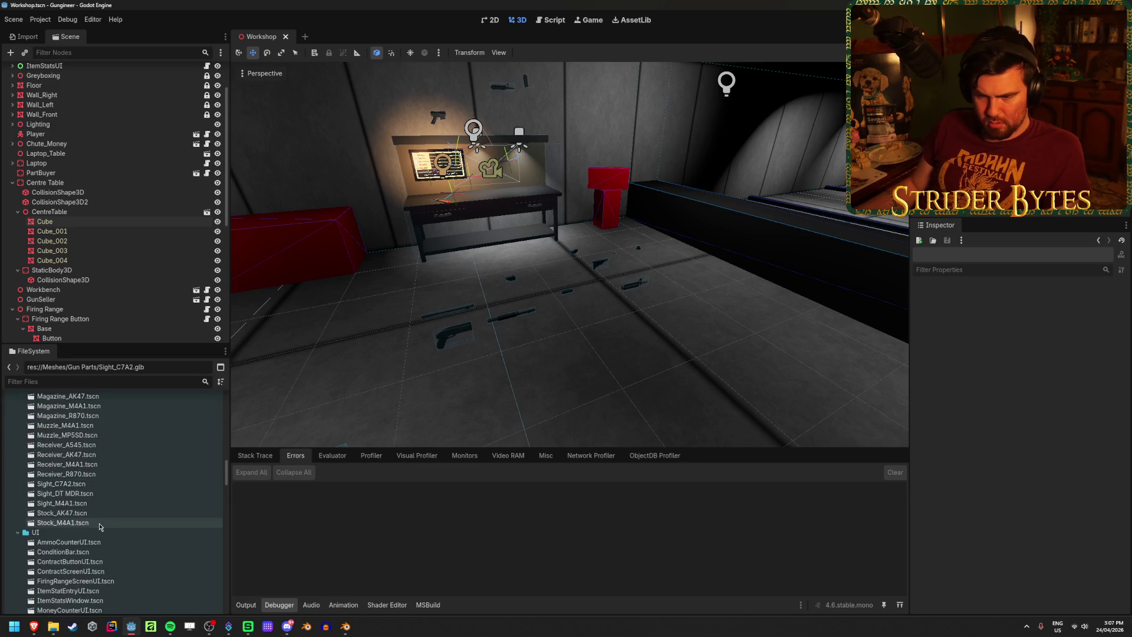
pyautogui.doubleClick(101, 485)
pyautogui.moveTo(693, 342); pyautogui.dragTo(746, 304, button='middle')
pyautogui.scroll(3, 760, 310)
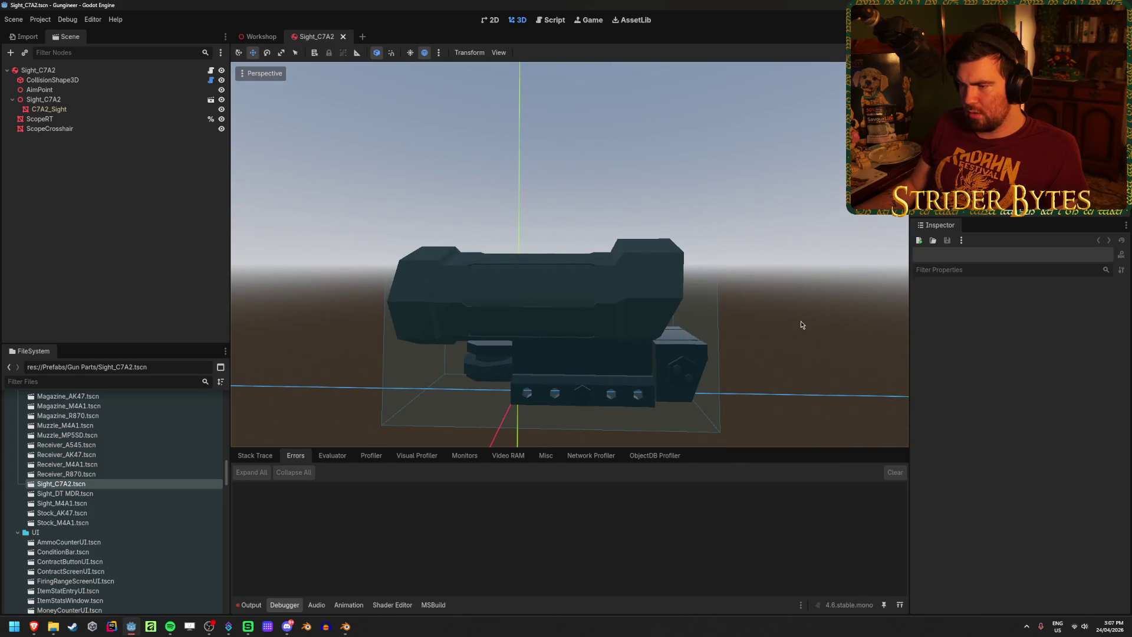
# Turn off the Sight_C7A2 collision box's debug fill
pyautogui.click(38, 70)
pyautogui.moveTo(624, 357)
pyautogui.mouseDown(button='middle')
pyautogui.moveTo(648, 355)
pyautogui.moveTo(560, 353)
pyautogui.moveTo(814, 339)
pyautogui.moveTo(842, 314)
pyautogui.moveTo(302, 345)
pyautogui.moveTo(836, 347)
pyautogui.moveTo(589, 348)
pyautogui.mouseUp(button='middle')
pyautogui.click(85, 79)
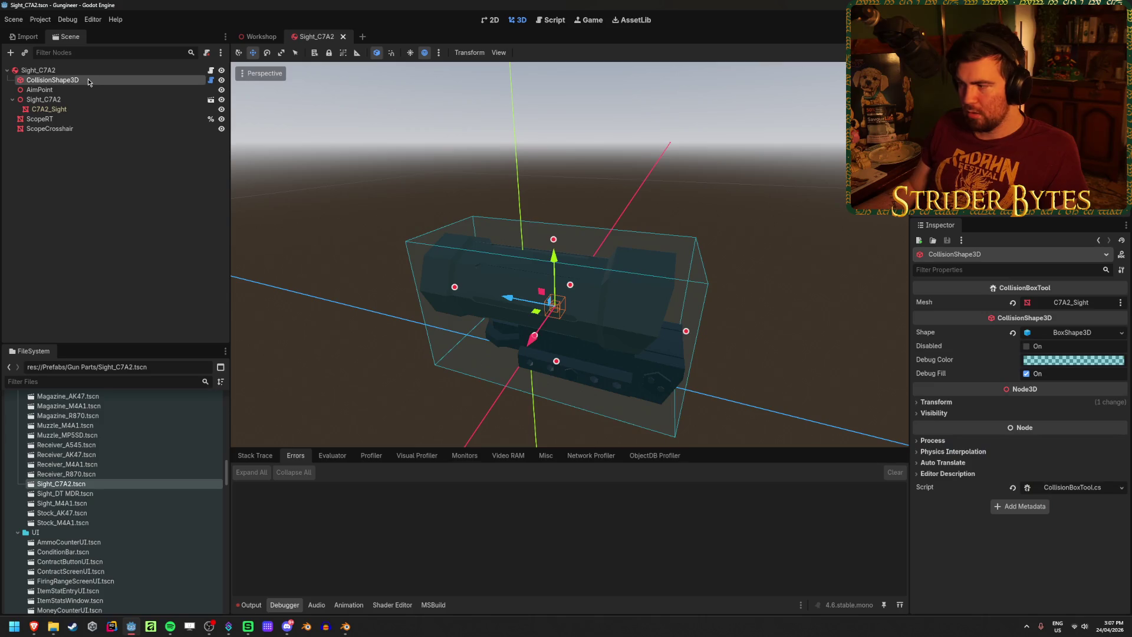
pyautogui.click(1026, 373)
pyautogui.click(790, 333)
pyautogui.moveTo(791, 334); pyautogui.dragTo(701, 325, button='middle')
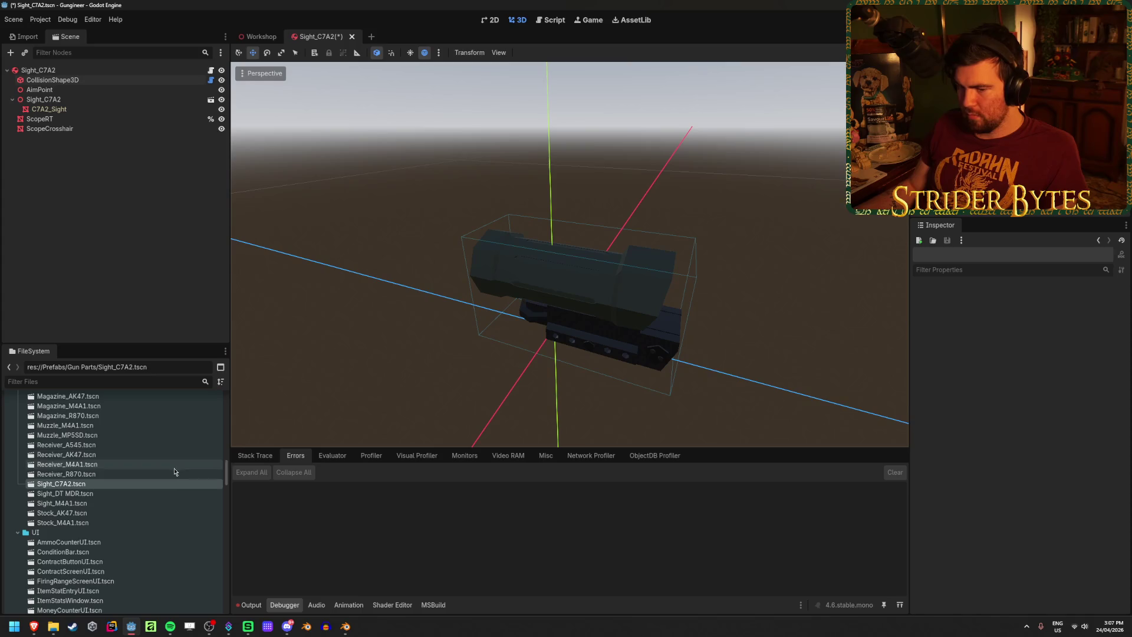
# Inspect the C7A2_Sight mesh resource and save the Sight_C7A2 scene
pyautogui.click(91, 110)
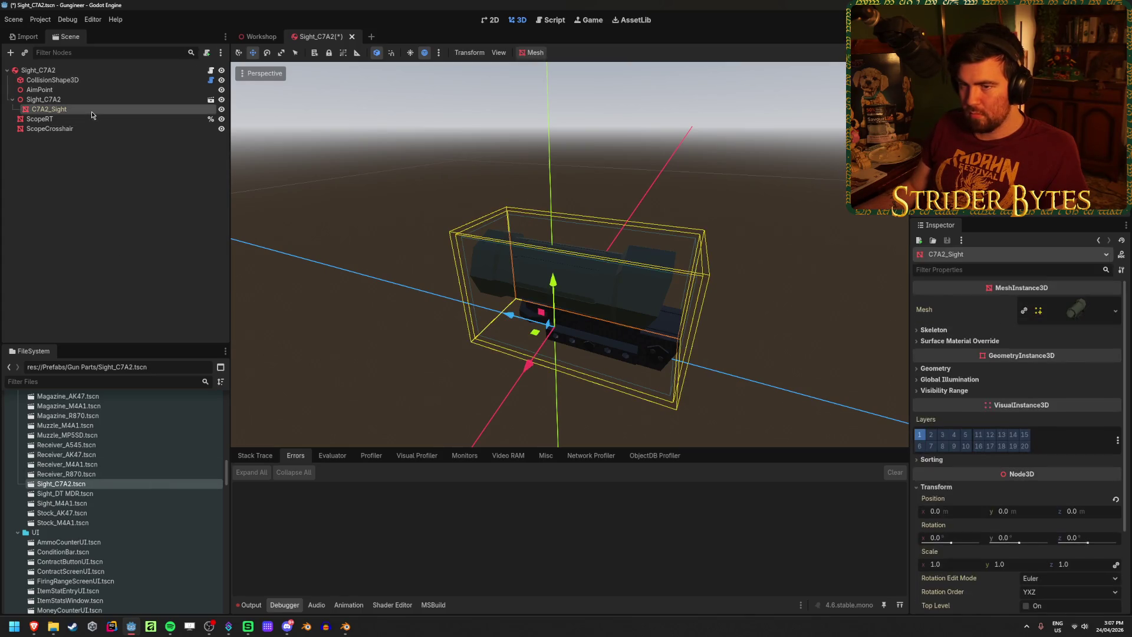
pyautogui.click(979, 318)
pyautogui.click(979, 320)
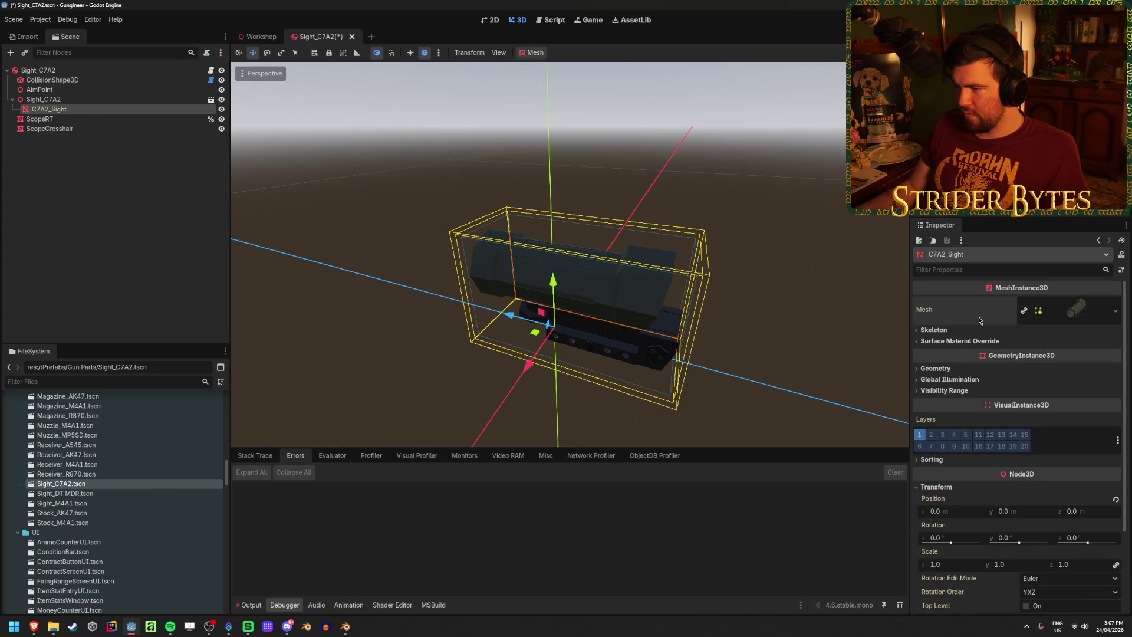
pyautogui.click(805, 317)
pyautogui.hotkey('ctrl', 's')
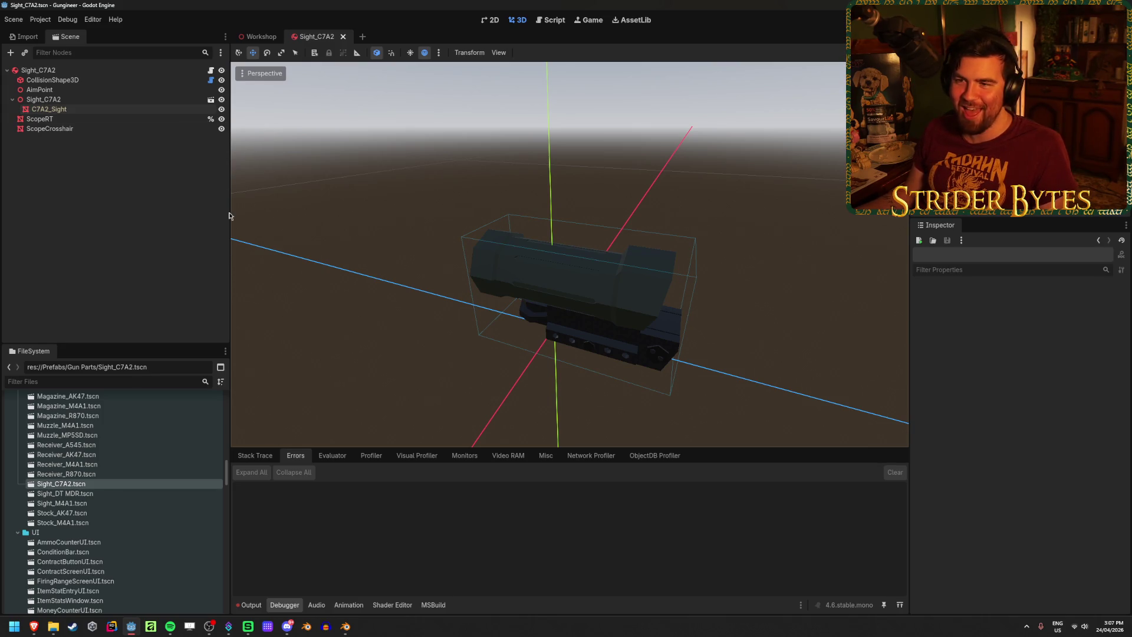
# Collapse the Sight_C7A2 node tree, deselect all, and go back to Blender's C7A2 rifle
pyautogui.click(49, 110)
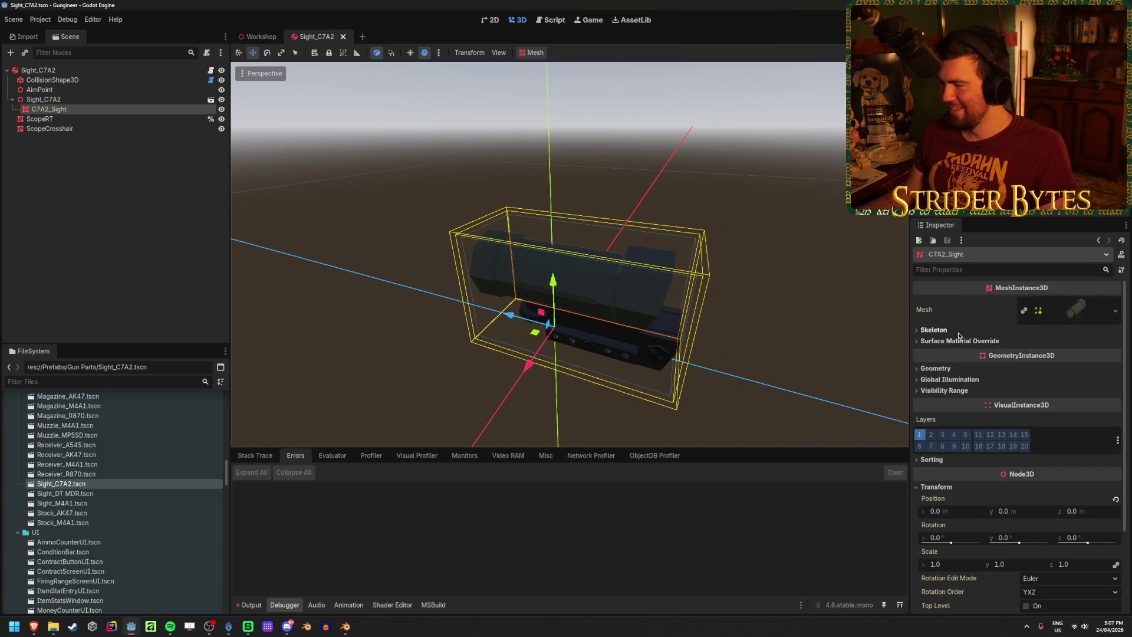
pyautogui.click(36, 71)
pyautogui.click(8, 71)
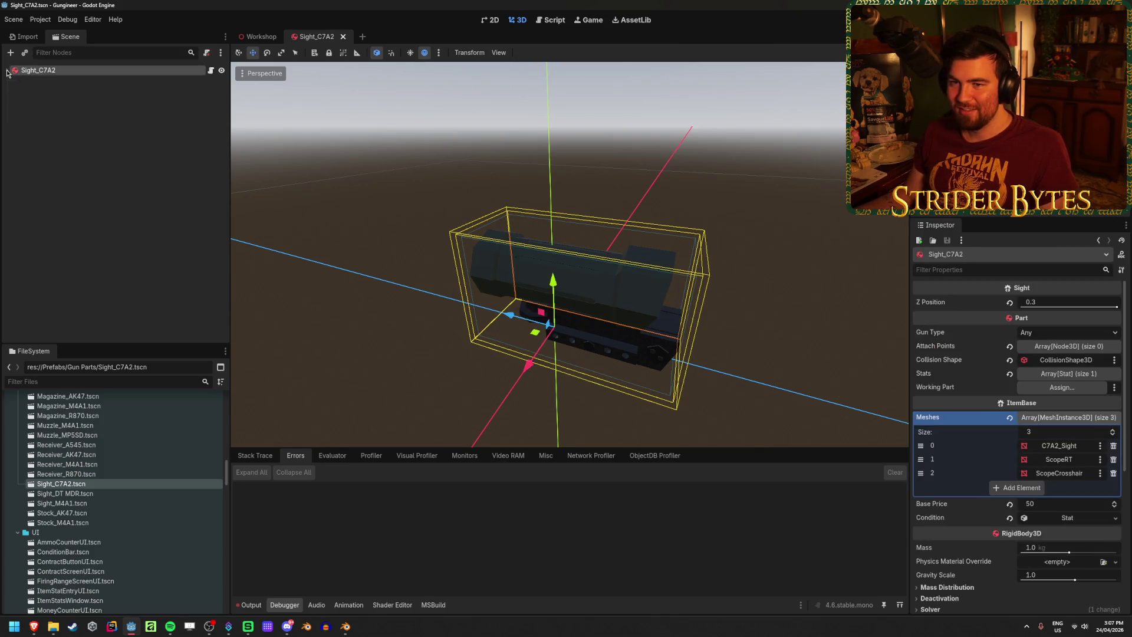
pyautogui.click(73, 186)
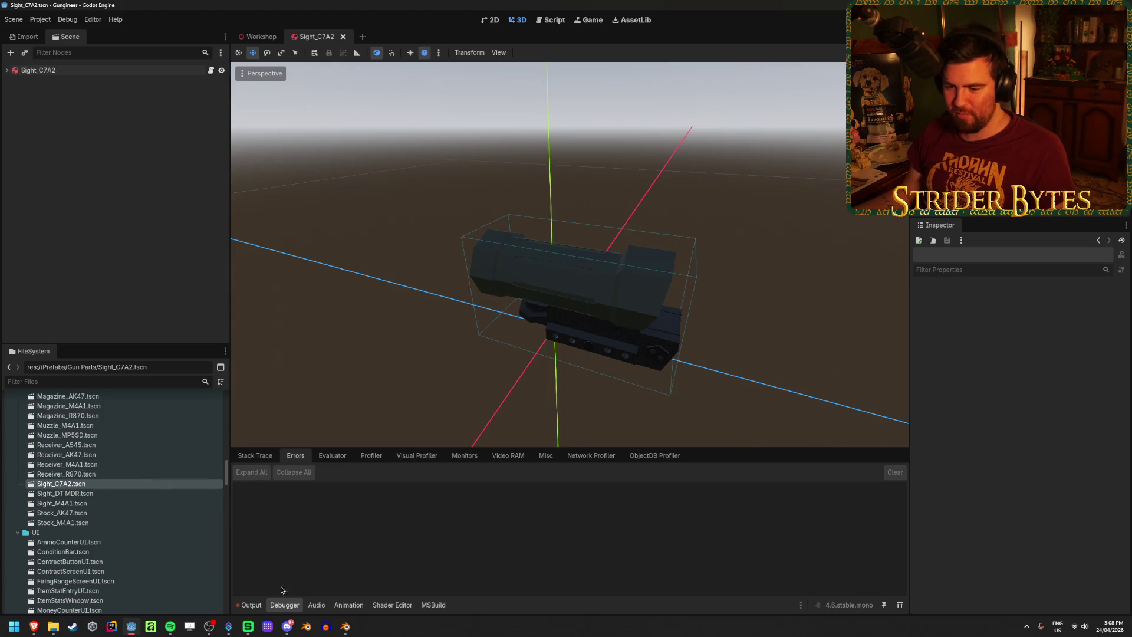
pyautogui.click(345, 626)
pyautogui.moveTo(586, 412)
pyautogui.mouseDown(button='middle')
pyautogui.moveTo(652, 361)
pyautogui.moveTo(505, 401)
pyautogui.moveTo(561, 402)
pyautogui.moveTo(505, 157)
pyautogui.mouseUp(button='middle')
# Scale the rifle's attachment empties and apply their transforms
pyautogui.moveTo(505, 157); pyautogui.dragTo(581, 475)
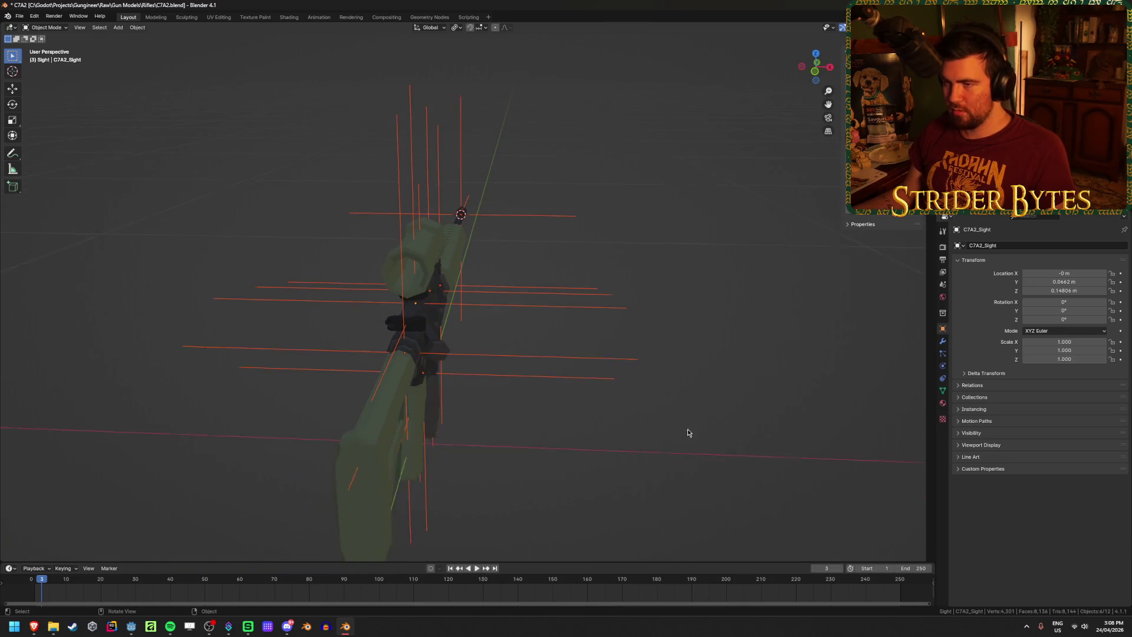
pyautogui.scroll(-1, 687, 432)
pyautogui.click(457, 27)
pyautogui.click(477, 67)
pyautogui.press('s')
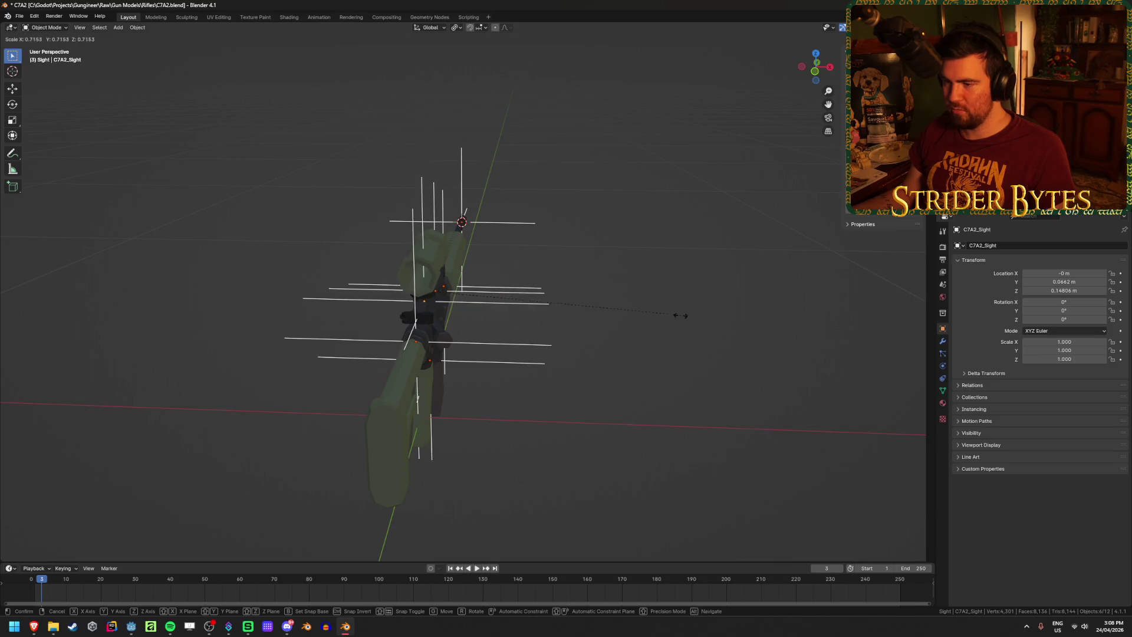
pyautogui.click(639, 317)
pyautogui.hotkey('ctrl', 'a')
pyautogui.click(629, 332)
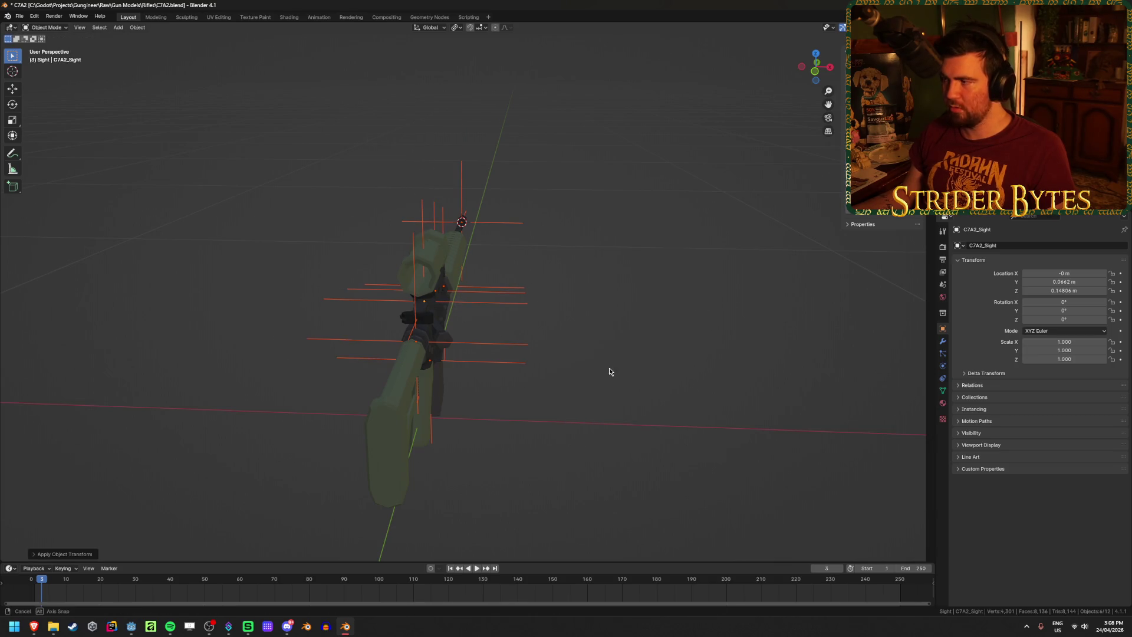
# Set the pivot point to the 3D Cursor and snap the cursor to the world origin
pyautogui.moveTo(610, 371); pyautogui.dragTo(505, 374, button='middle')
pyautogui.click(457, 27)
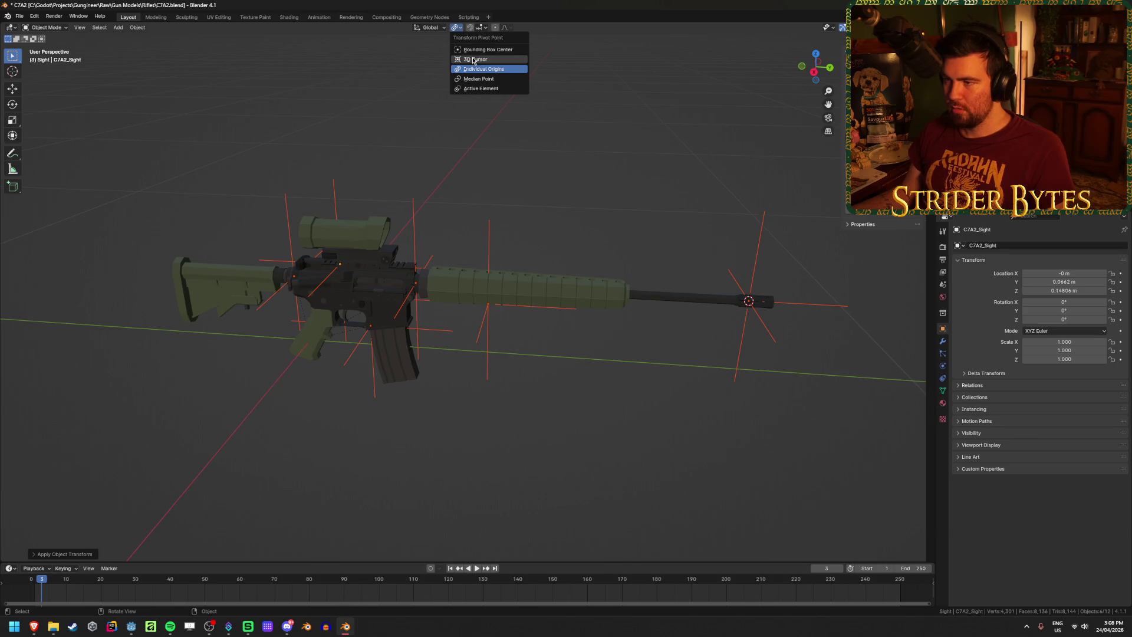
pyautogui.click(474, 59)
pyautogui.hotkey('shift', 's')
pyautogui.click(536, 480)
pyautogui.scroll(-2, 649, 413)
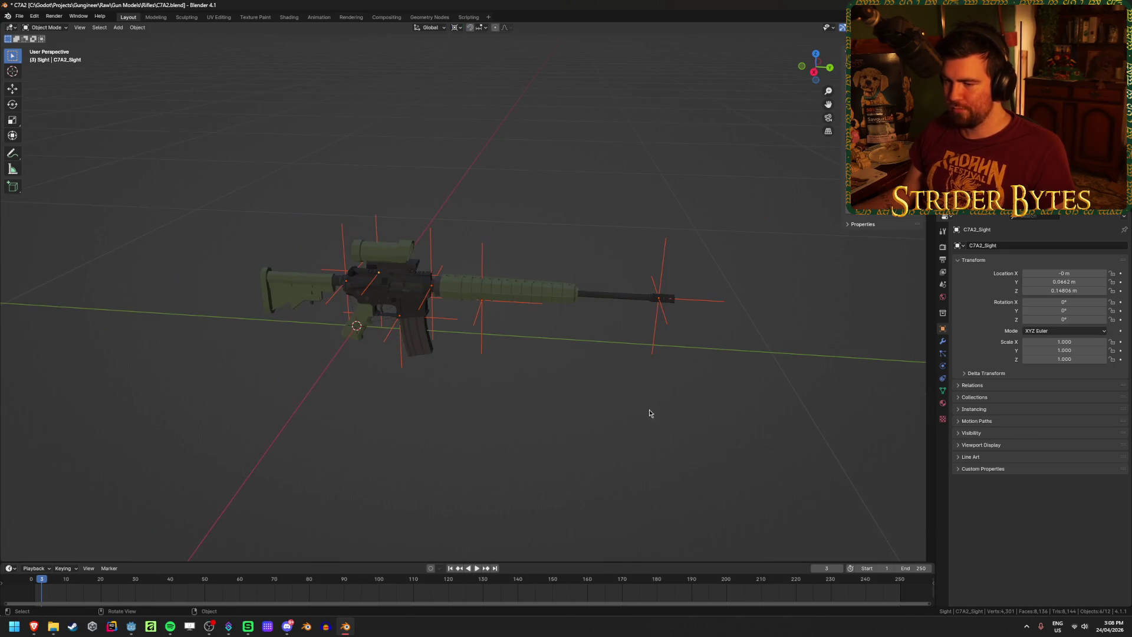
# Select all objects, start a rotation, then cancel it and deselect everything
pyautogui.press('a')
pyautogui.press('r')
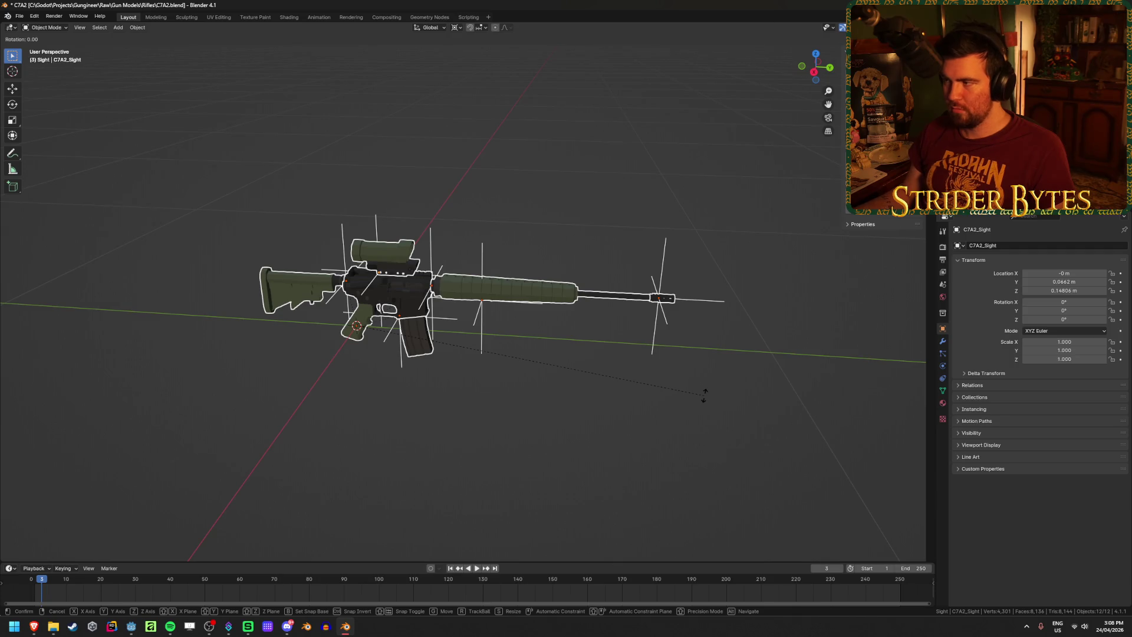
pyautogui.press('Escape')
pyautogui.moveTo(704, 395)
pyautogui.mouseDown(button='middle')
pyautogui.moveTo(425, 480)
pyautogui.moveTo(366, 472)
pyautogui.moveTo(468, 401)
pyautogui.moveTo(461, 351)
pyautogui.mouseUp(button='middle')
pyautogui.hotkey('alt', 'a')
# Check the SightAttach empty and the sight model by selecting each, then deselect
pyautogui.scroll(3, 374, 278)
pyautogui.click(391, 222)
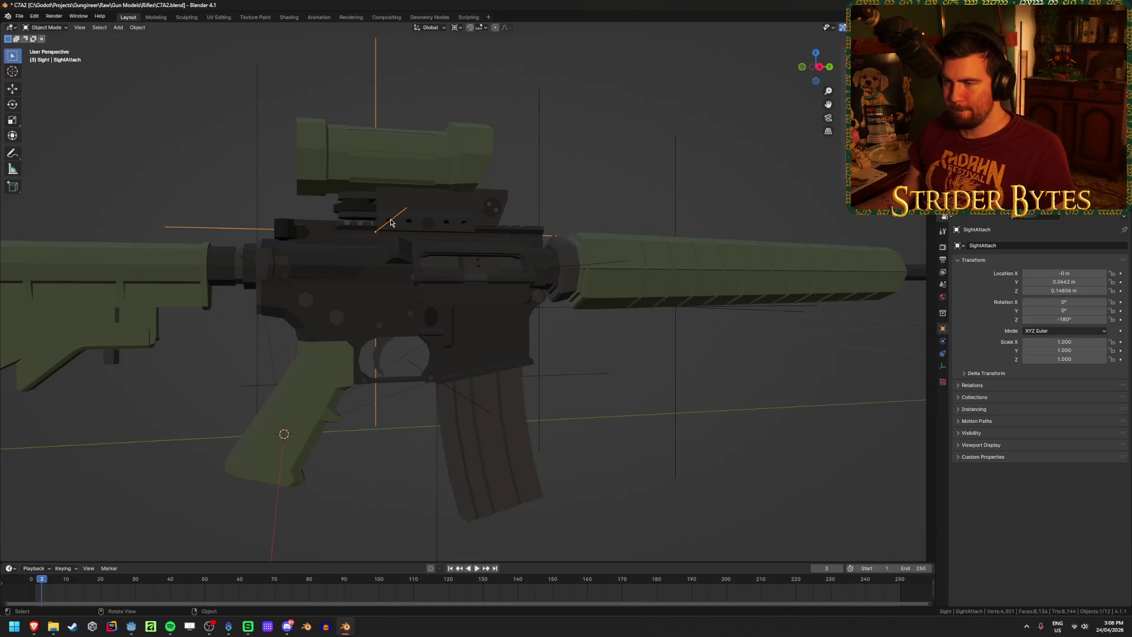
pyautogui.moveTo(391, 222); pyautogui.dragTo(374, 245, button='middle')
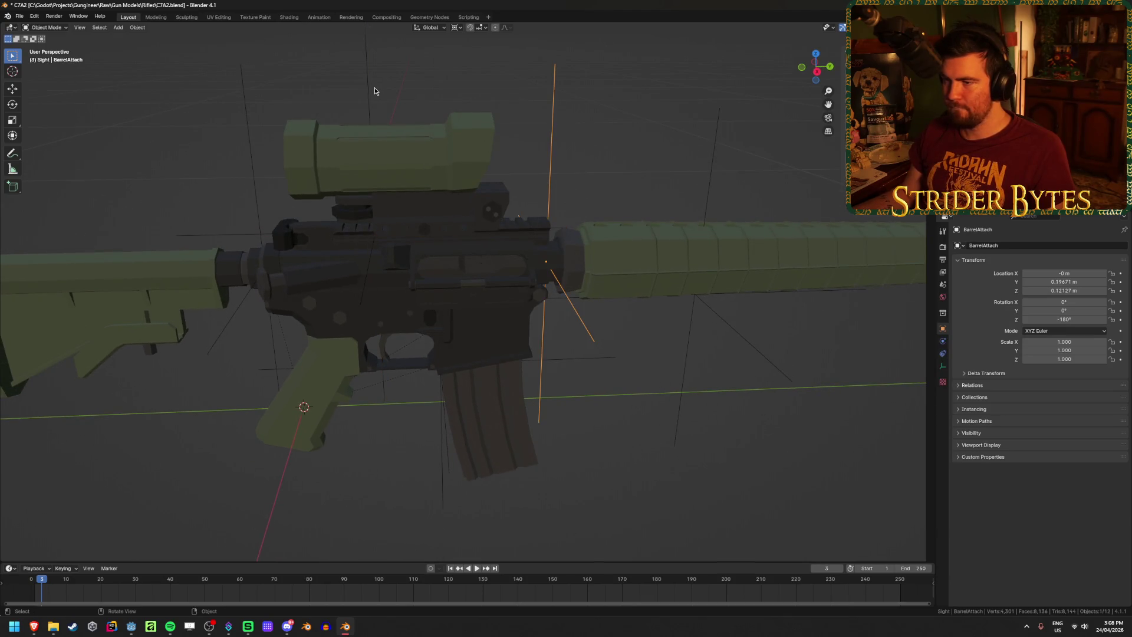
pyautogui.moveTo(285, 151)
pyautogui.mouseDown(button='middle')
pyautogui.moveTo(362, 148)
pyautogui.moveTo(344, 194)
pyautogui.mouseUp(button='middle')
pyautogui.click(345, 194)
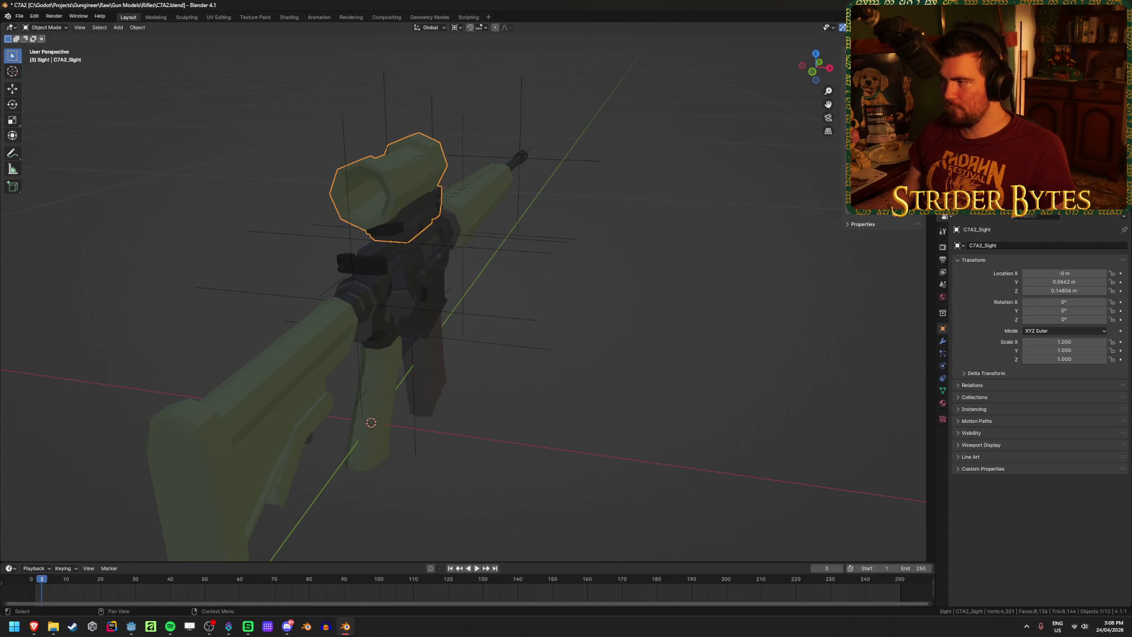
pyautogui.hotkey('alt', 'a')
pyautogui.moveTo(668, 376)
pyautogui.mouseDown(button='middle')
pyautogui.moveTo(580, 361)
pyautogui.moveTo(652, 356)
pyautogui.mouseUp(button='middle')
# Save C7A2.blend after checking the C7A2_Receiver part, and open the glTF export window
pyautogui.hotkey('ctrl', 's')
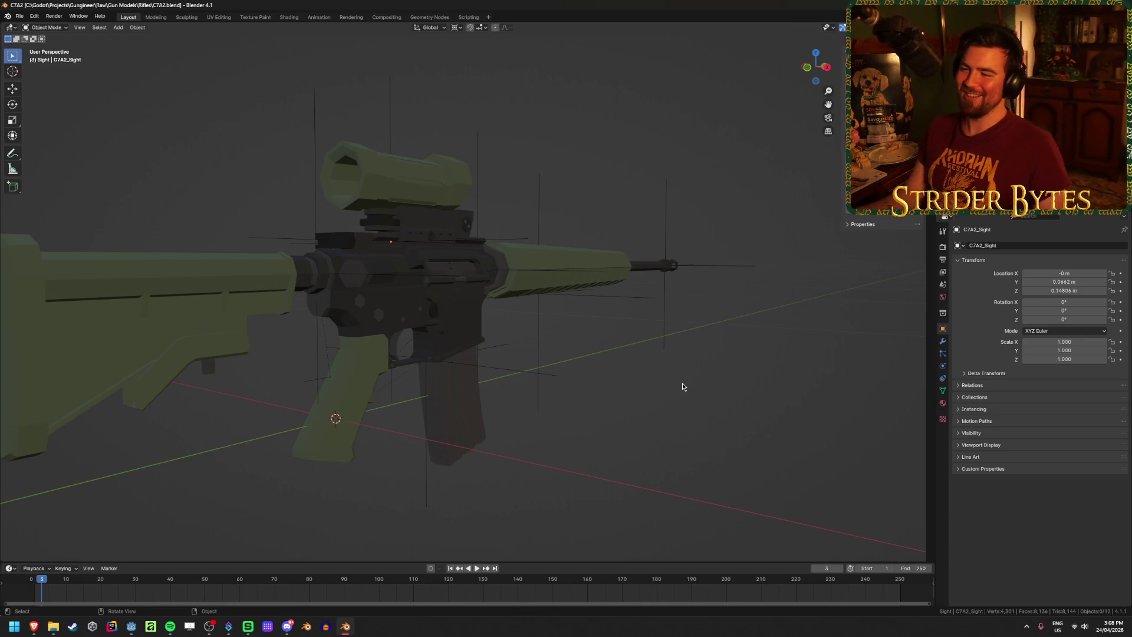
pyautogui.click(448, 318)
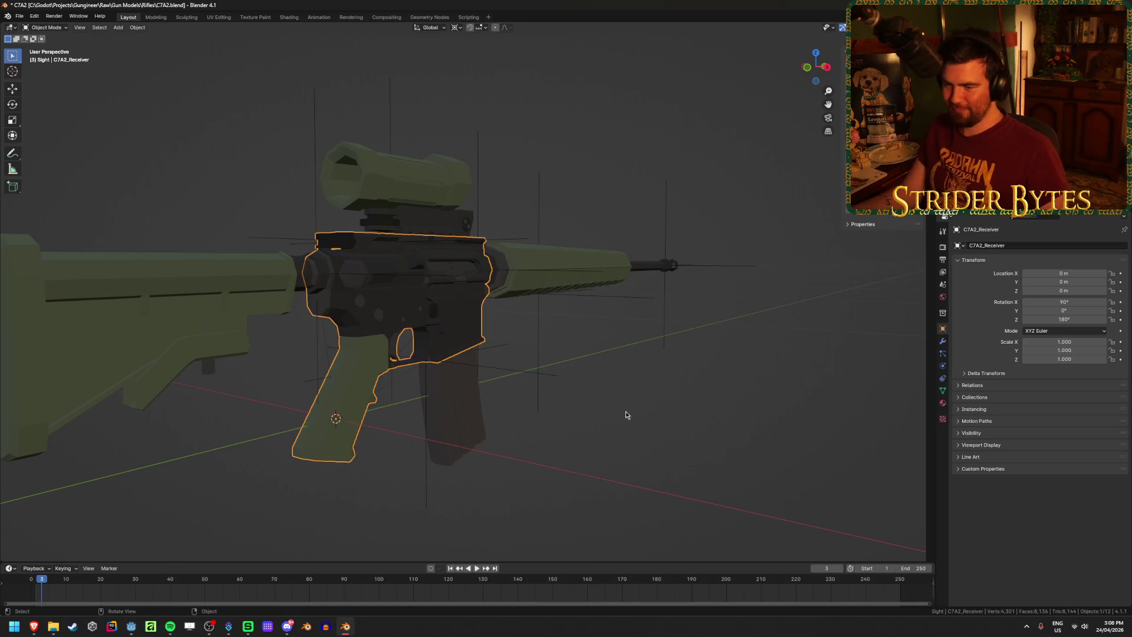
pyautogui.moveTo(626, 414); pyautogui.dragTo(634, 444, button='middle')
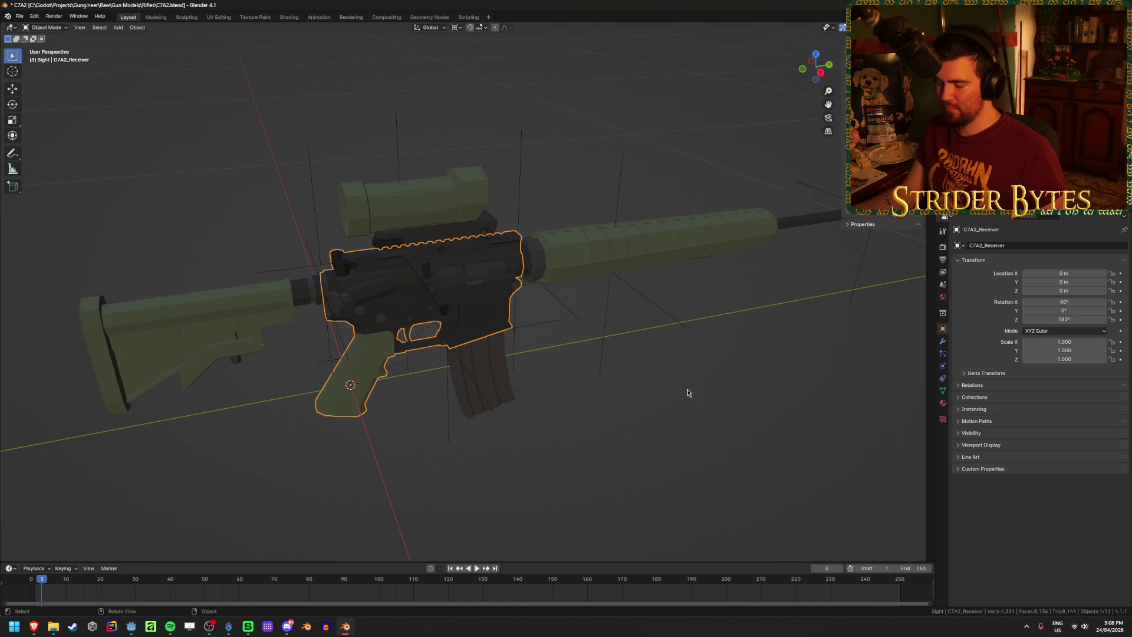
pyautogui.click(639, 439)
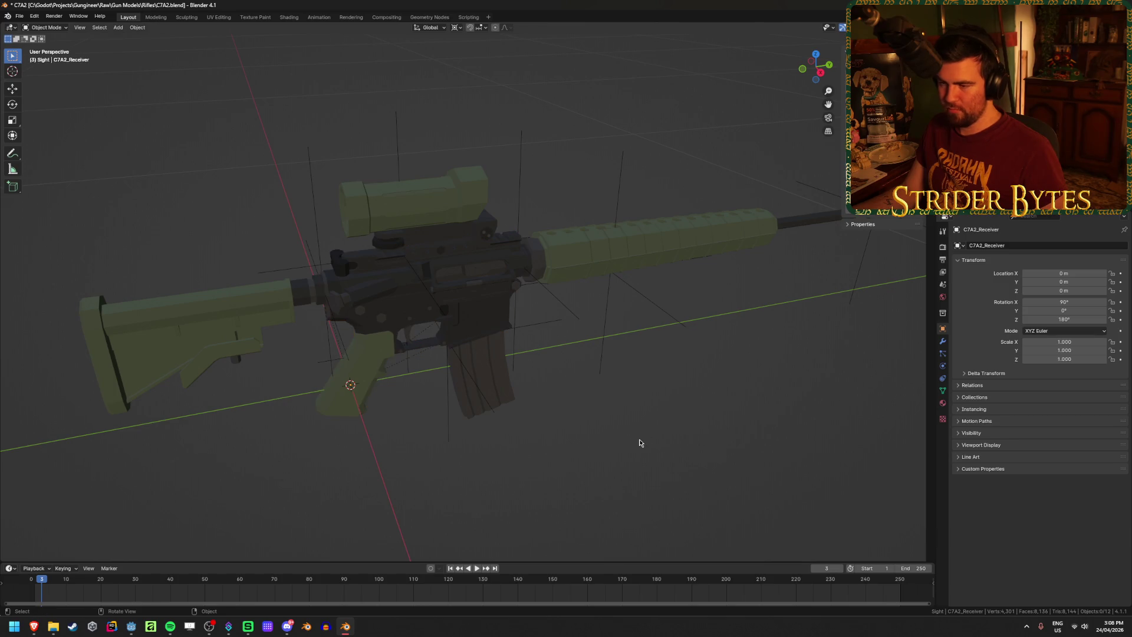
pyautogui.hotkey('ctrl', 's')
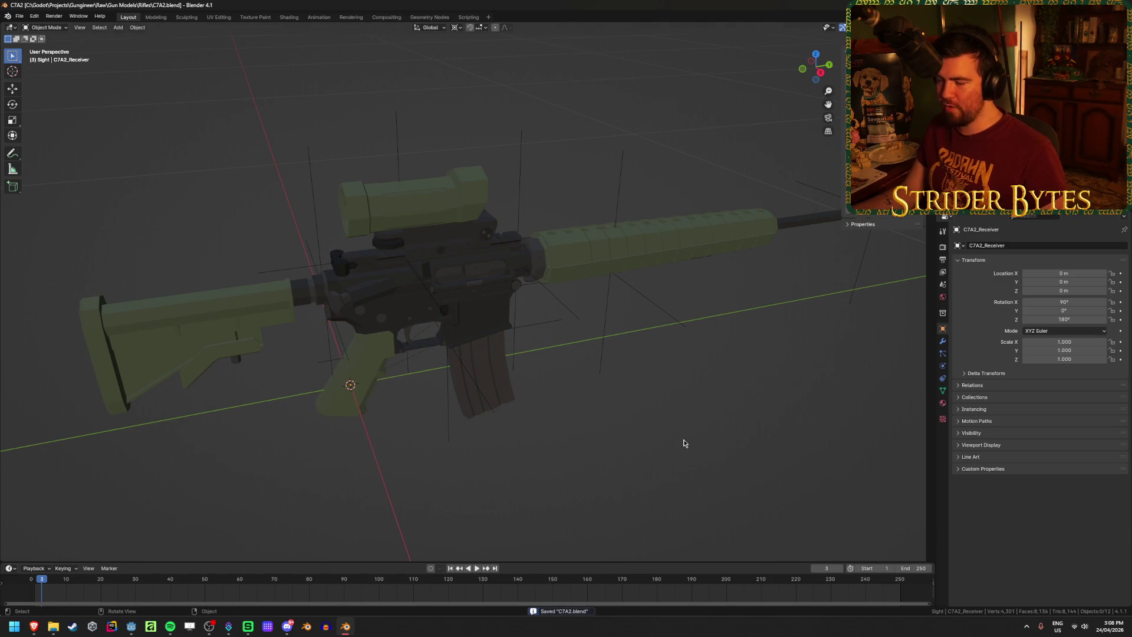
pyautogui.hotkey('ctrl', 'shift', 'e')
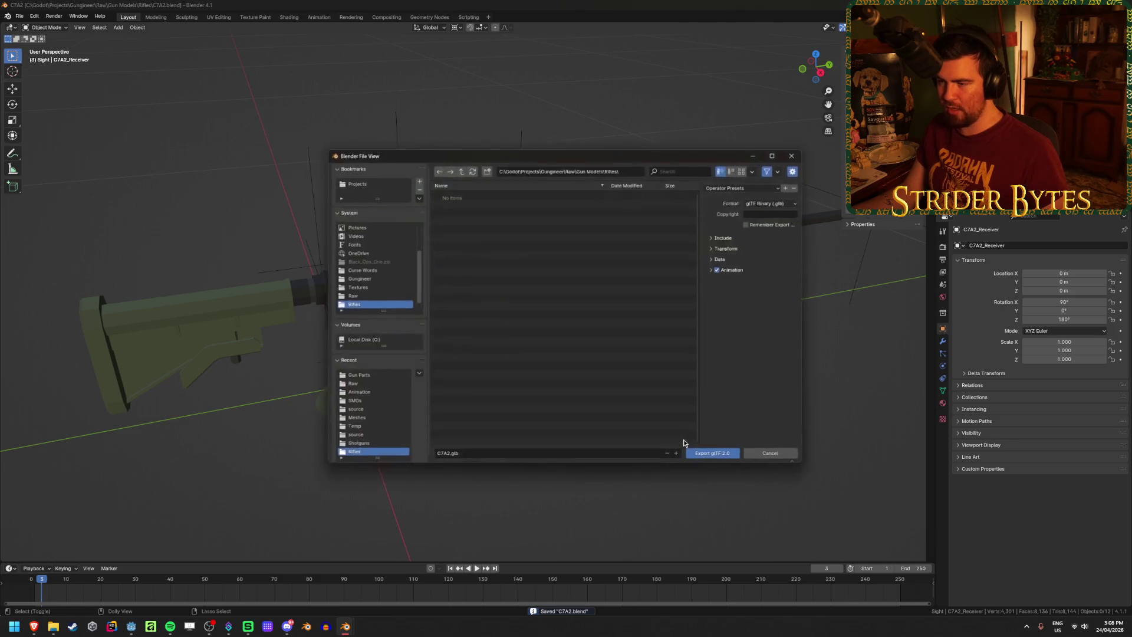
# Export the receiver as Receiver_C7A2.glb into Meshes/Gun Parts using the GunPart preset
pyautogui.click(458, 167)
pyautogui.click(458, 167)
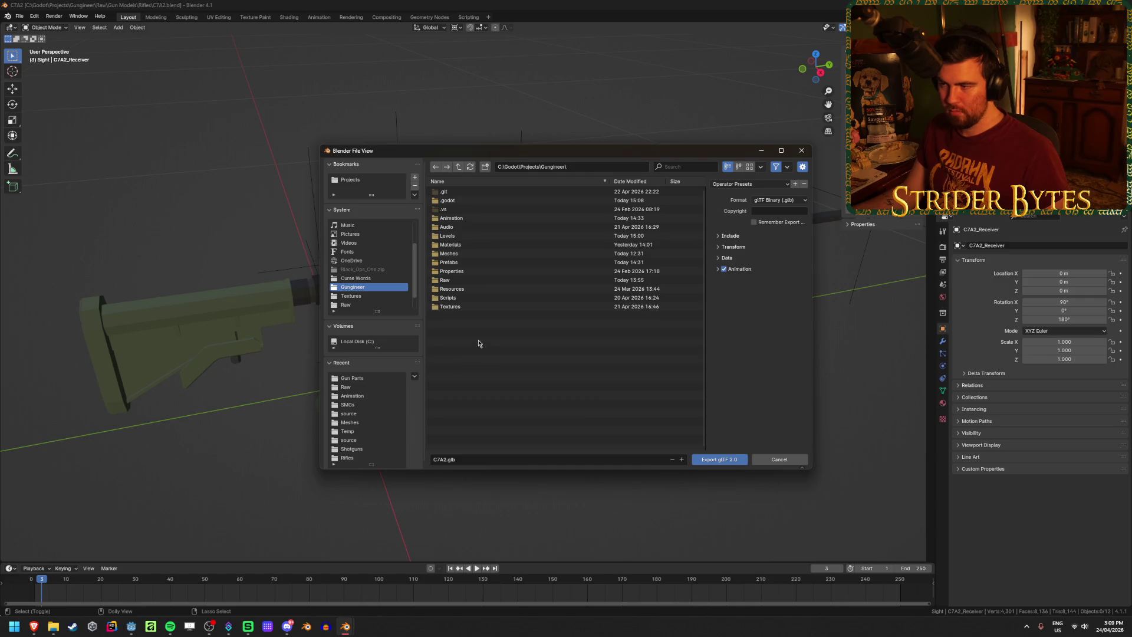
pyautogui.doubleClick(457, 252)
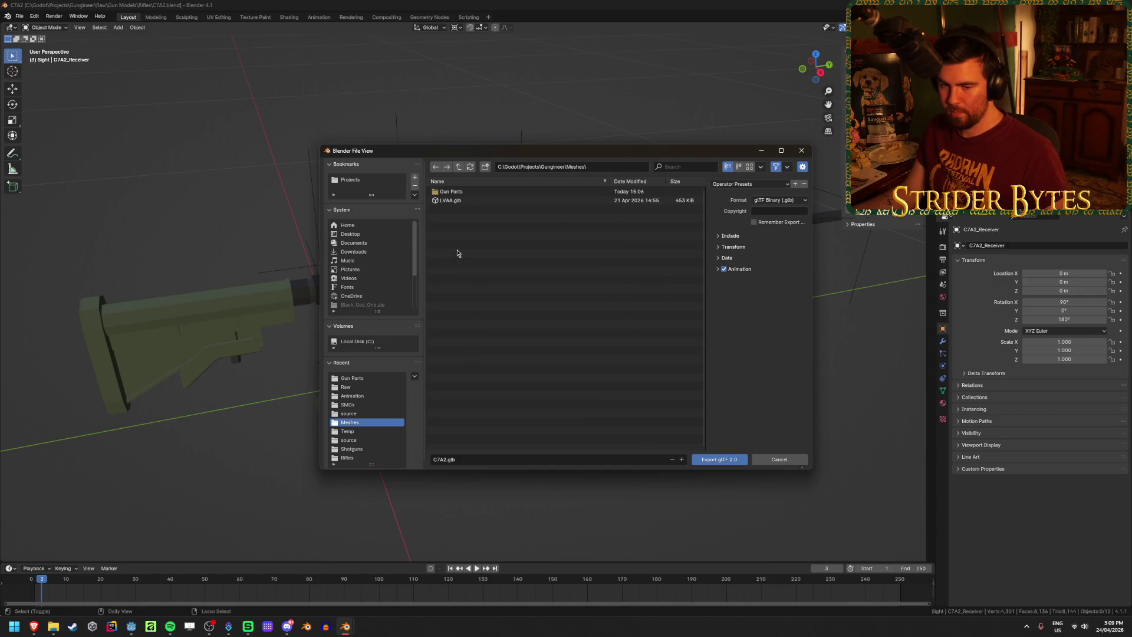
pyautogui.doubleClick(451, 192)
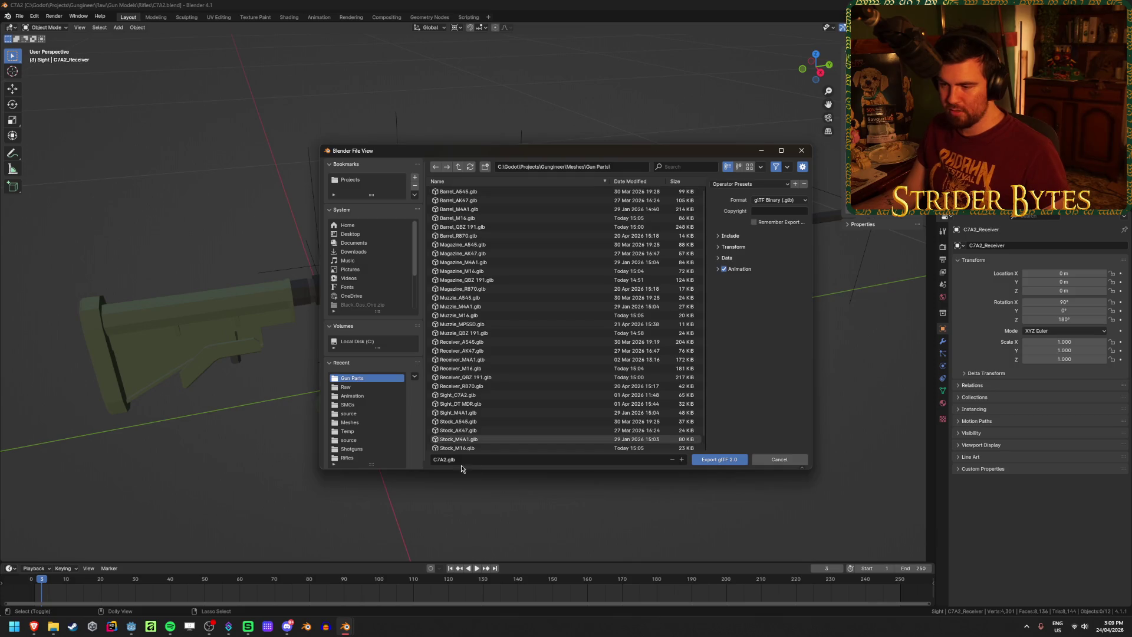
pyautogui.click(437, 458)
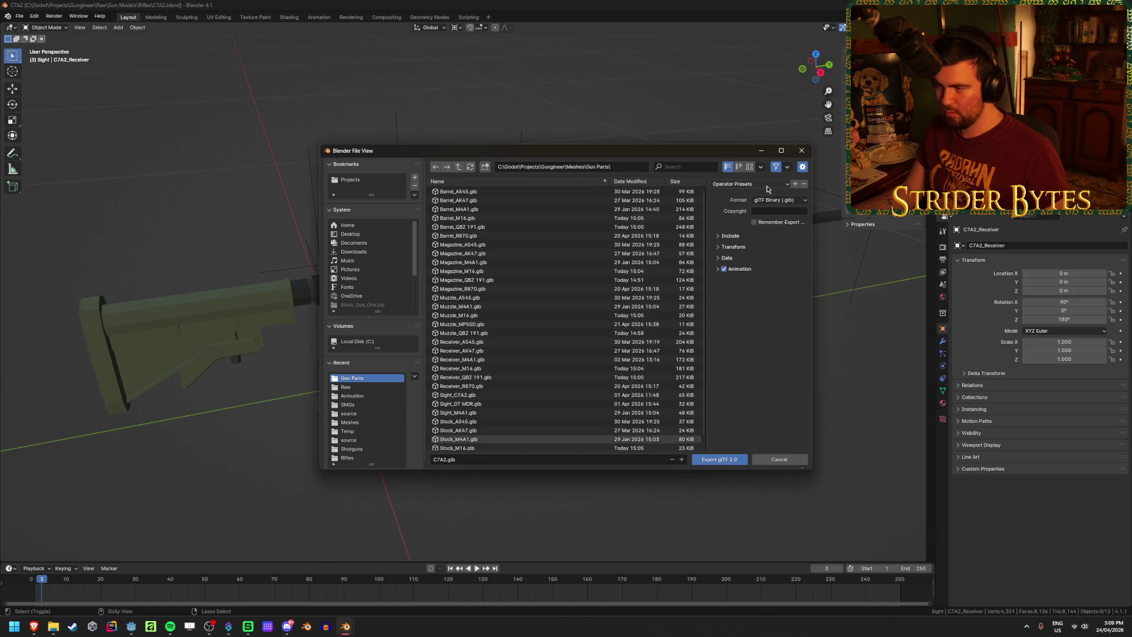
pyautogui.click(748, 184)
pyautogui.click(737, 206)
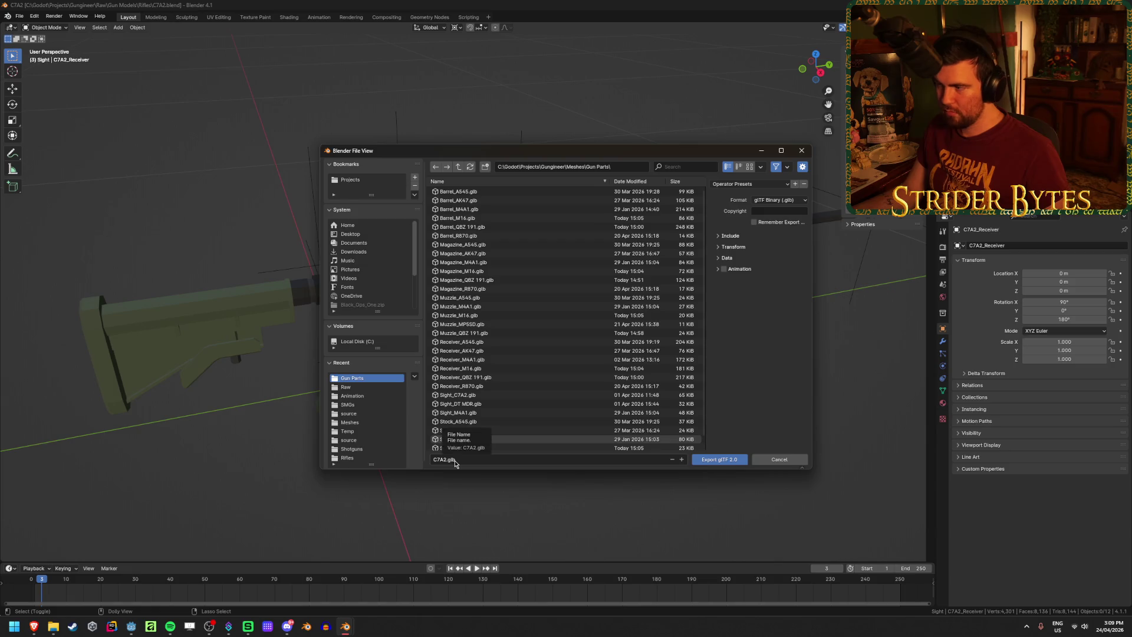
pyautogui.click(448, 460)
pyautogui.press('Home')
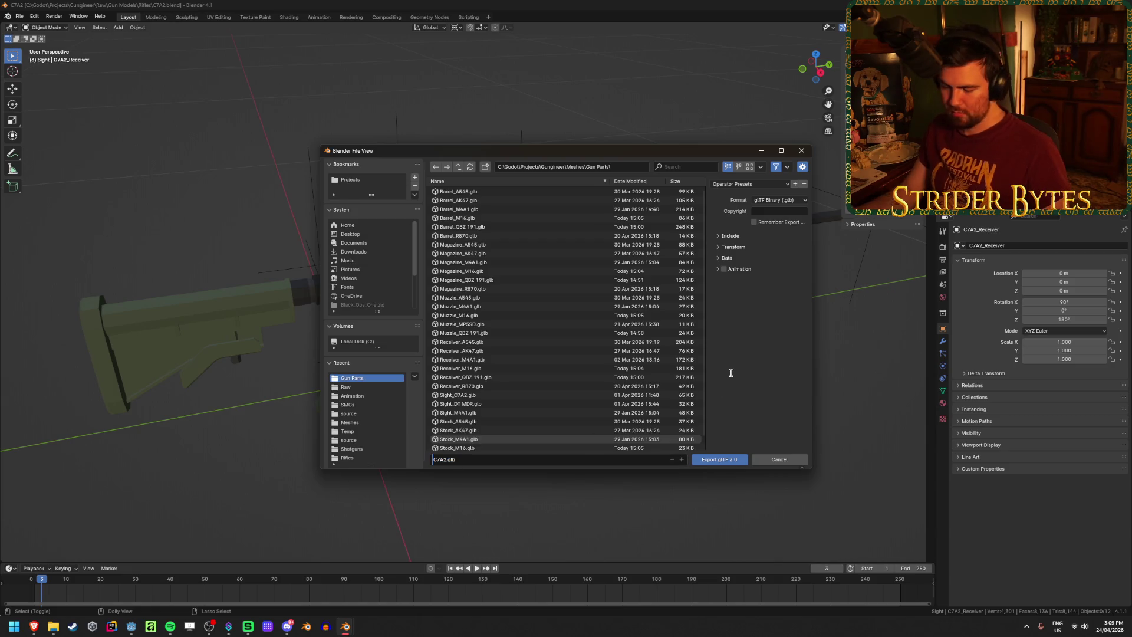
pyautogui.write('Receiver_')
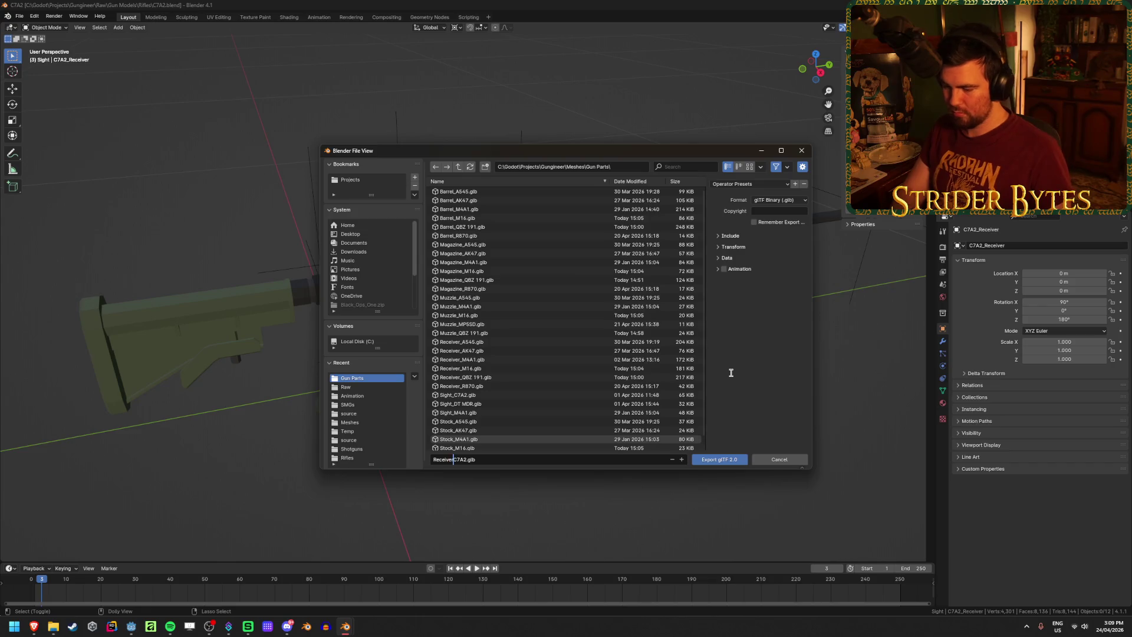
pyautogui.press('Return')
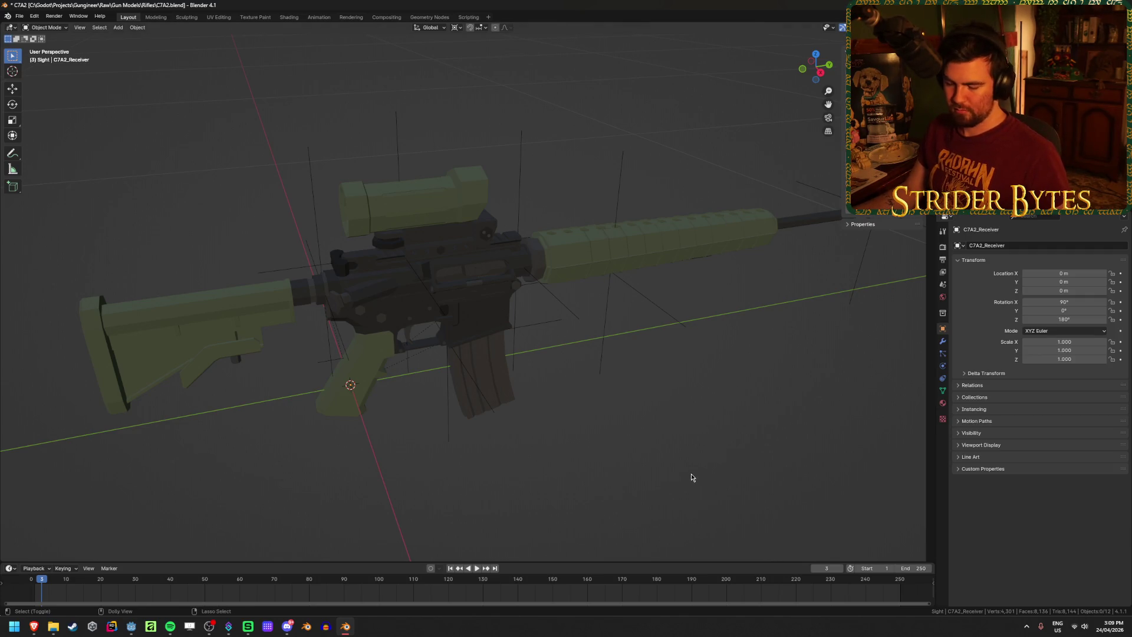
# Export the barrel as Barrel_C7A2.glb
pyautogui.hotkey('shift', 'r')
pyautogui.click(452, 458)
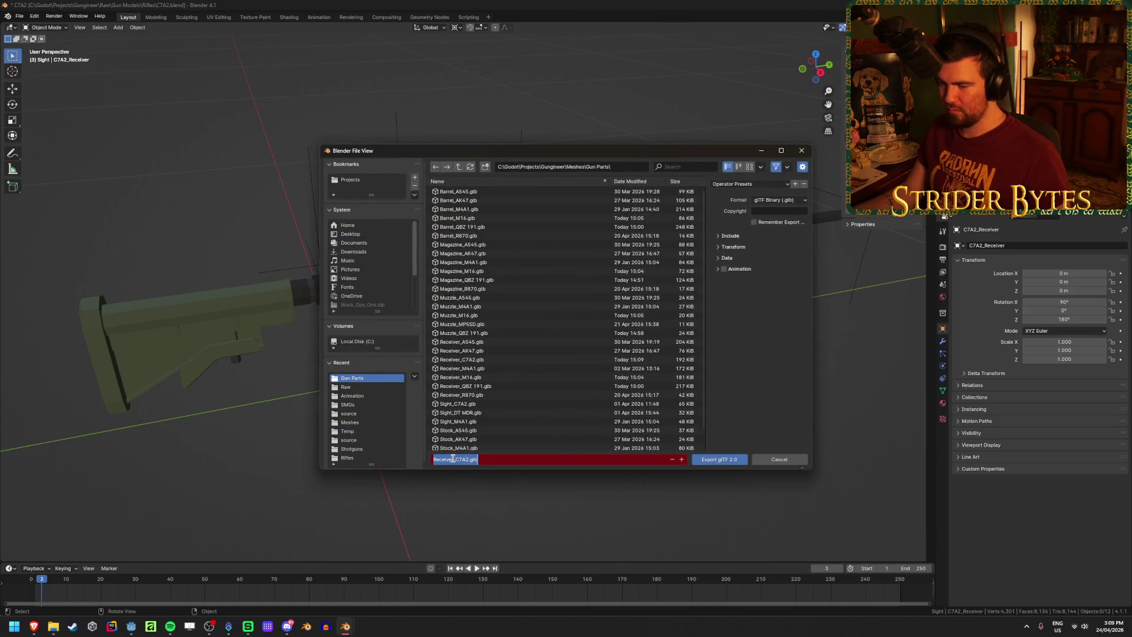
pyautogui.moveTo(452, 458); pyautogui.dragTo(380, 449)
pyautogui.press('BackSpace')
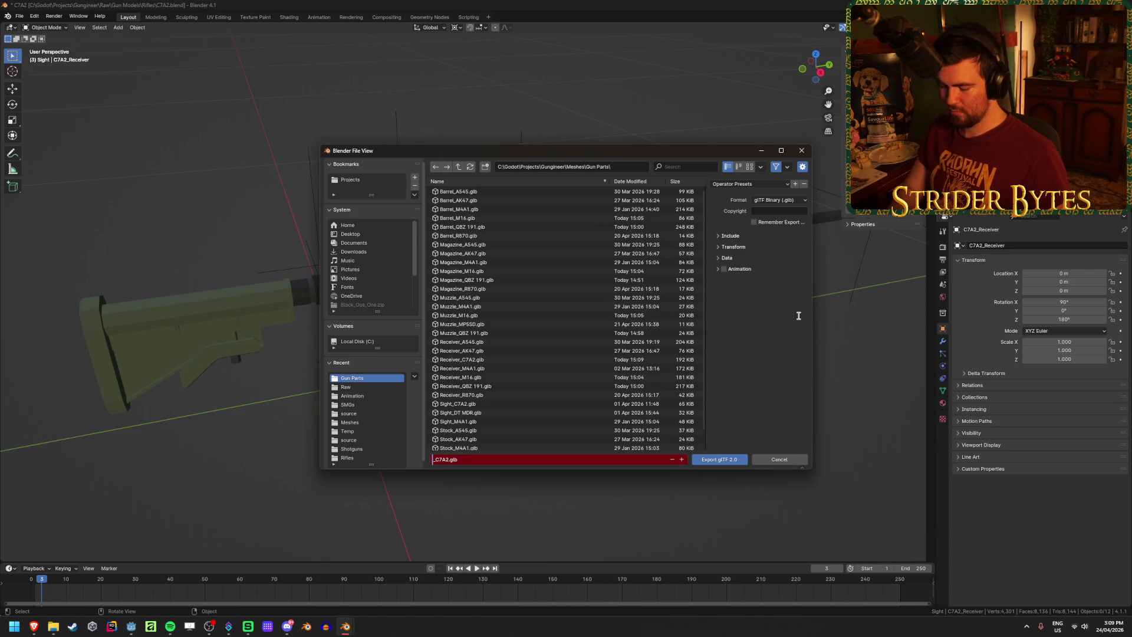
pyautogui.write('Barrel')
pyautogui.press('Return')
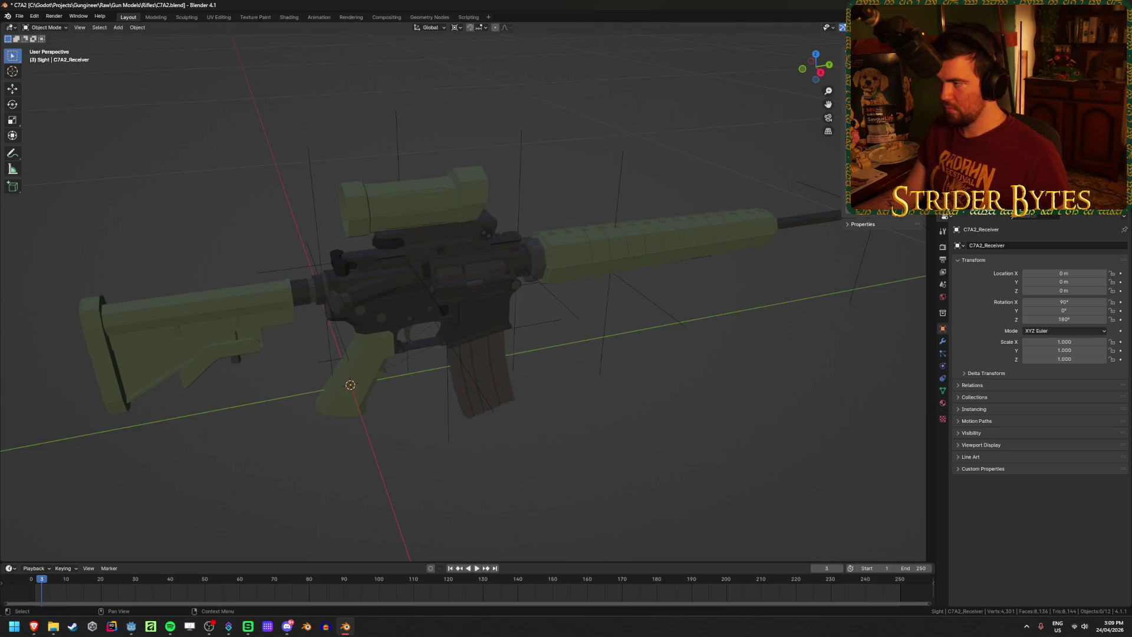
# Replace the Barrel prefix in the export file name with the next part's name and export it
pyautogui.hotkey('shift', 'r')
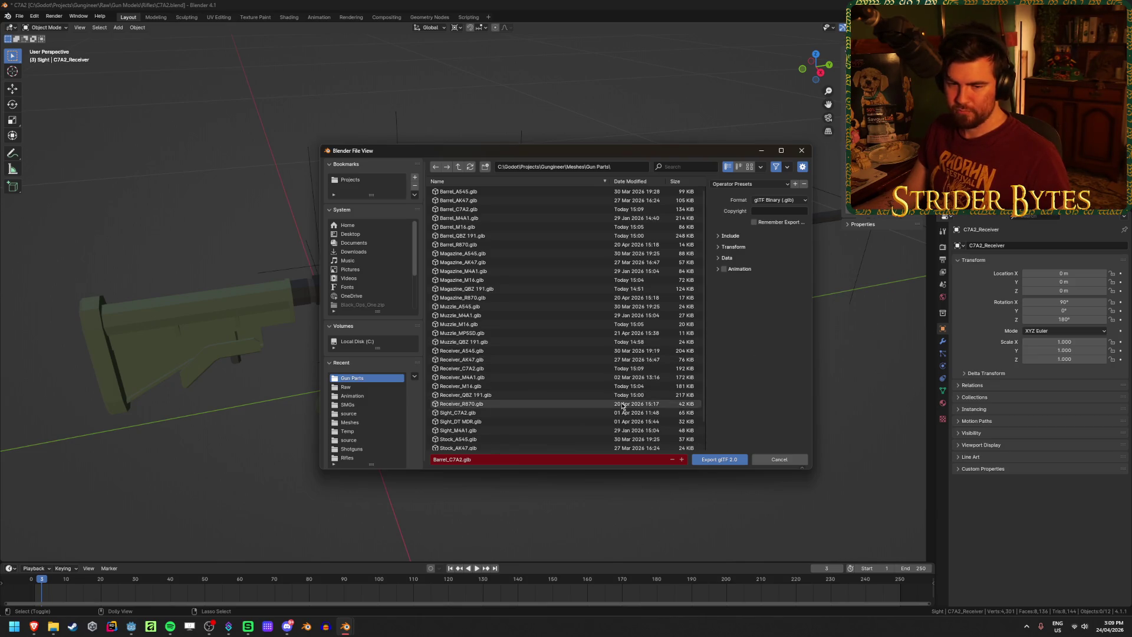
pyautogui.click(454, 458)
pyautogui.click(449, 460)
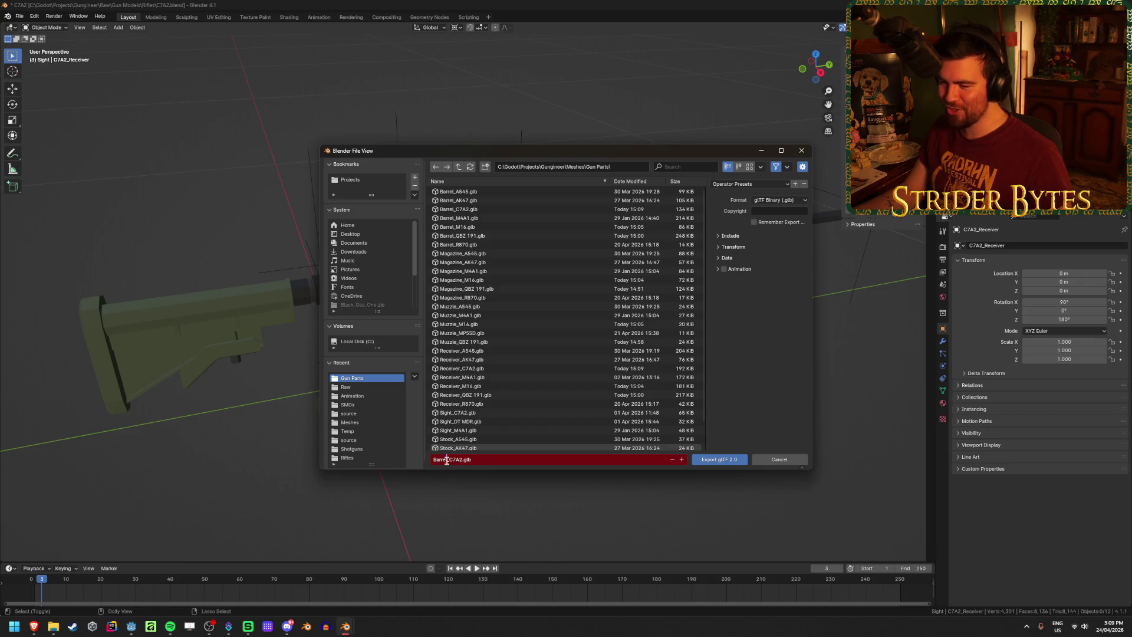
pyautogui.hotkey('shift', 'Home')
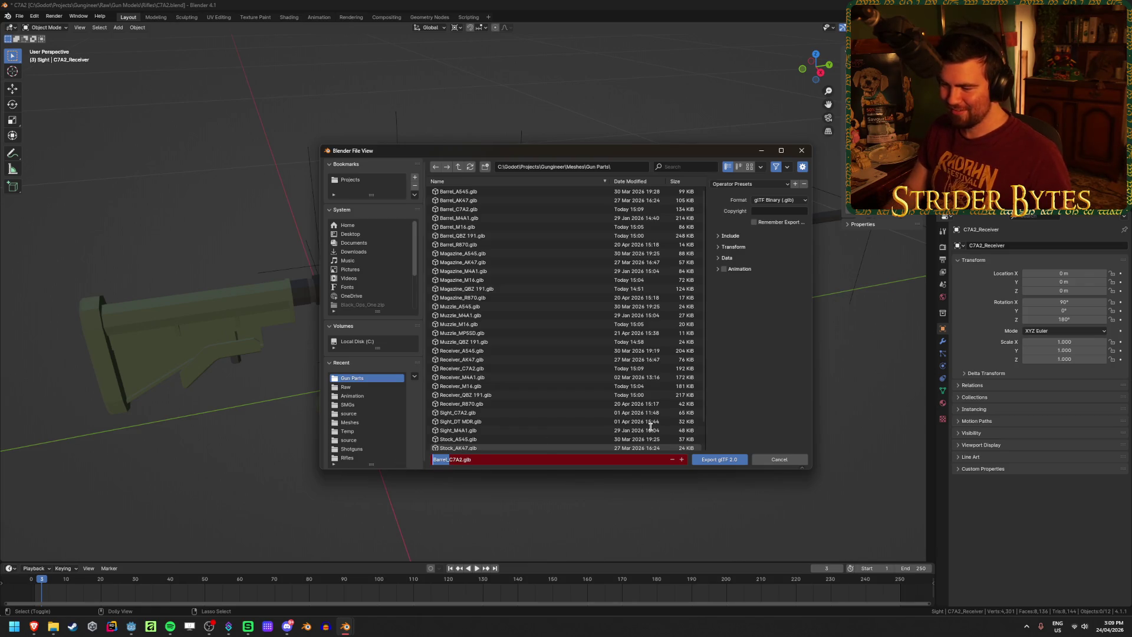
pyautogui.press('BackSpace')
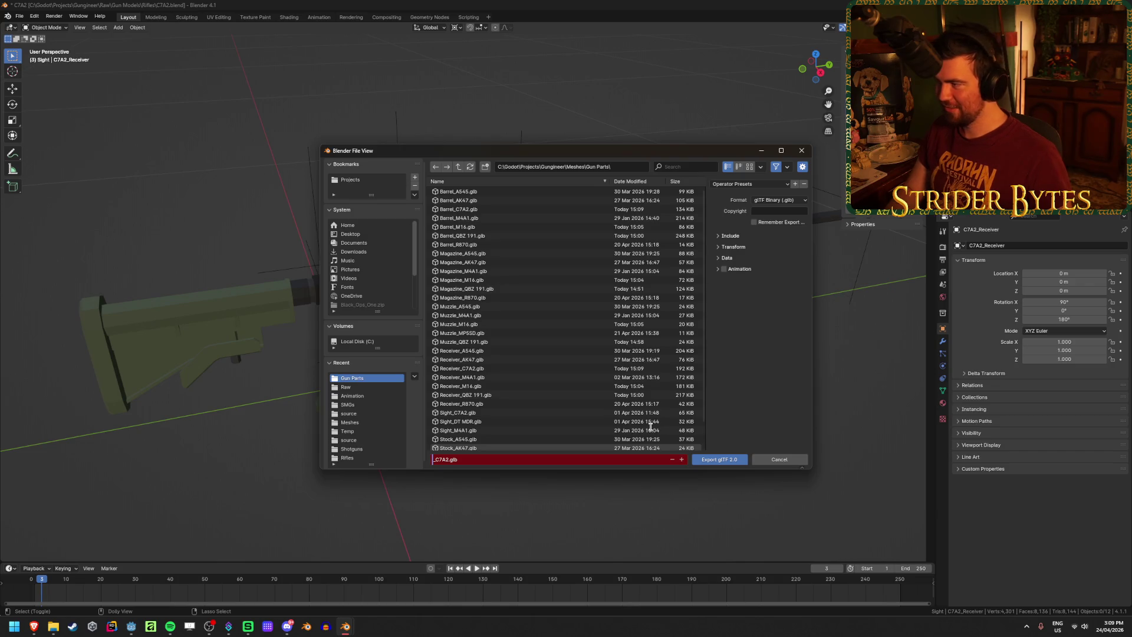
pyautogui.write('Stock')
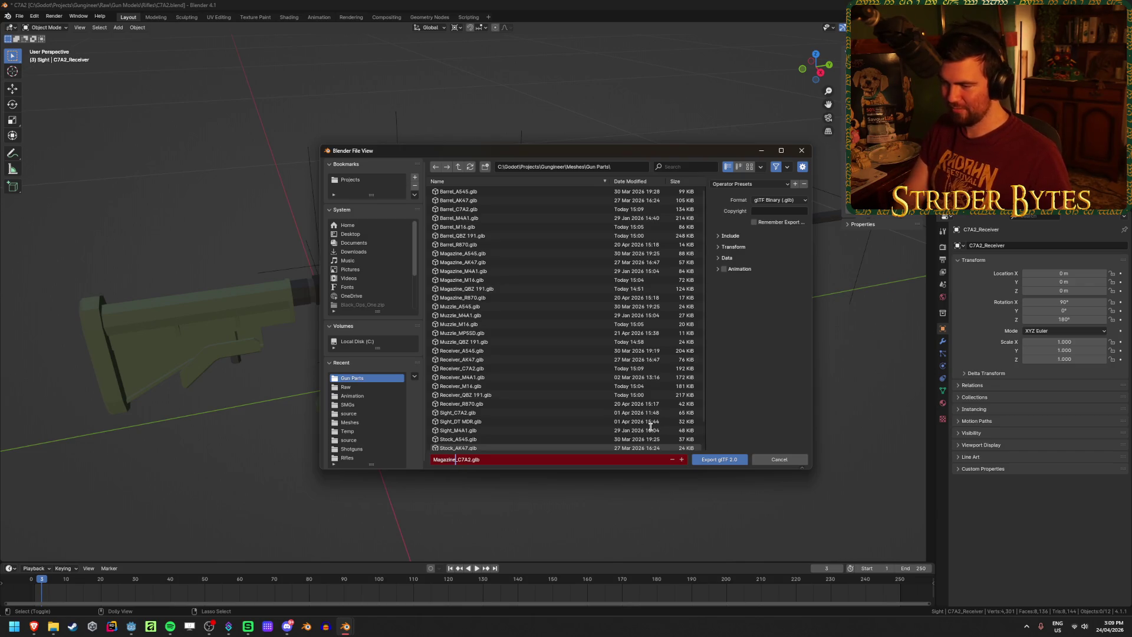
pyautogui.press('Return')
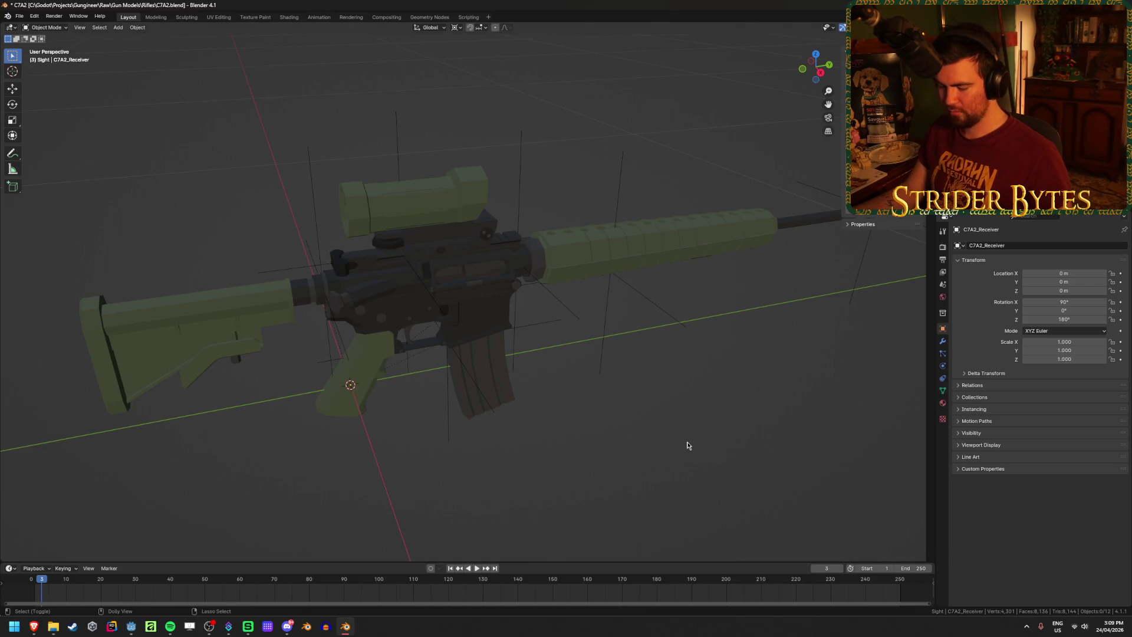
# Export the stock as Stock_C7A2.glb, keeping Gun Parts as the save location
pyautogui.hotkey('shift', 'r')
pyautogui.click(446, 458)
pyautogui.moveTo(456, 459); pyautogui.dragTo(399, 459)
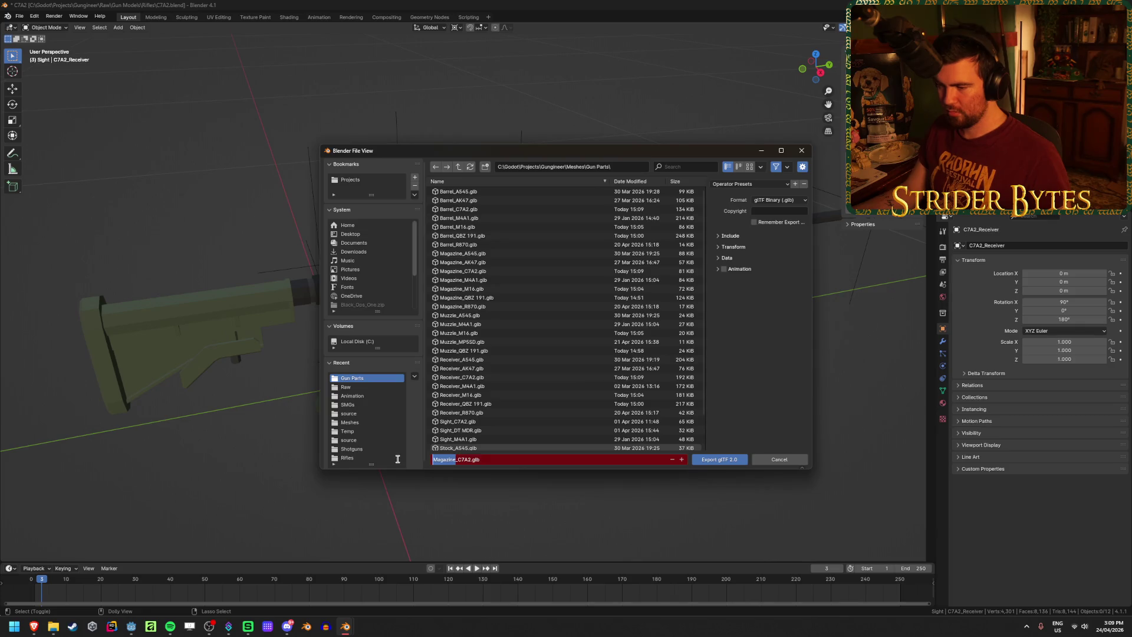
pyautogui.press('BackSpace')
pyautogui.write('Stock')
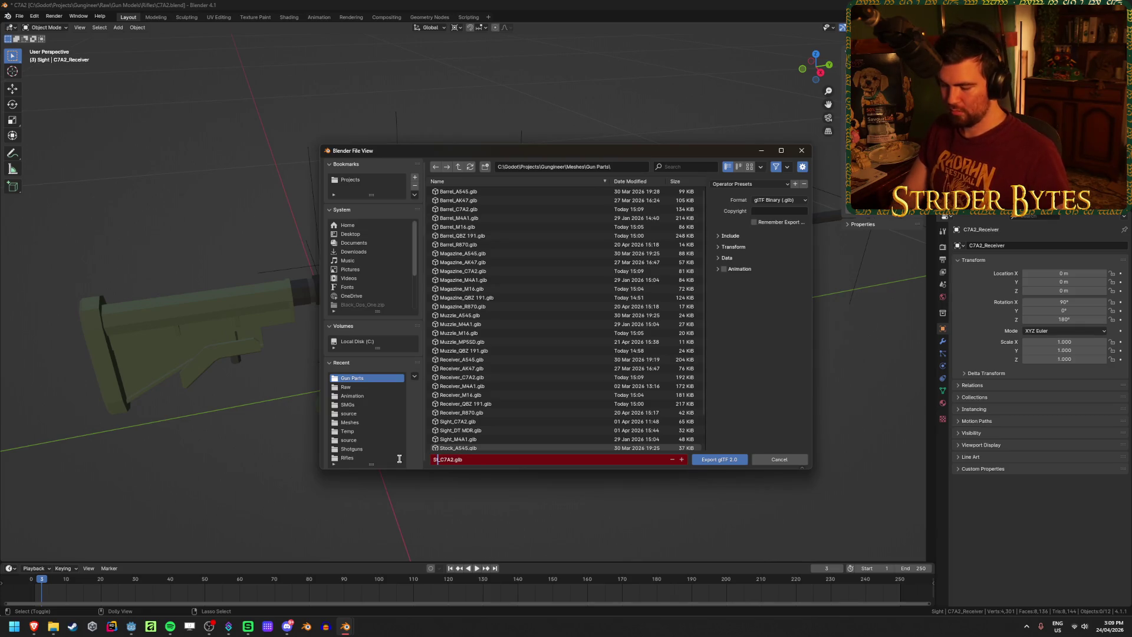
pyautogui.click(399, 459)
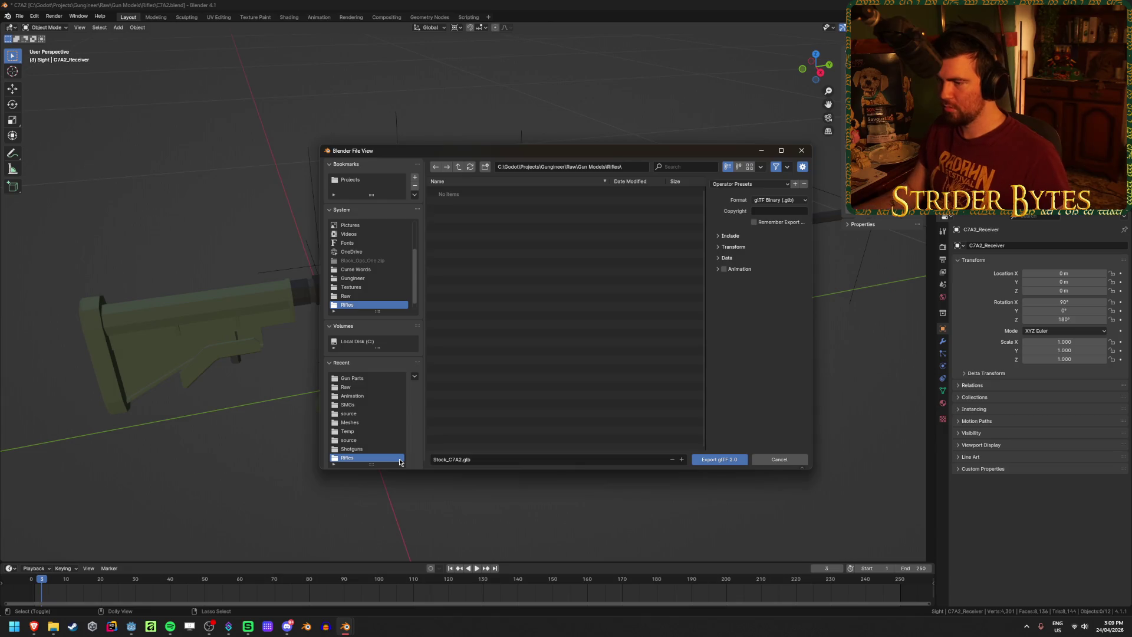
pyautogui.click(352, 378)
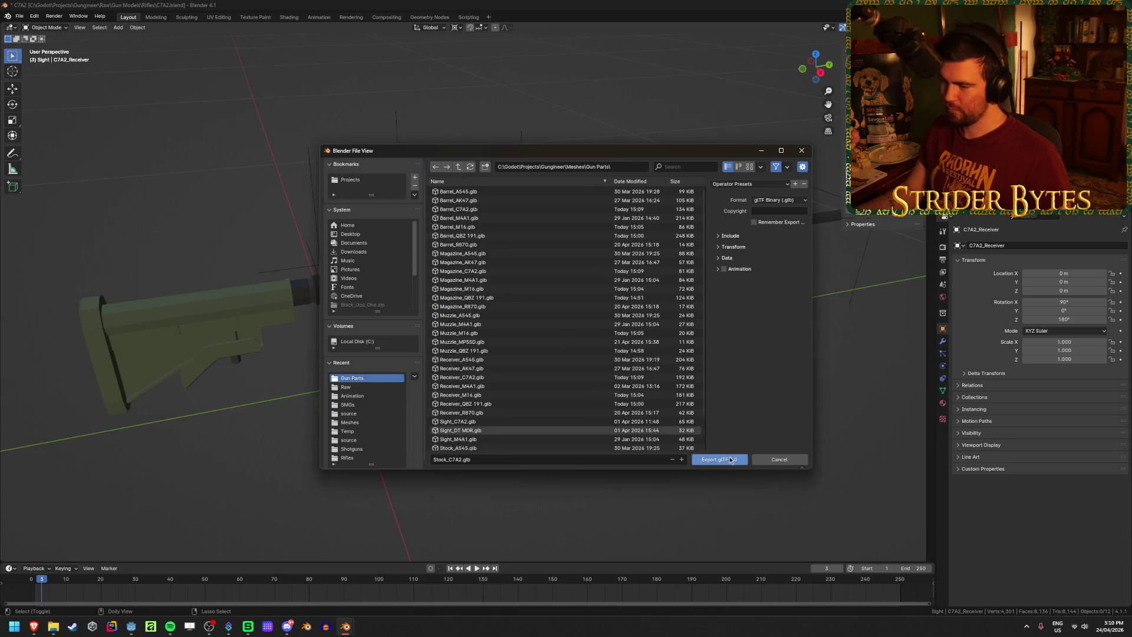
pyautogui.click(733, 461)
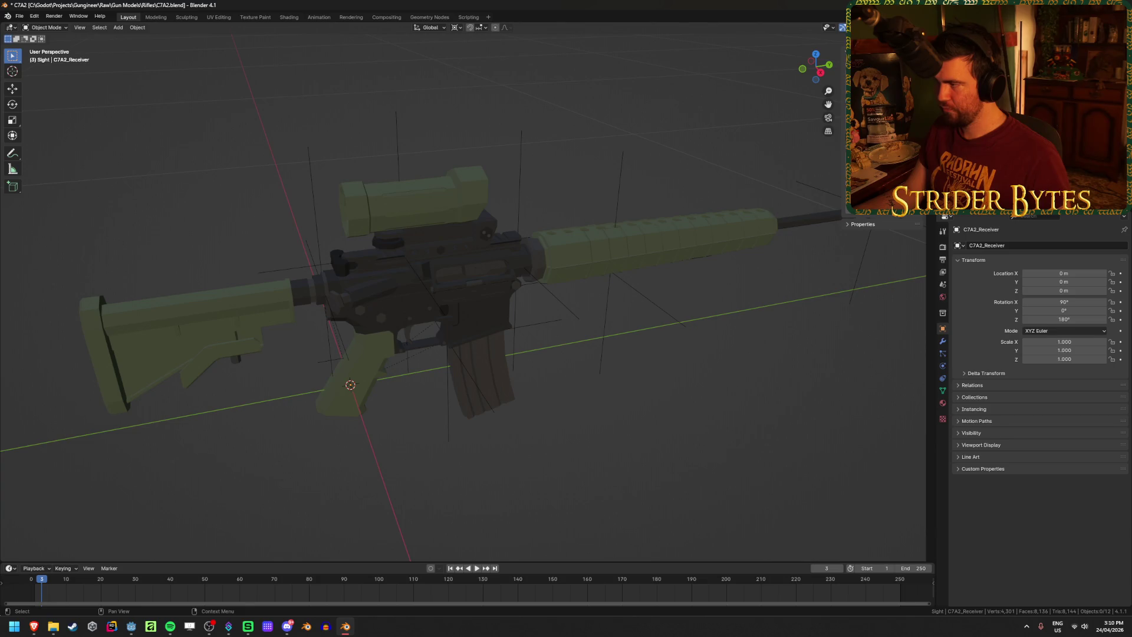
# Export the muzzle as Muzzle_C7A2.glb and save the blend file
pyautogui.keyDown('shift'); pyautogui.moveTo(795, 352); pyautogui.dragTo(598, 336, button='middle'); pyautogui.keyUp('shift')
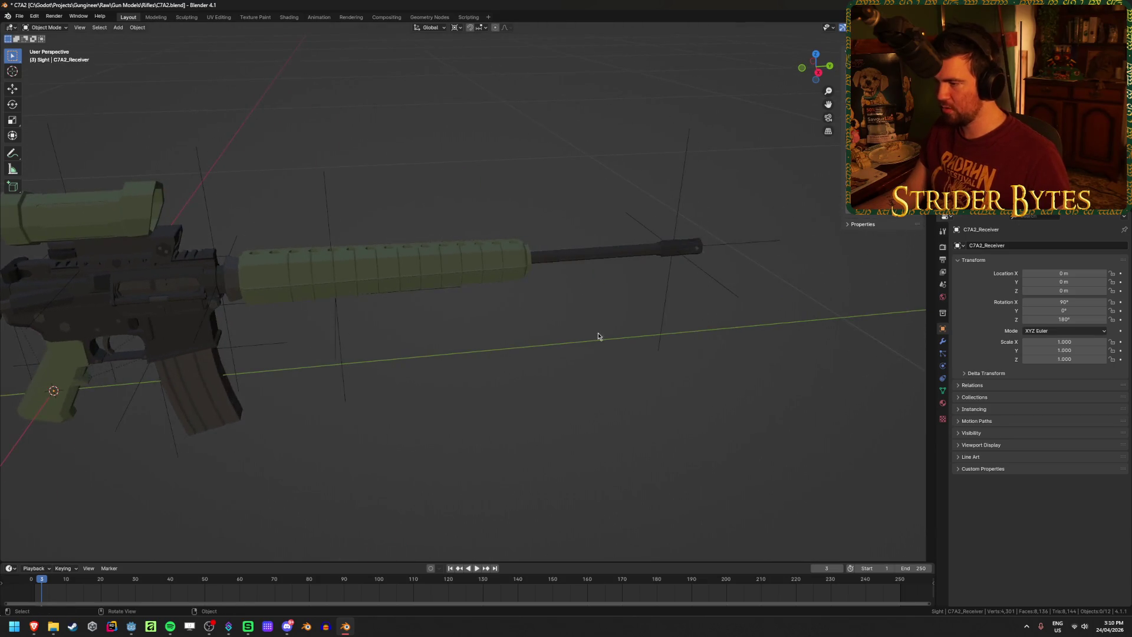
pyautogui.click(677, 247)
pyautogui.click(761, 411)
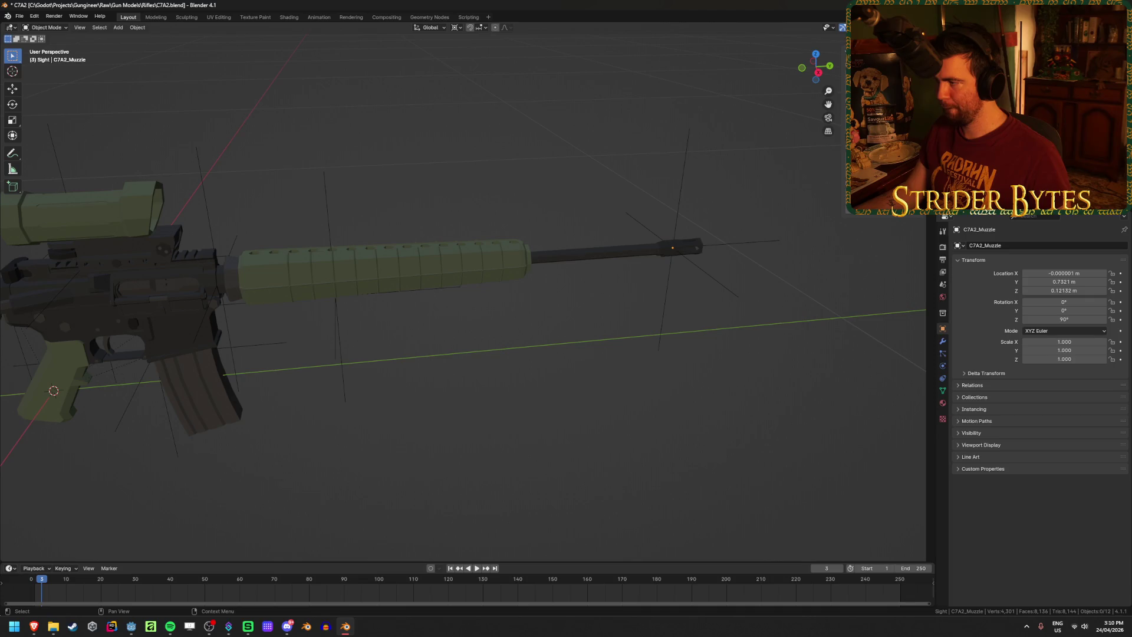
pyautogui.hotkey('shift', 'r')
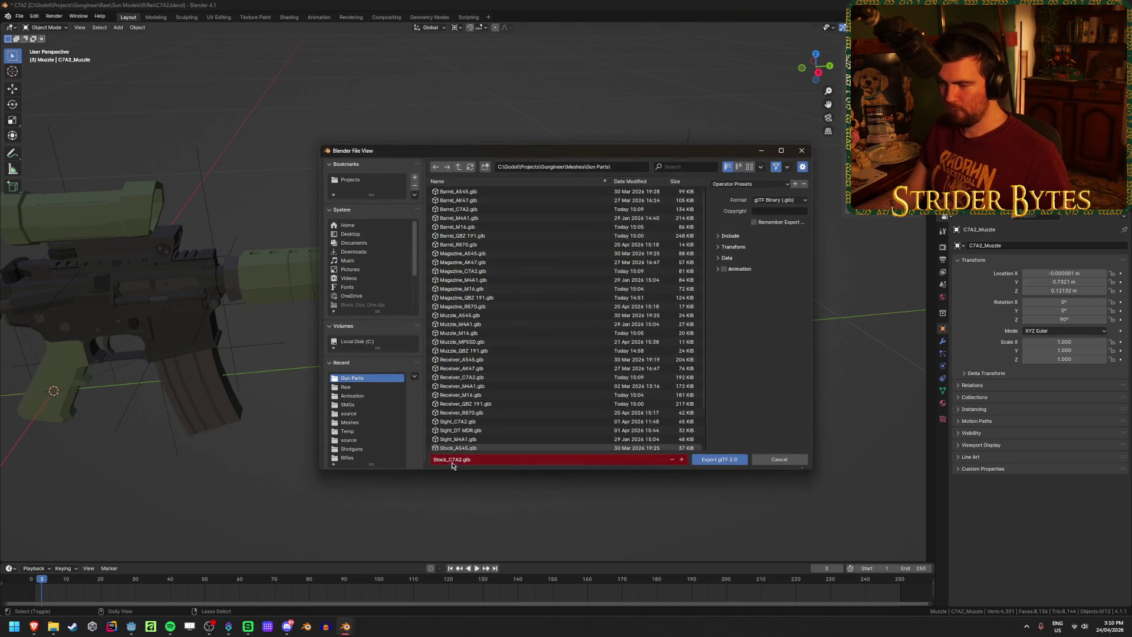
pyautogui.click(448, 461)
pyautogui.press('BackSpace')
pyautogui.press('BackSpace')
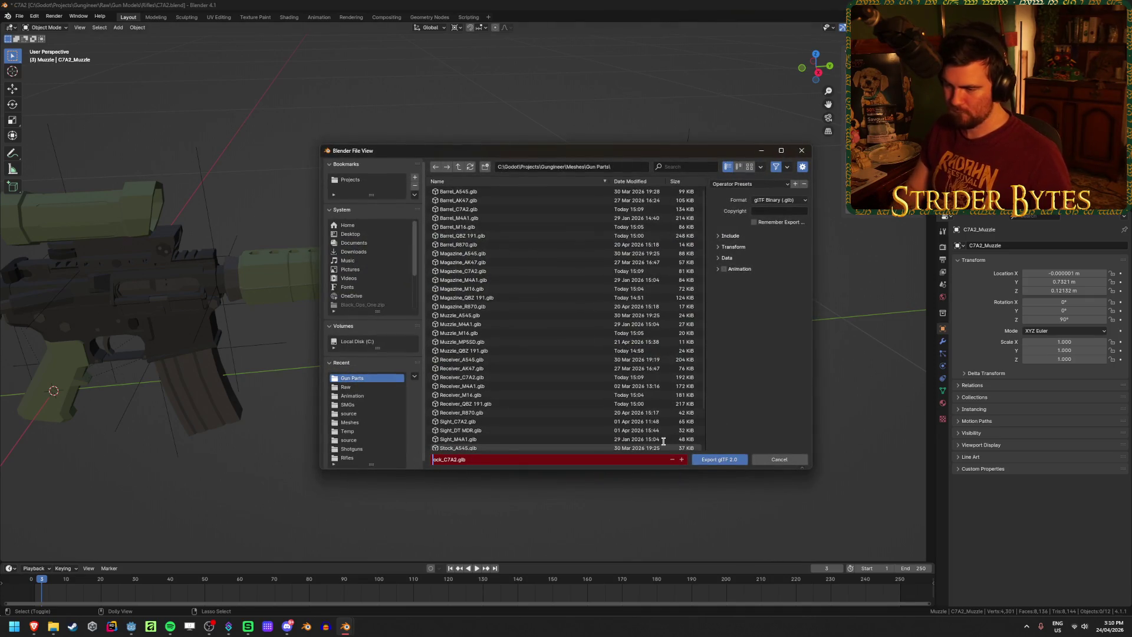
pyautogui.write('Muzzle')
pyautogui.press('Return')
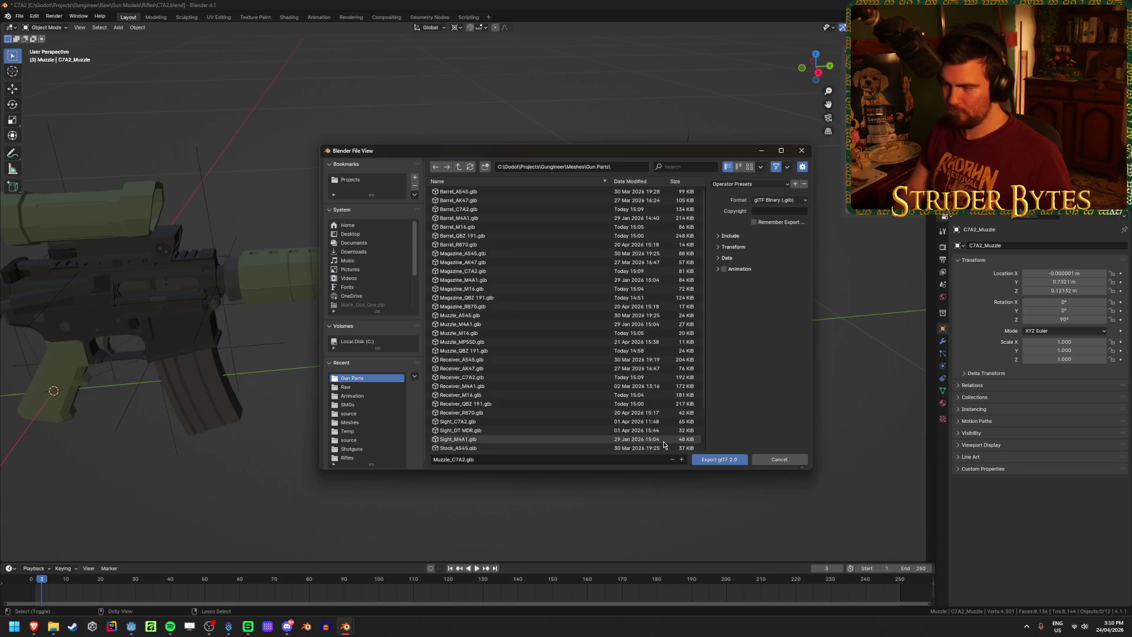
pyautogui.click(729, 463)
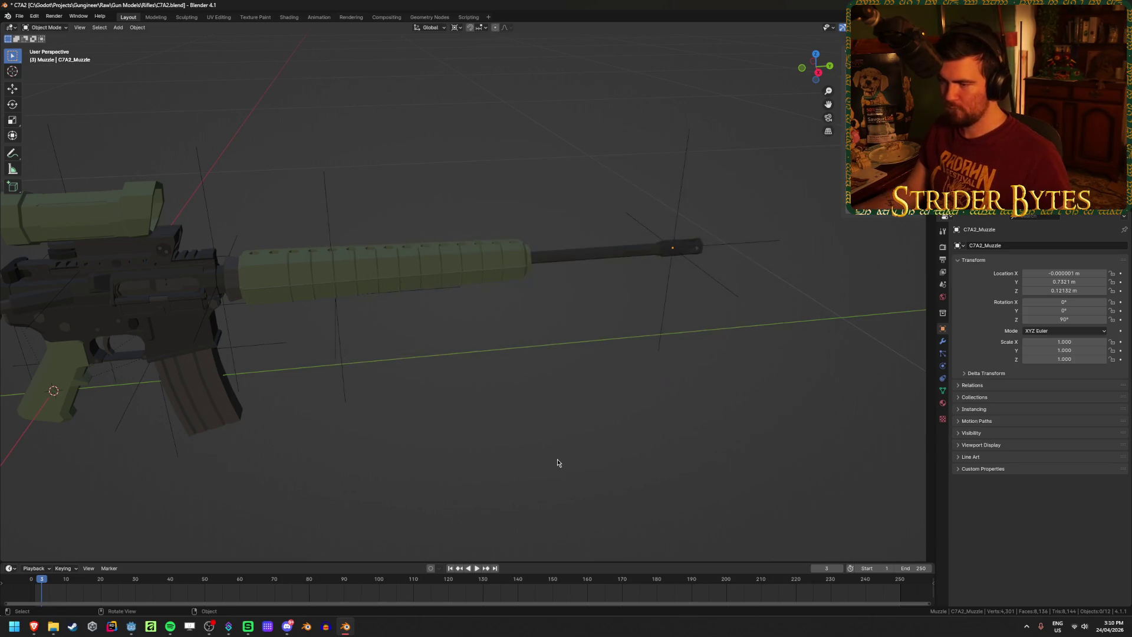
pyautogui.hotkey('ctrl', 's')
pyautogui.moveTo(525, 444)
pyautogui.mouseDown(button='middle')
pyautogui.moveTo(741, 369)
pyautogui.moveTo(140, 385)
pyautogui.mouseUp(button='middle')
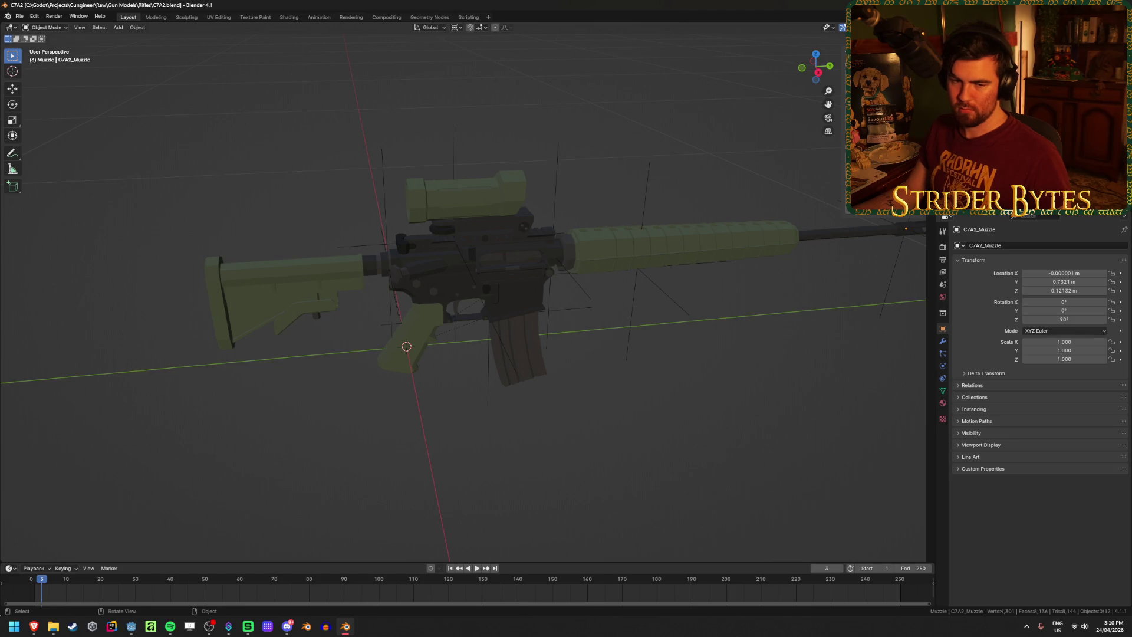
# Return to Blender, save C7A2.blend repeatedly, then make the barrel the active object
pyautogui.hotkey('alt', 'Tab')
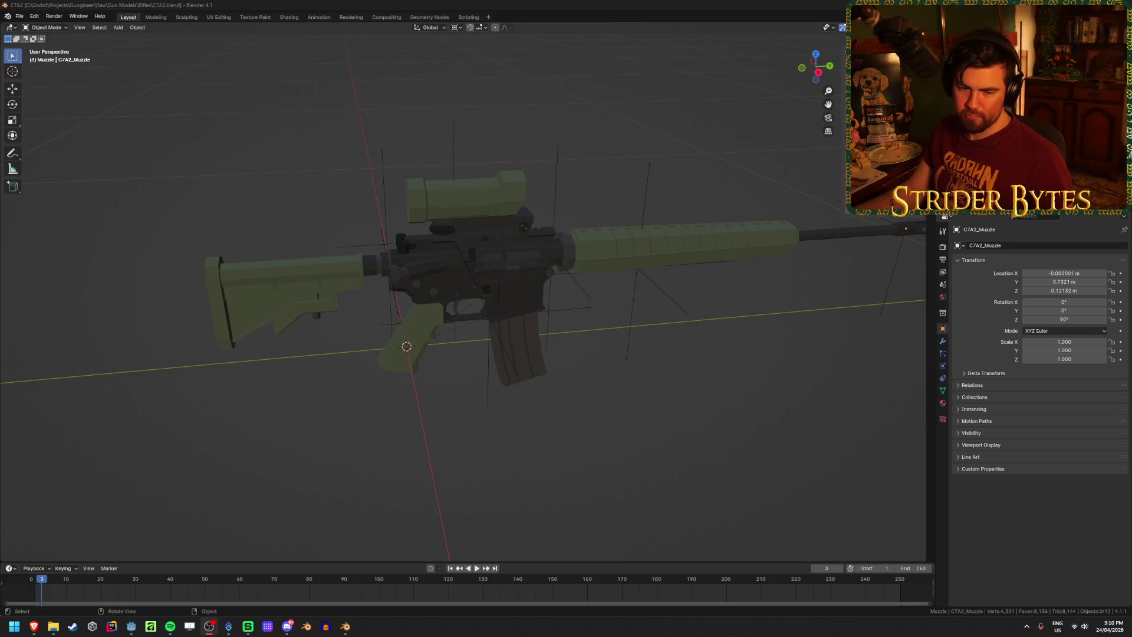
pyautogui.hotkey('alt', 'Tab')
pyautogui.hotkey('ctrl', 's')
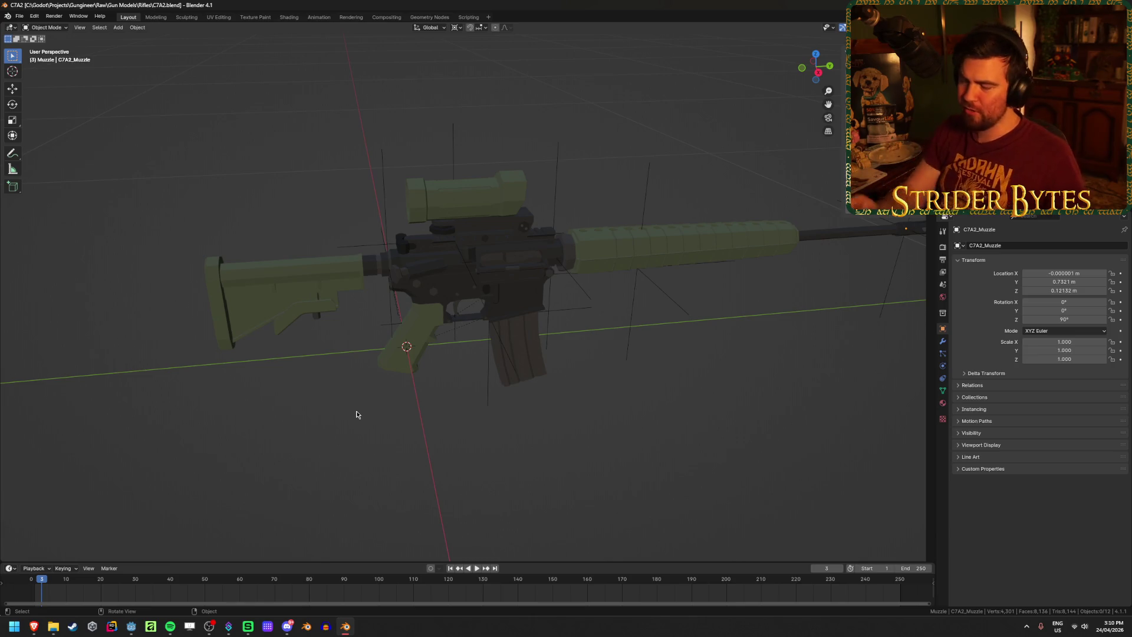
pyautogui.hotkey('ctrl', 's')
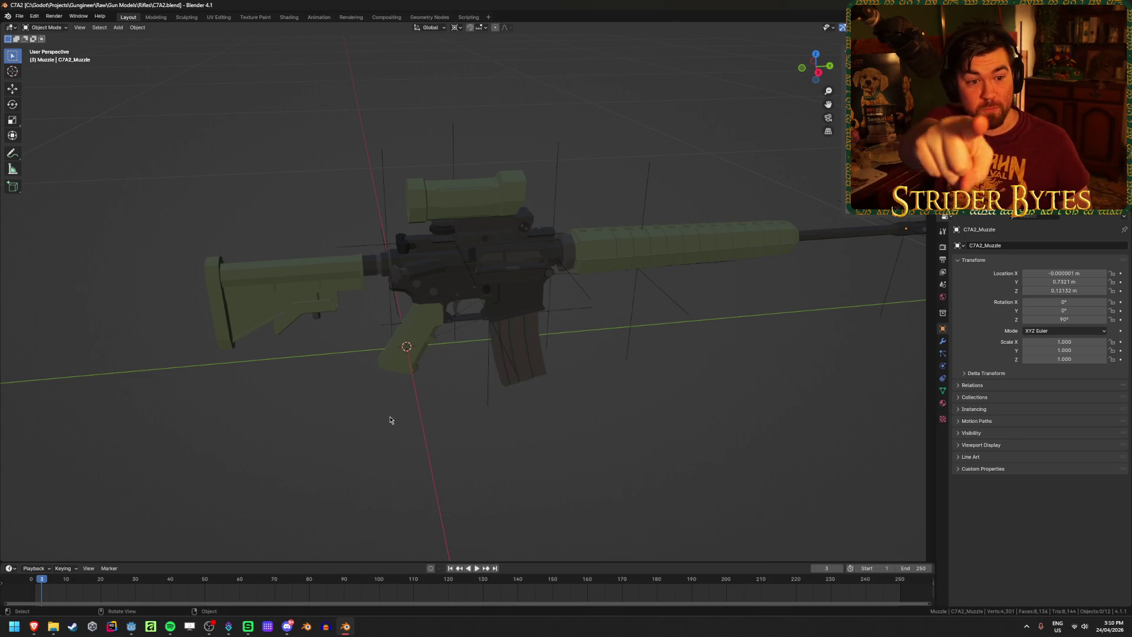
pyautogui.hotkey('ctrl', 's')
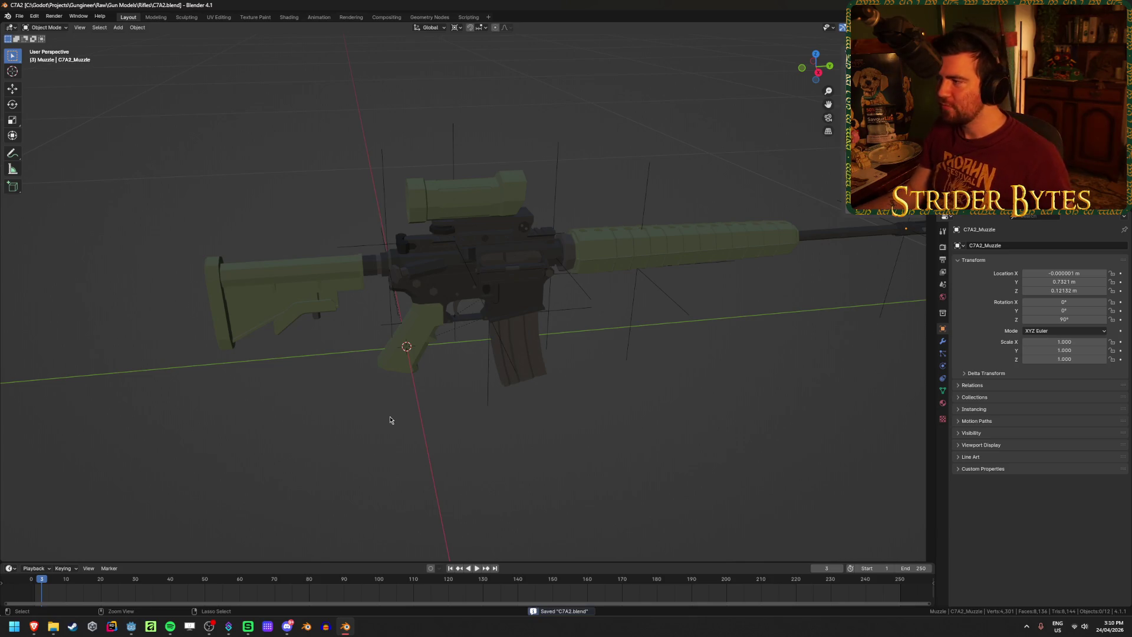
pyautogui.click(659, 240)
# Apply rotation to all rifle parts, then select the barrel
pyautogui.press('a')
pyautogui.hotkey('ctrl', 'a')
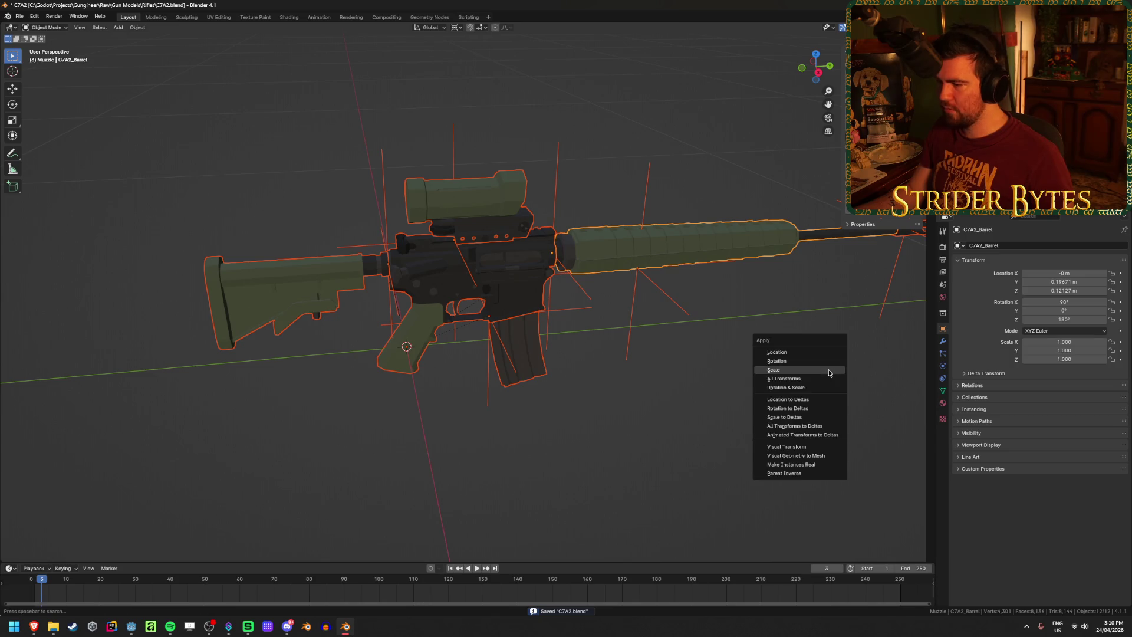
pyautogui.click(828, 361)
pyautogui.click(768, 407)
pyautogui.click(538, 243)
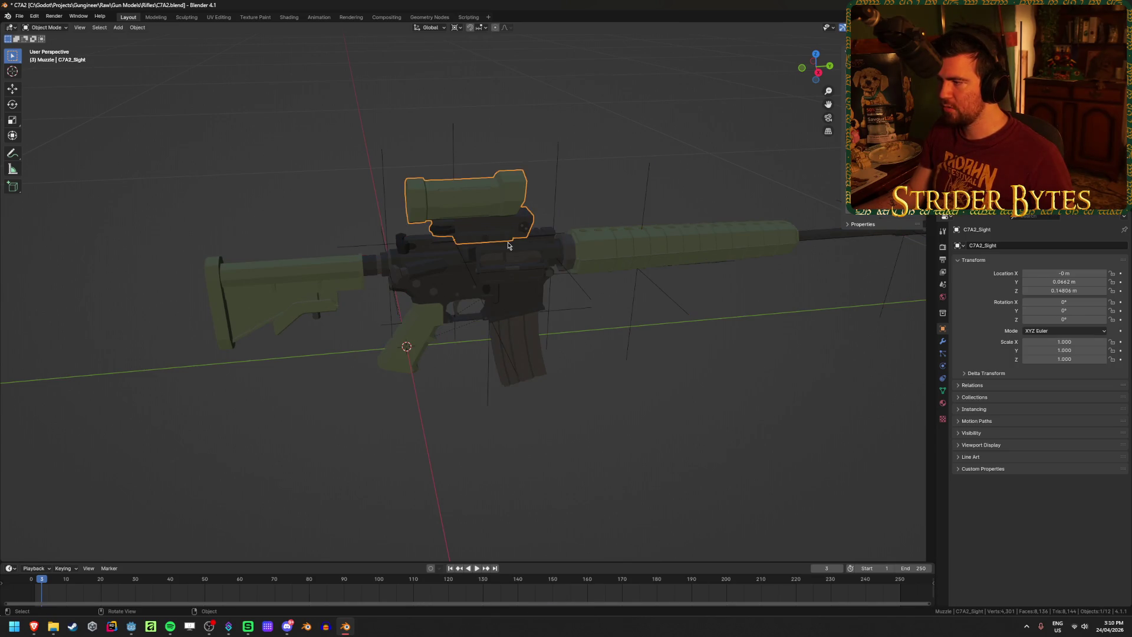
pyautogui.click(538, 243)
pyautogui.click(539, 243)
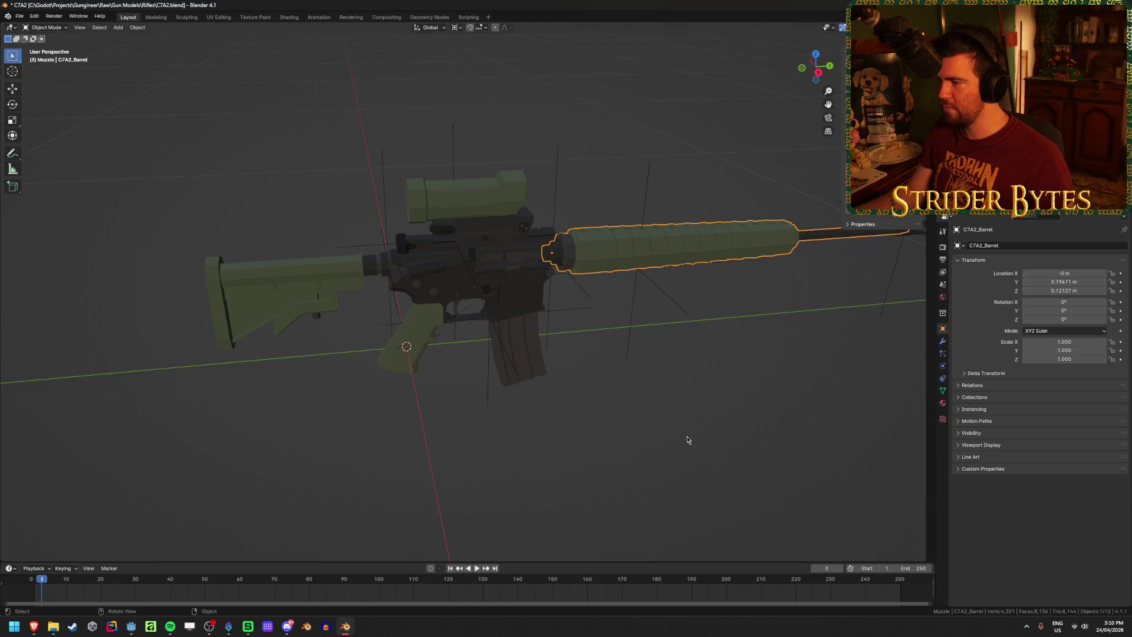
# Re-export Receiver_C7A2.glb and Barrel_C7A2.glb, overwriting the existing files
pyautogui.hotkey('ctrl', 'shift', 'e')
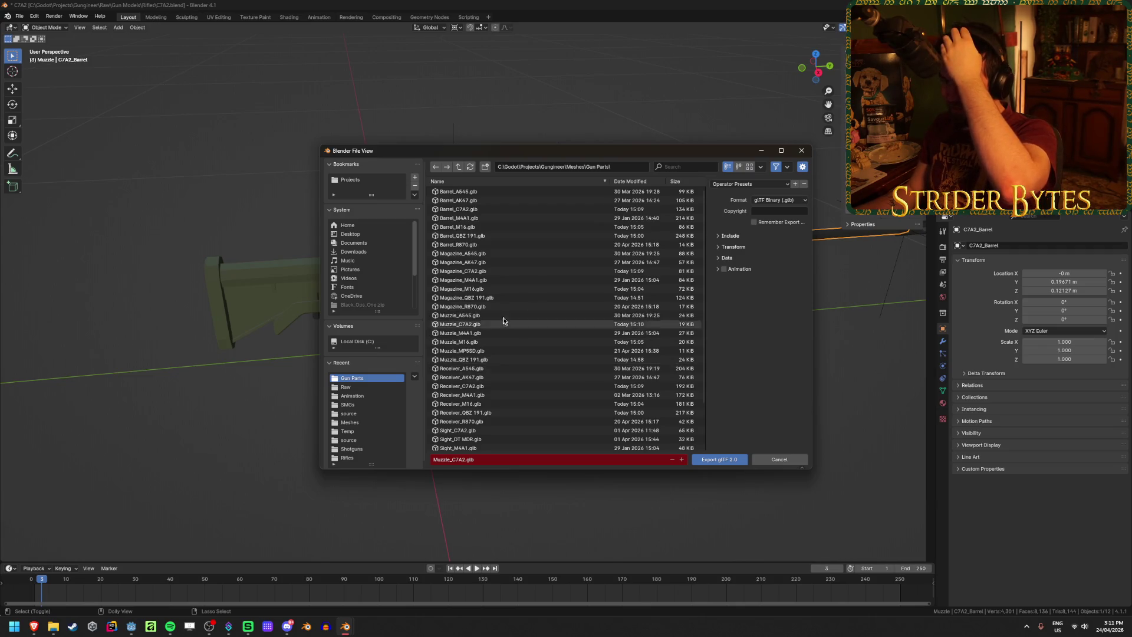
pyautogui.scroll(-2, 498, 330)
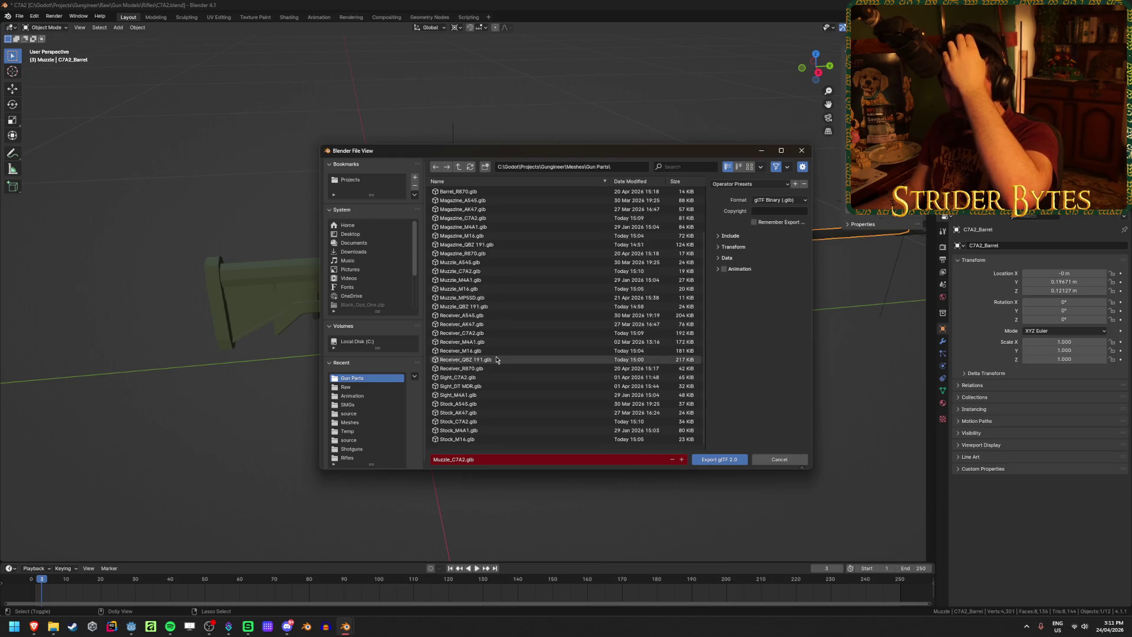
pyautogui.click(495, 333)
pyautogui.click(716, 459)
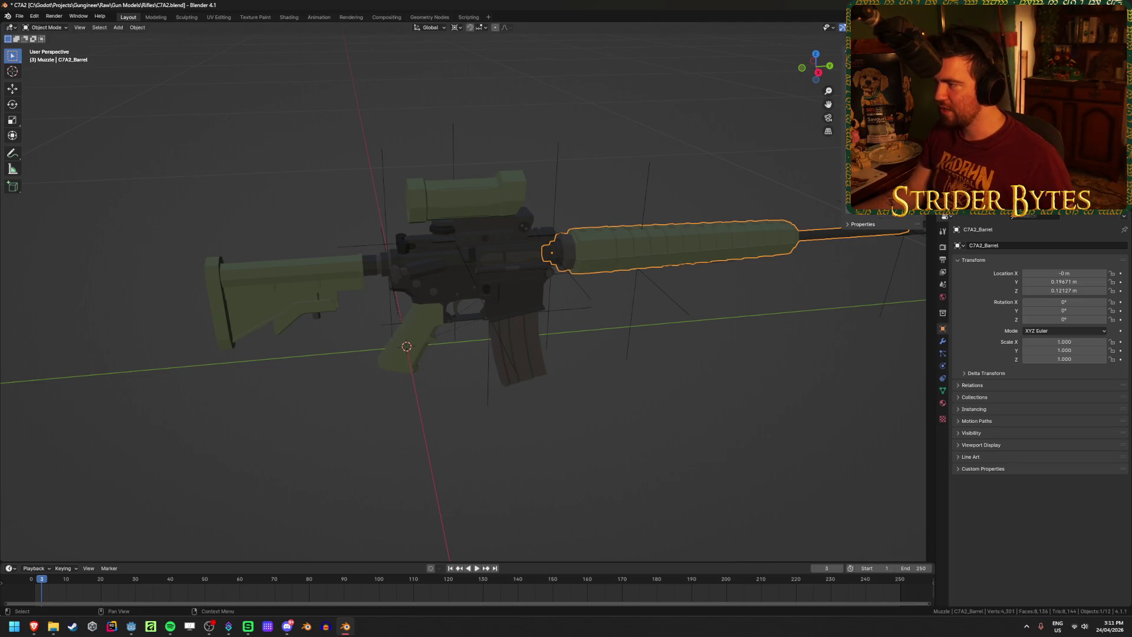
pyautogui.click(826, 434)
pyautogui.hotkey('shift', 'r')
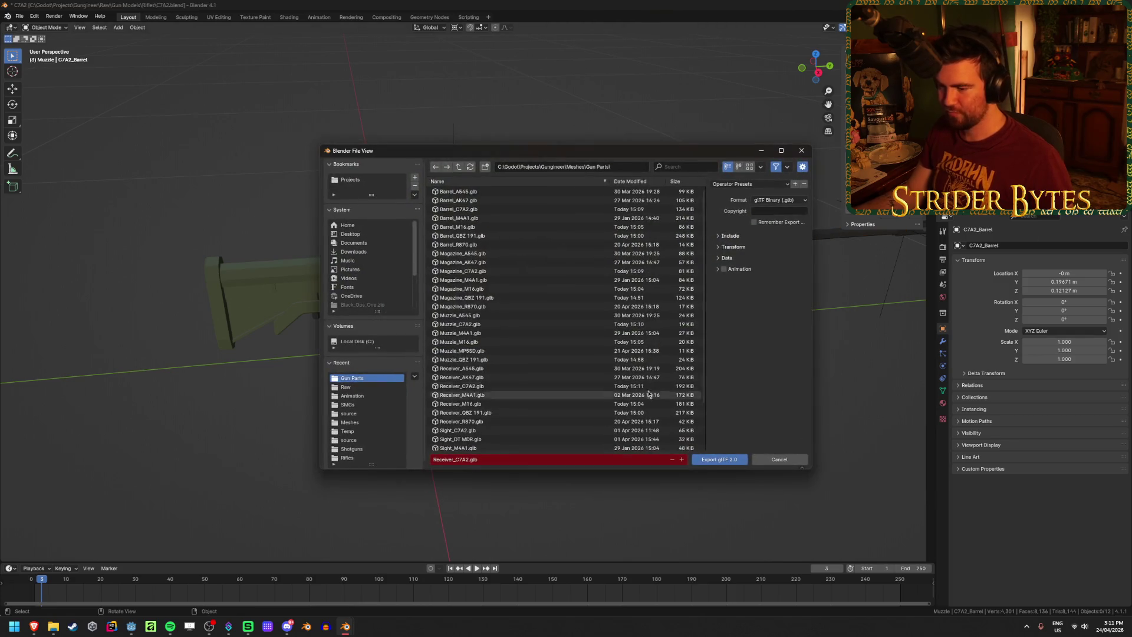
pyautogui.scroll(3, 582, 380)
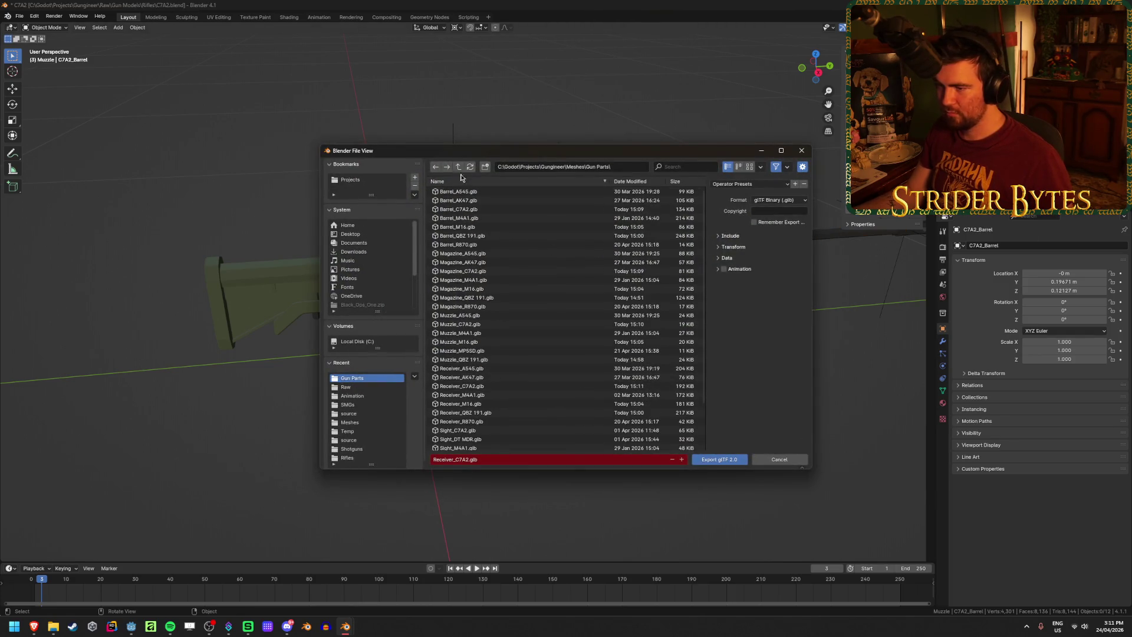
pyautogui.click(460, 209)
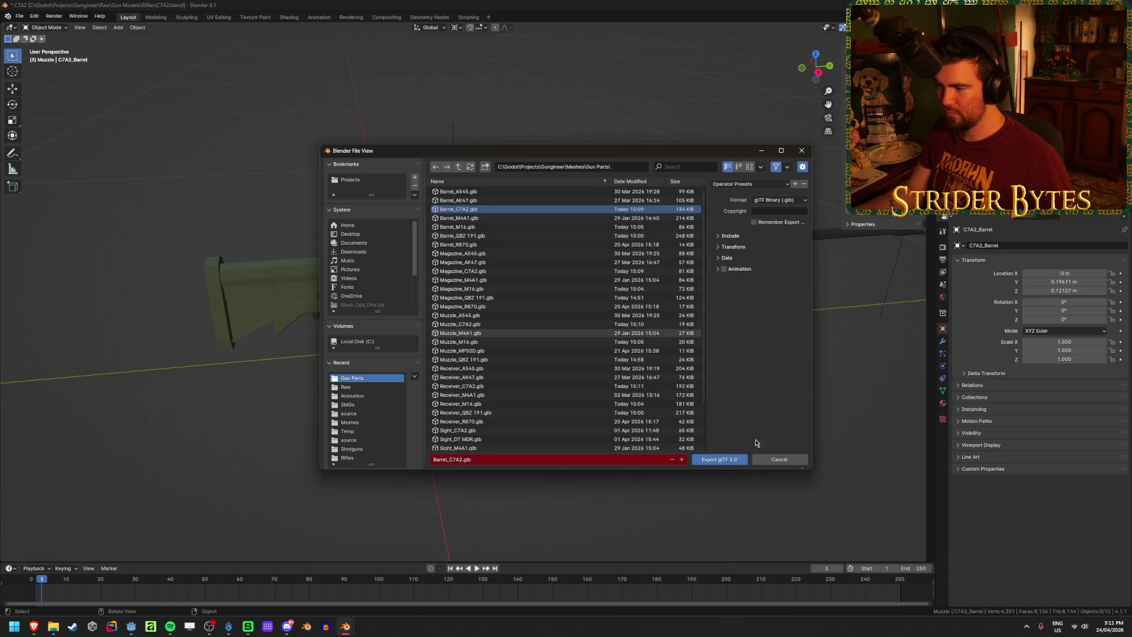
pyautogui.click(731, 463)
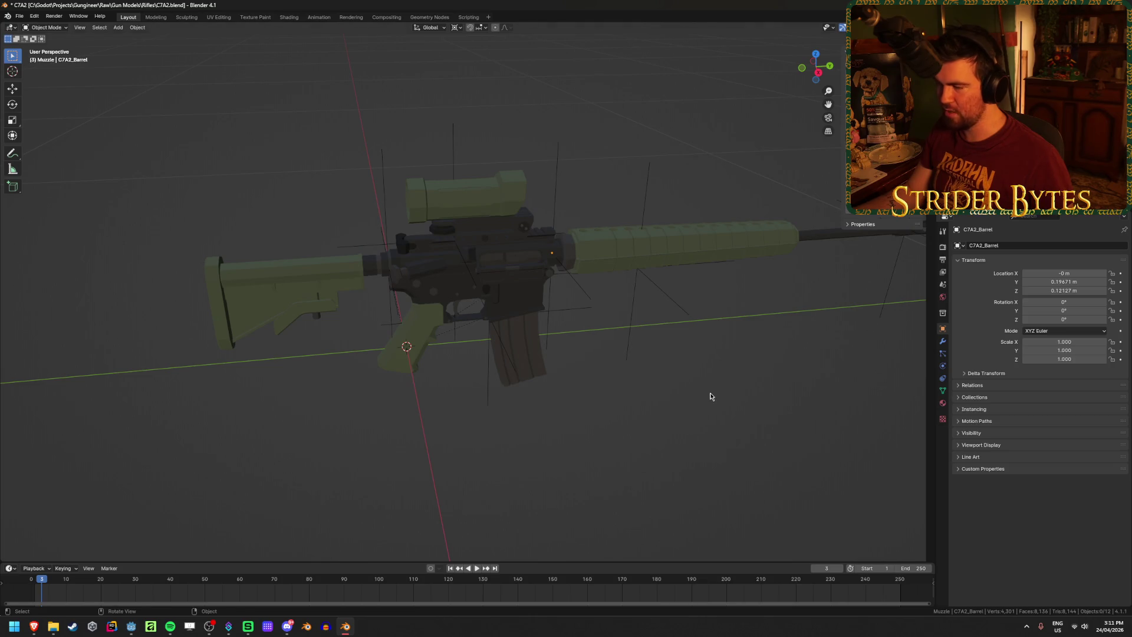
# Export Magazine_C7A2.glb, Stock_C7A2.glb and Muzzle_C7A2.glb
pyautogui.hotkey('shift', 'r')
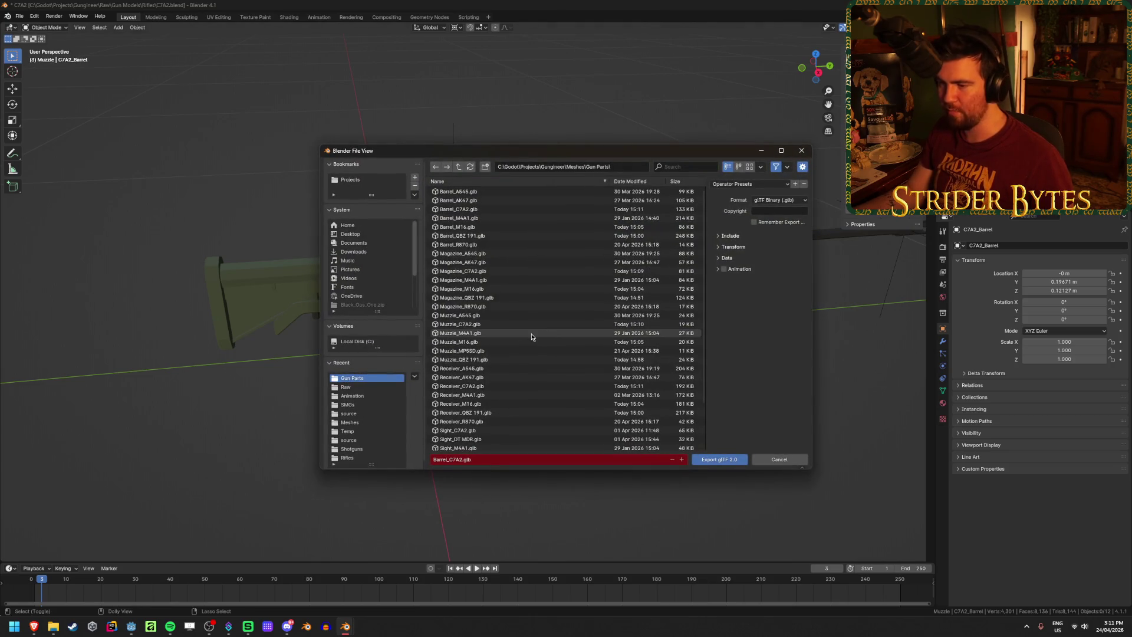
pyautogui.click(530, 271)
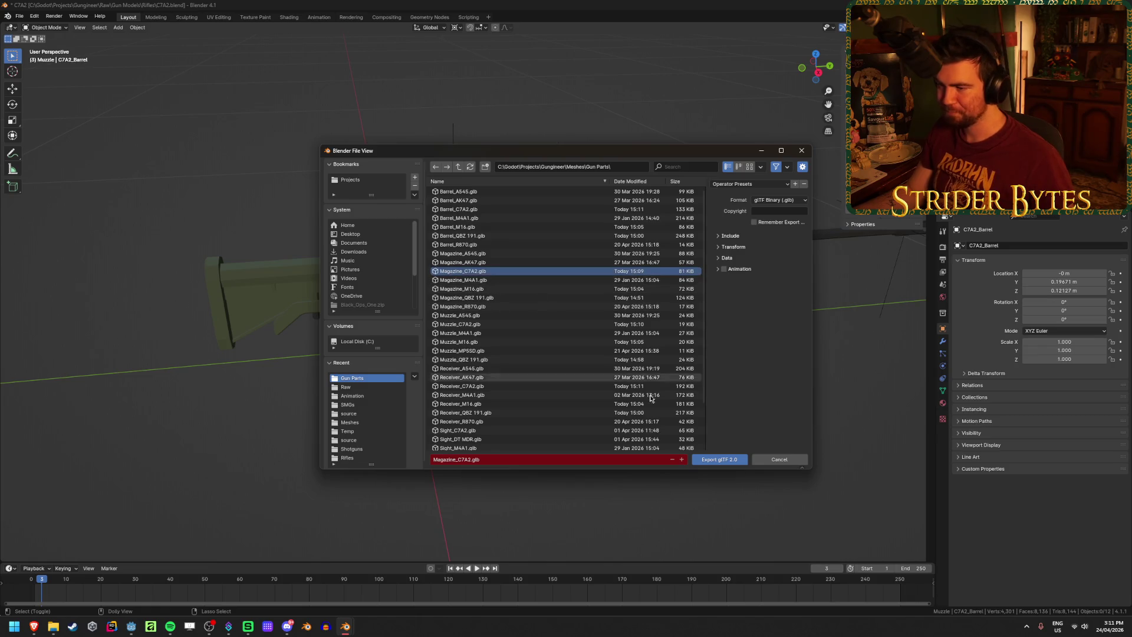
pyautogui.click(719, 459)
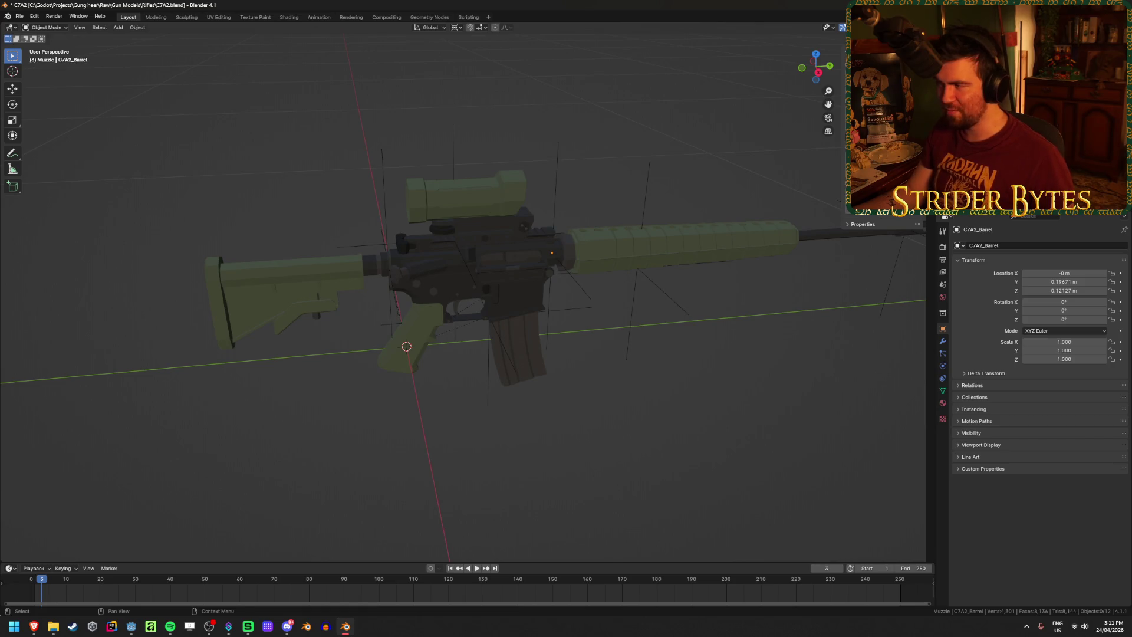
pyautogui.hotkey('shift', 'r')
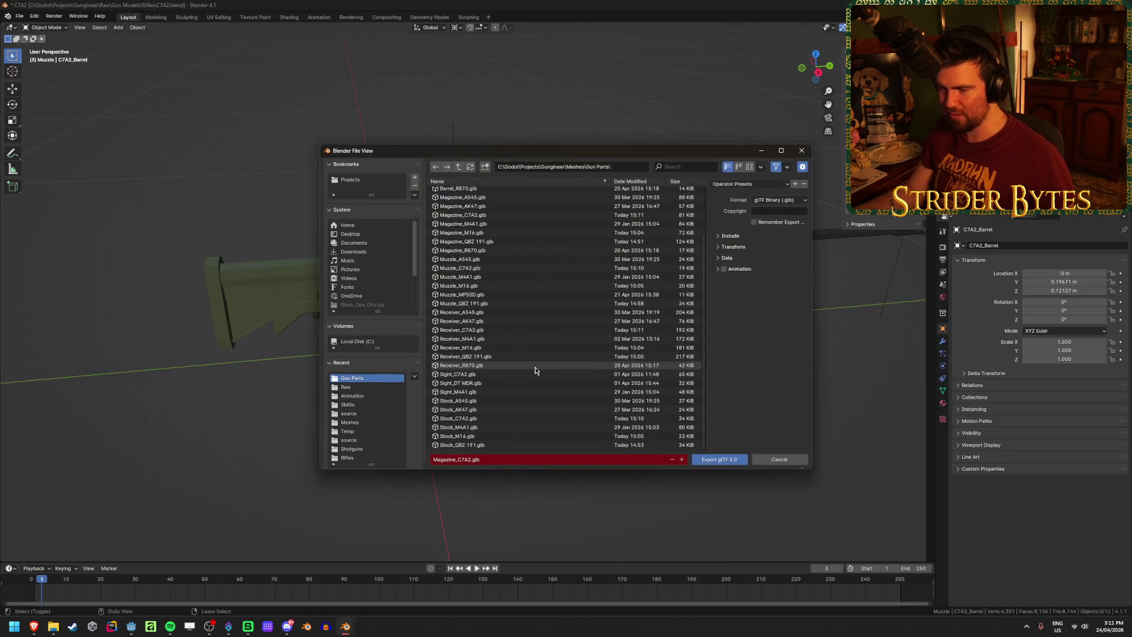
pyautogui.click(500, 419)
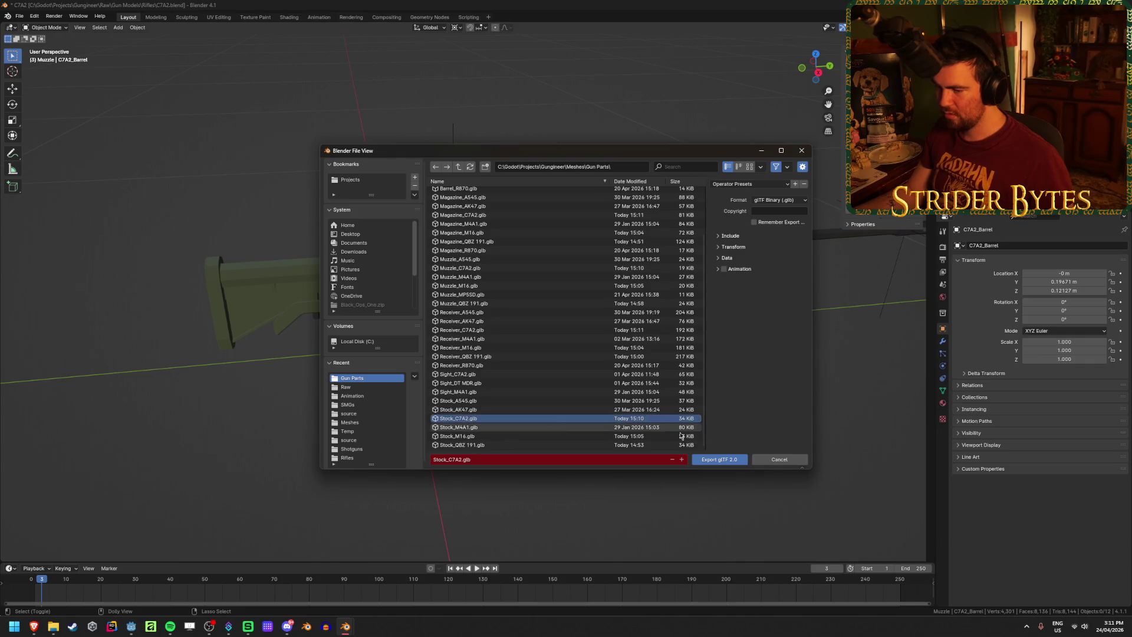
pyautogui.click(720, 461)
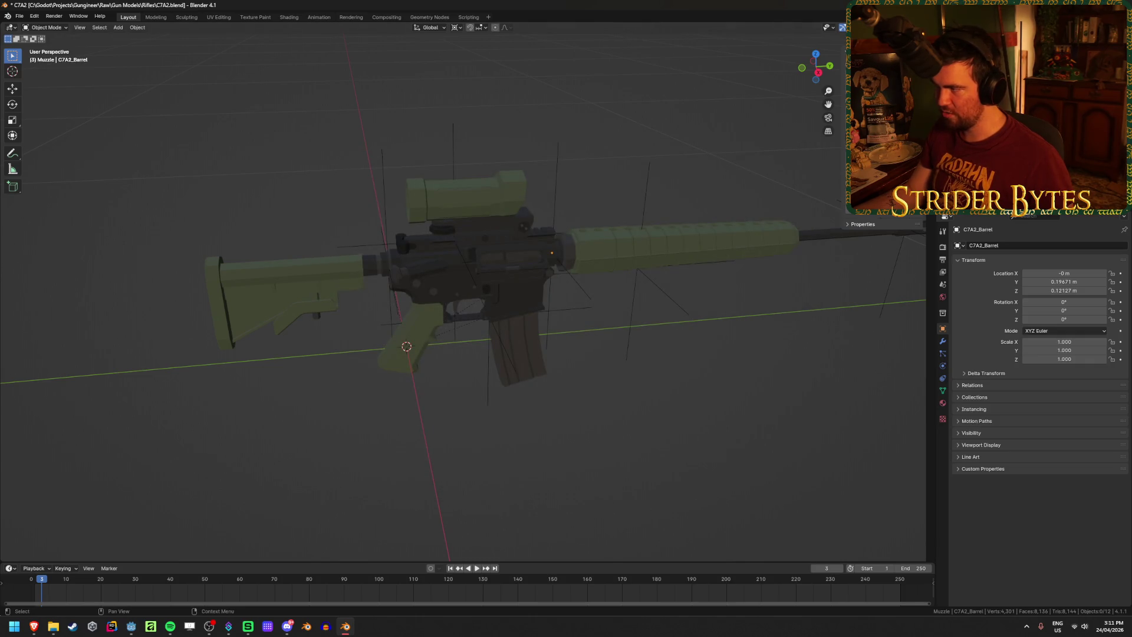
pyautogui.hotkey('shift', 'r')
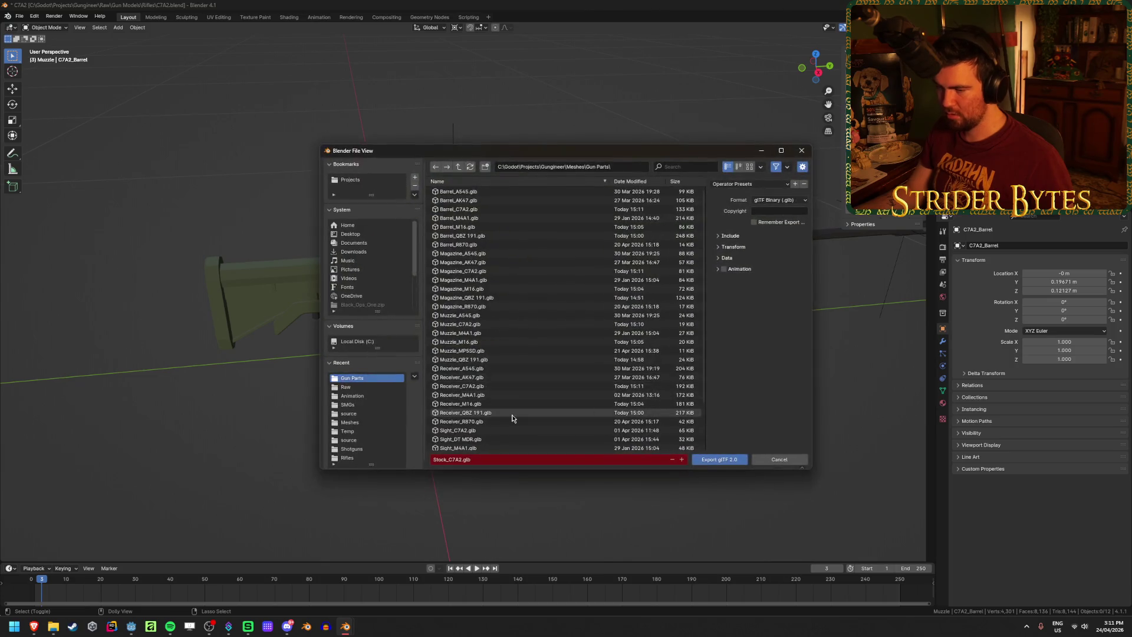
pyautogui.click(719, 459)
# Save C7A2.blend and switch over to the Godot editor
pyautogui.hotkey('ctrl', 's')
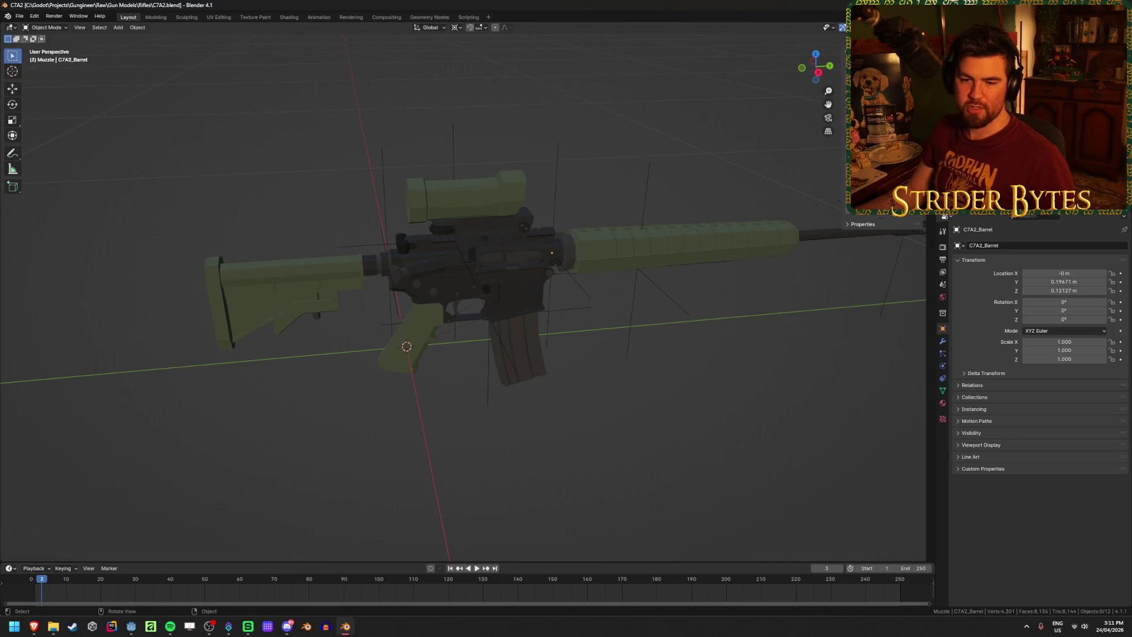
pyautogui.hotkey('alt', 'Tab')
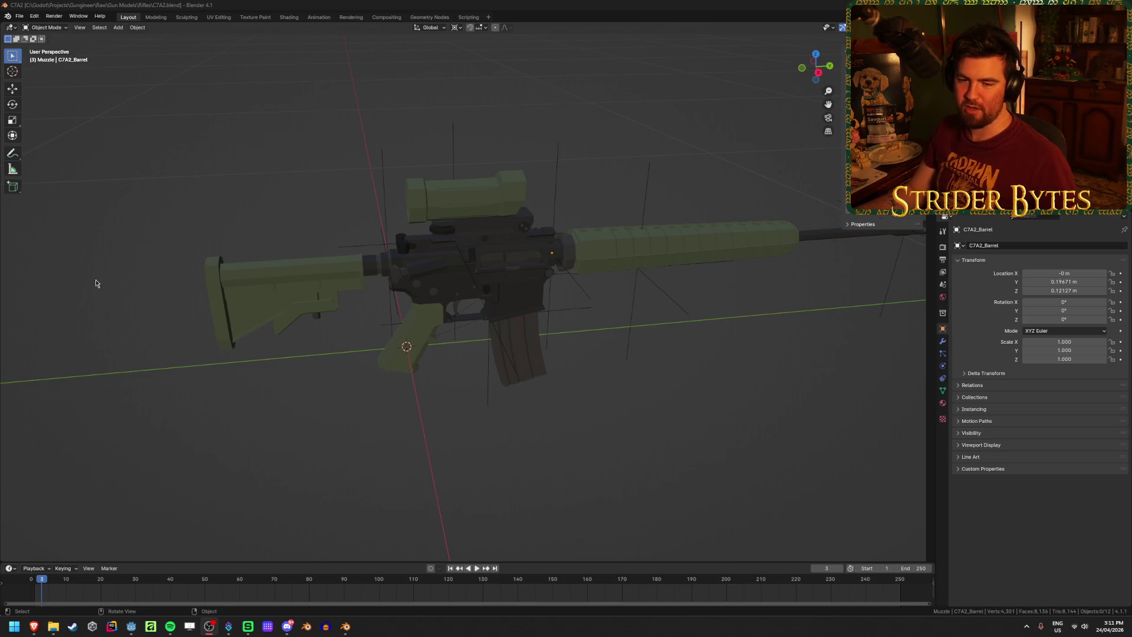
pyautogui.hotkey('alt', 'Tab')
pyautogui.hotkey('ctrl', 's')
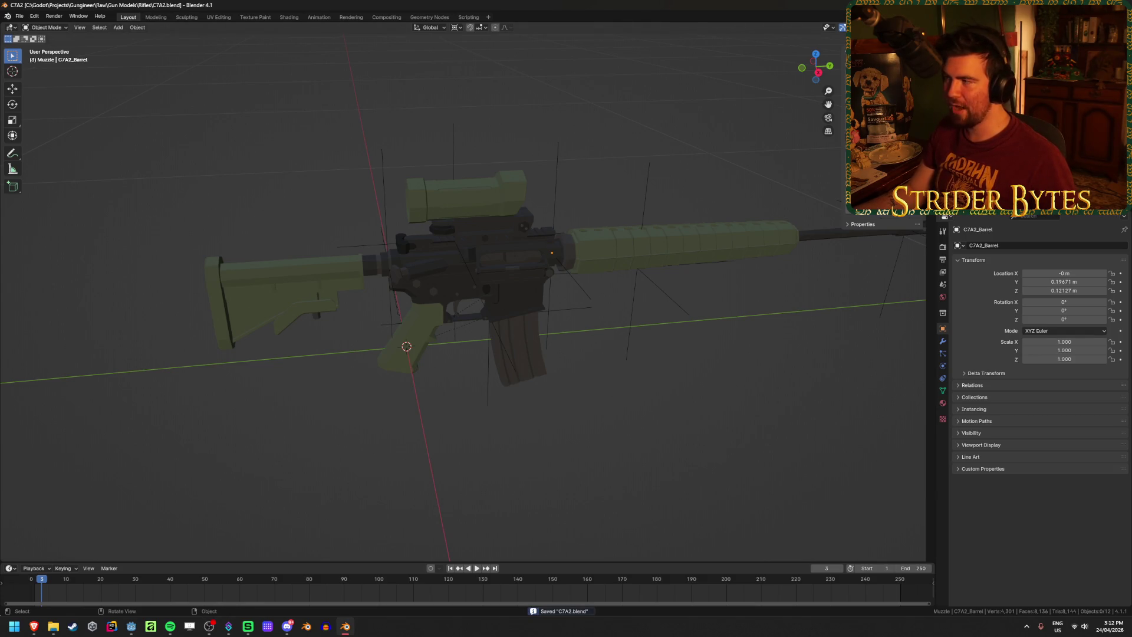
pyautogui.hotkey('alt', 'Tab')
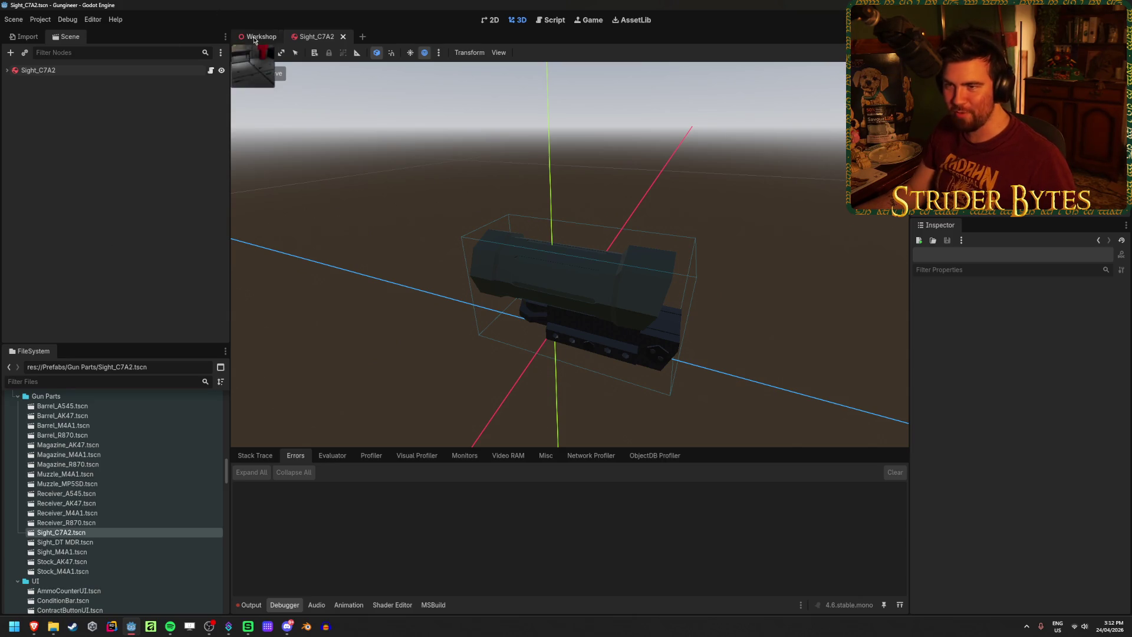
# Close the Sight_C7A2 scene, glance at Explorer, and scroll the FileSystem dock up to Gun Parts
pyautogui.click(342, 37)
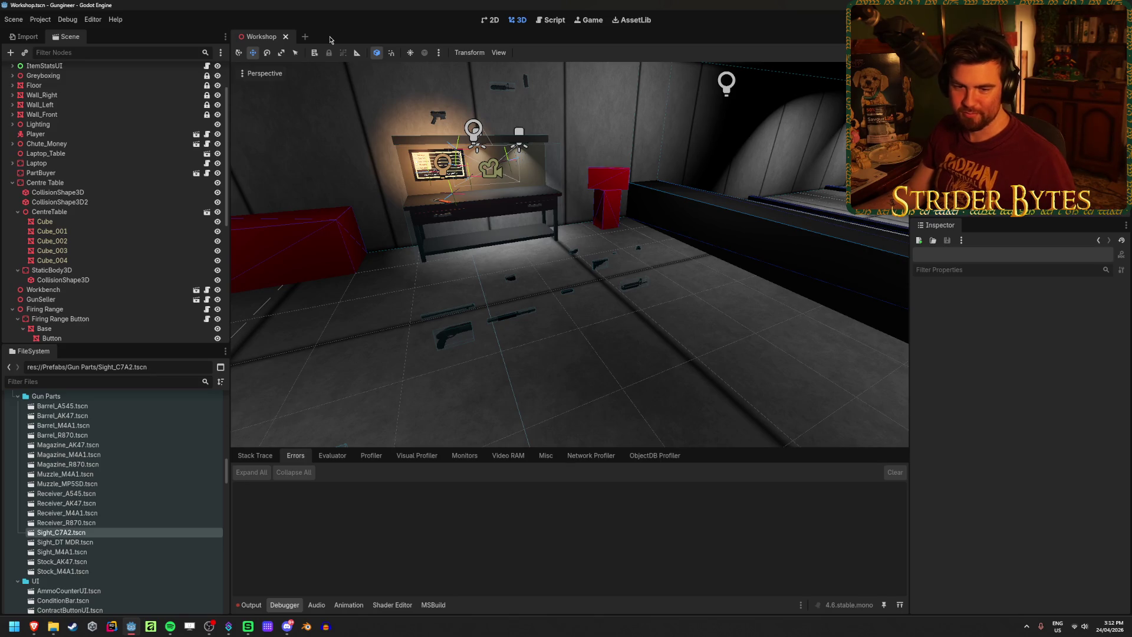
pyautogui.click(52, 628)
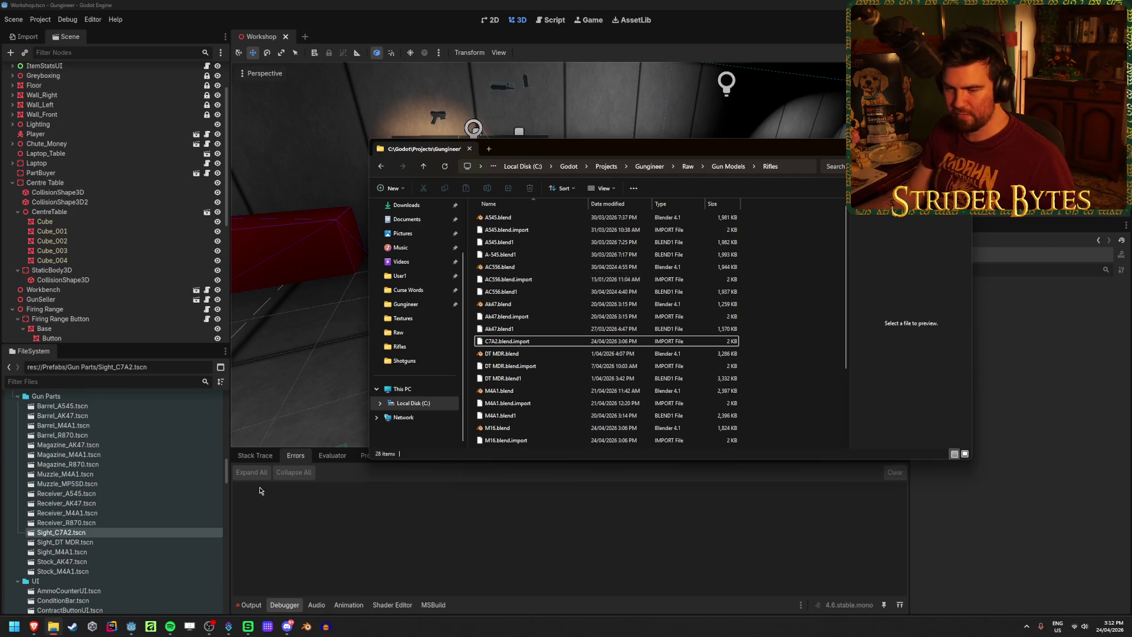
pyautogui.click(303, 576)
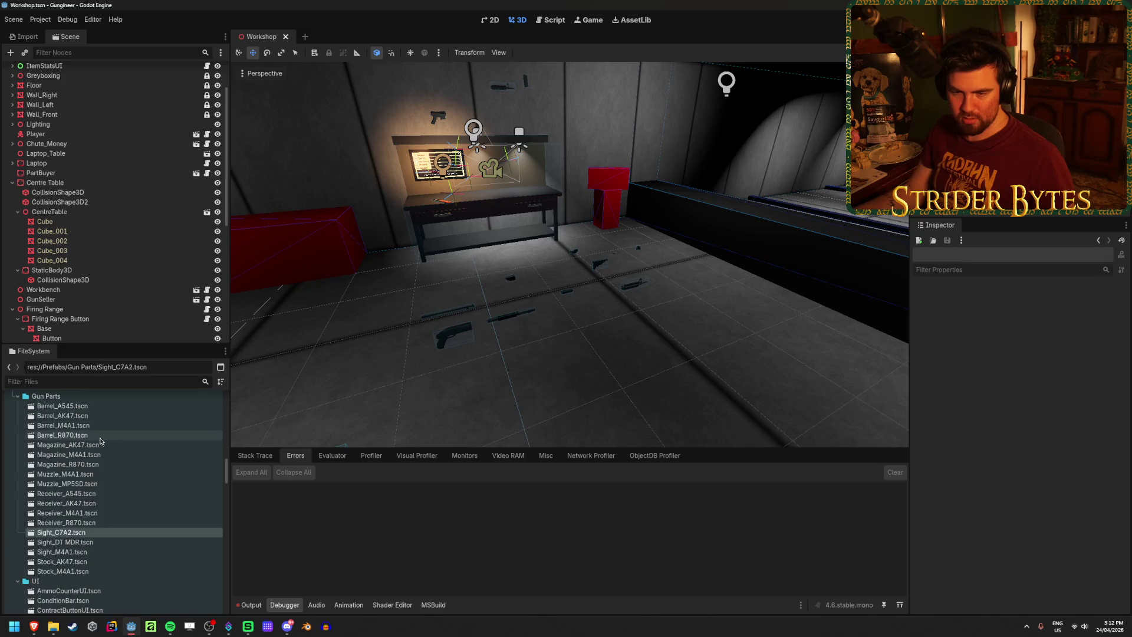
pyautogui.scroll(1, 122, 556)
pyautogui.scroll(10, 122, 555)
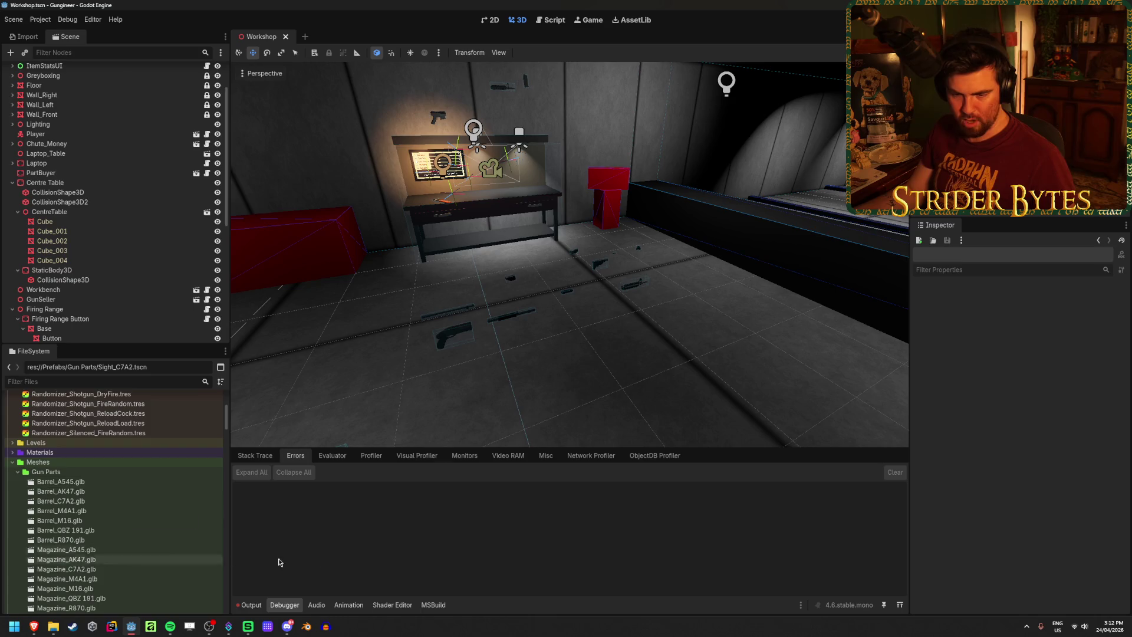
# Open AC556.blend from the Rifles folder in Blender and select its barrel
pyautogui.click(53, 626)
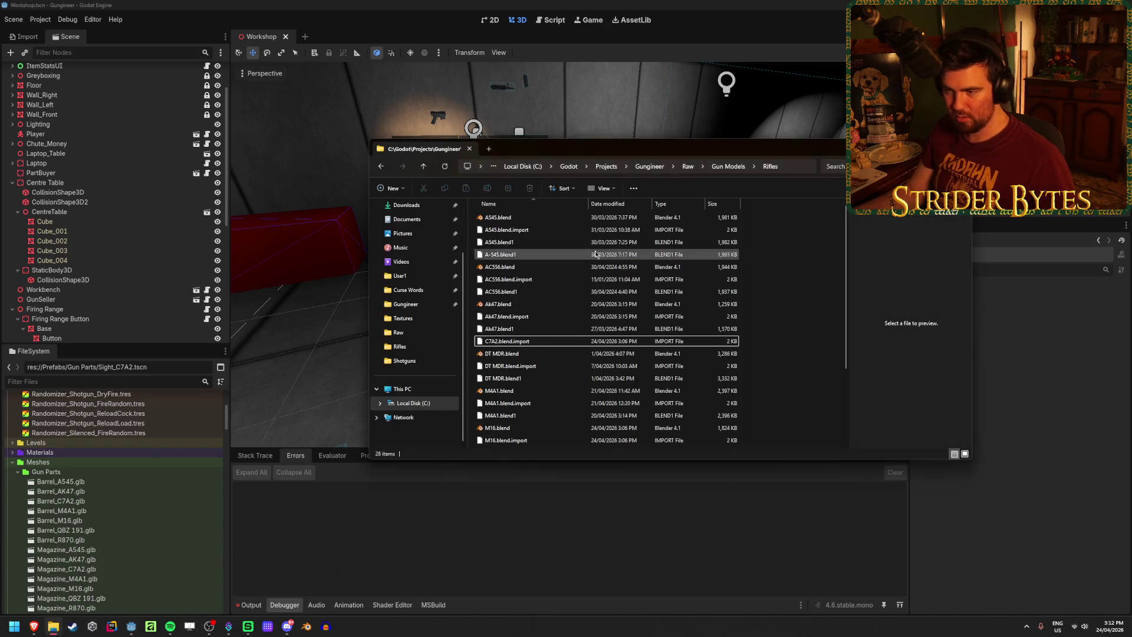
pyautogui.doubleClick(514, 267)
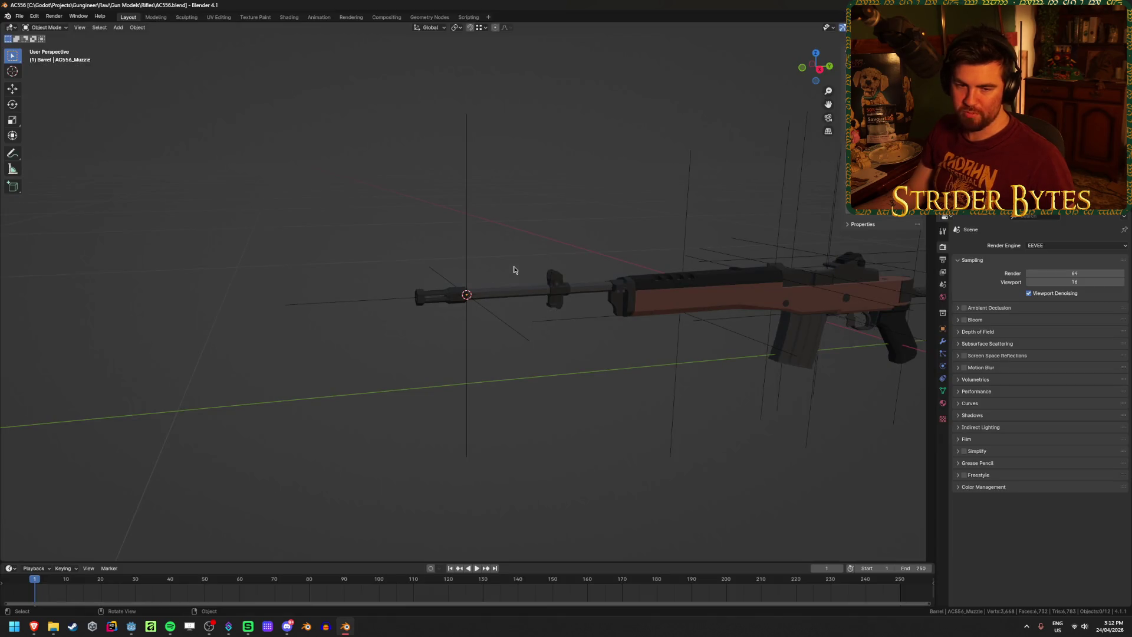
pyautogui.moveTo(513, 269)
pyautogui.mouseDown(button='middle')
pyautogui.moveTo(720, 437)
pyautogui.moveTo(723, 457)
pyautogui.moveTo(631, 452)
pyautogui.moveTo(715, 448)
pyautogui.mouseUp(button='middle')
pyautogui.hotkey('alt', 'Tab')
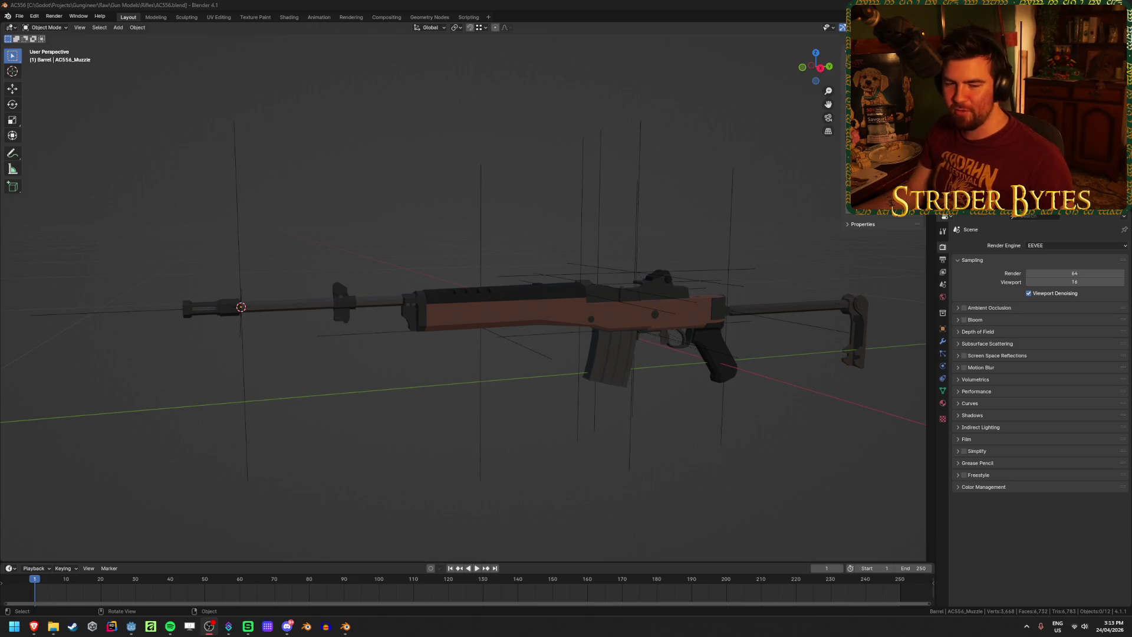
pyautogui.click(288, 301)
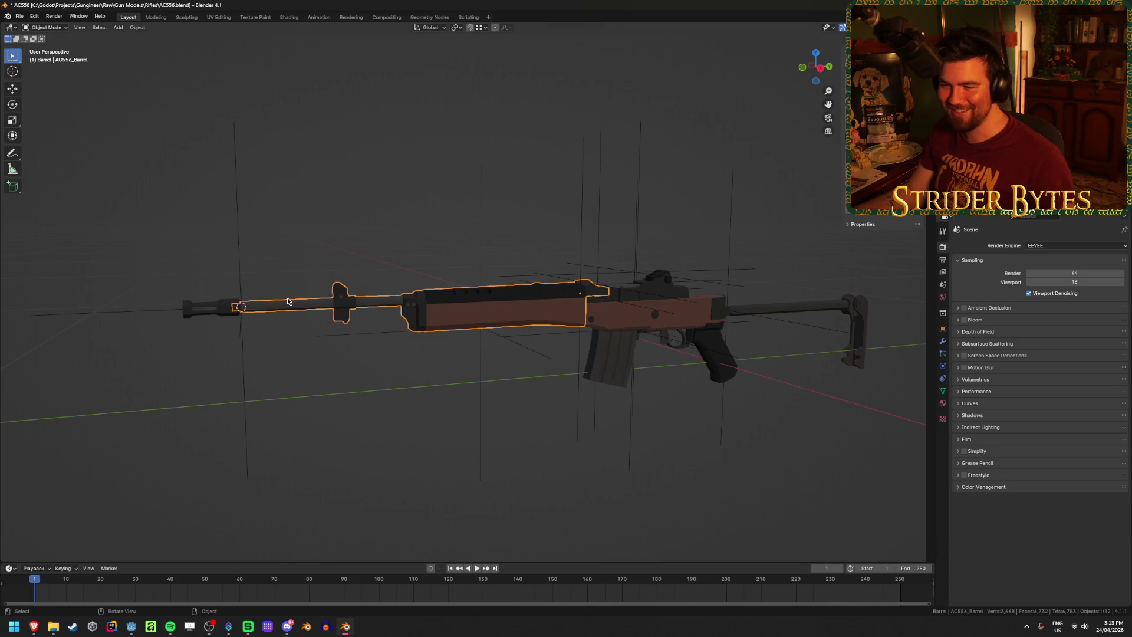
# Box-select all the attachment-point empties on the AC556 rifle
pyautogui.scroll(3, 308, 305)
pyautogui.moveTo(308, 304)
pyautogui.mouseDown(button='middle')
pyautogui.moveTo(346, 366)
pyautogui.moveTo(316, 324)
pyautogui.moveTo(342, 294)
pyautogui.moveTo(578, 154)
pyautogui.mouseUp(button='middle')
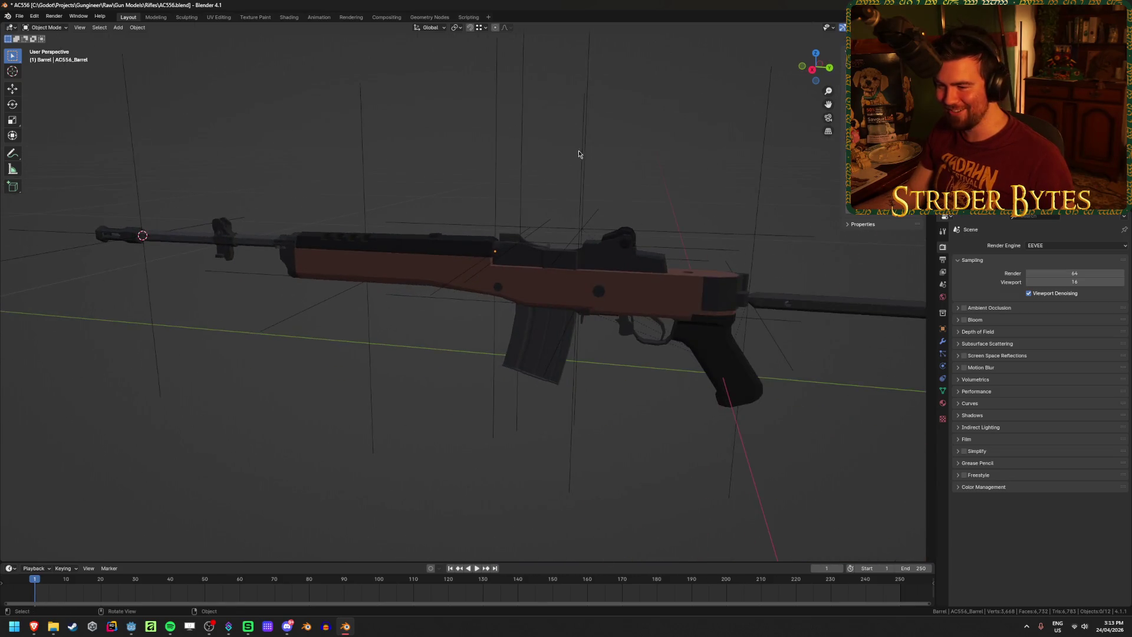
pyautogui.click(591, 282)
pyautogui.moveTo(592, 281); pyautogui.dragTo(580, 209, button='middle')
pyautogui.press('KP_Decimal')
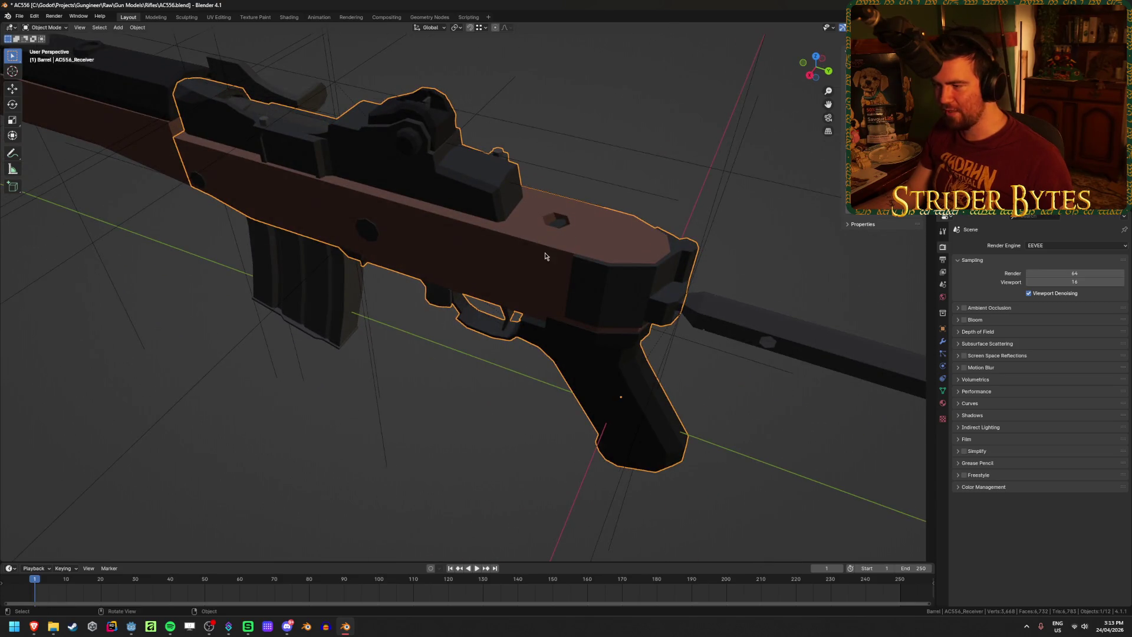
pyautogui.scroll(-5, 544, 257)
pyautogui.click(669, 329)
pyautogui.moveTo(669, 328)
pyautogui.mouseDown(button='middle')
pyautogui.moveTo(608, 263)
pyautogui.moveTo(418, 229)
pyautogui.mouseUp(button='middle')
pyautogui.click(571, 246)
pyautogui.scroll(-3, 570, 245)
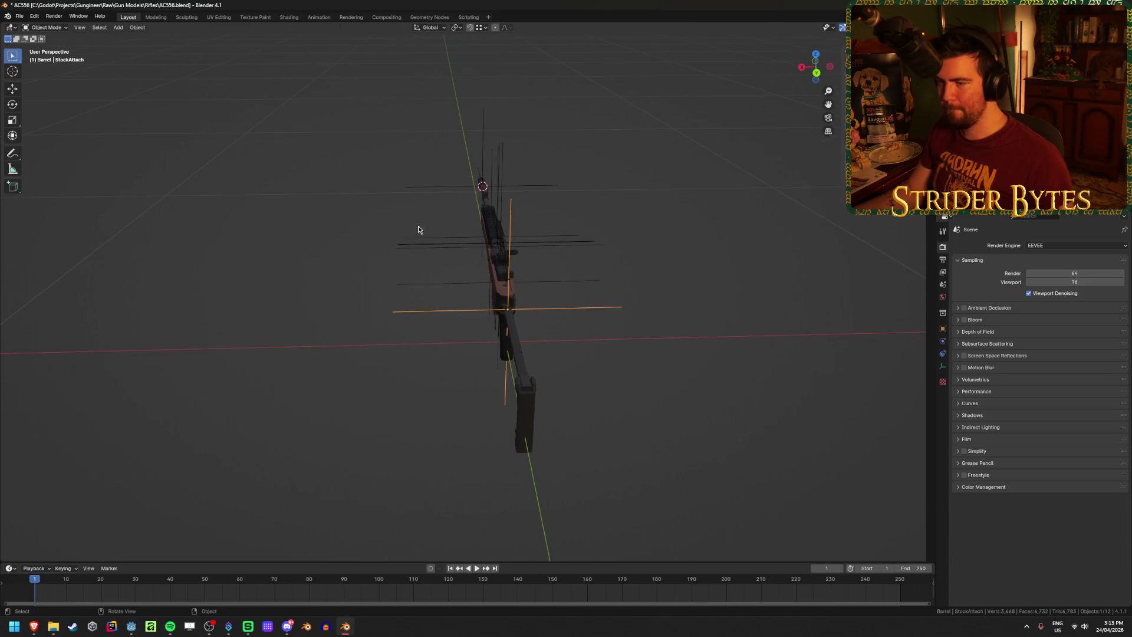
pyautogui.moveTo(386, 144)
pyautogui.mouseDown()
pyautogui.moveTo(414, 239)
pyautogui.moveTo(604, 386)
pyautogui.mouseUp()
# Shrink the empties around the 3D cursor pivot and apply their scale
pyautogui.click(457, 27)
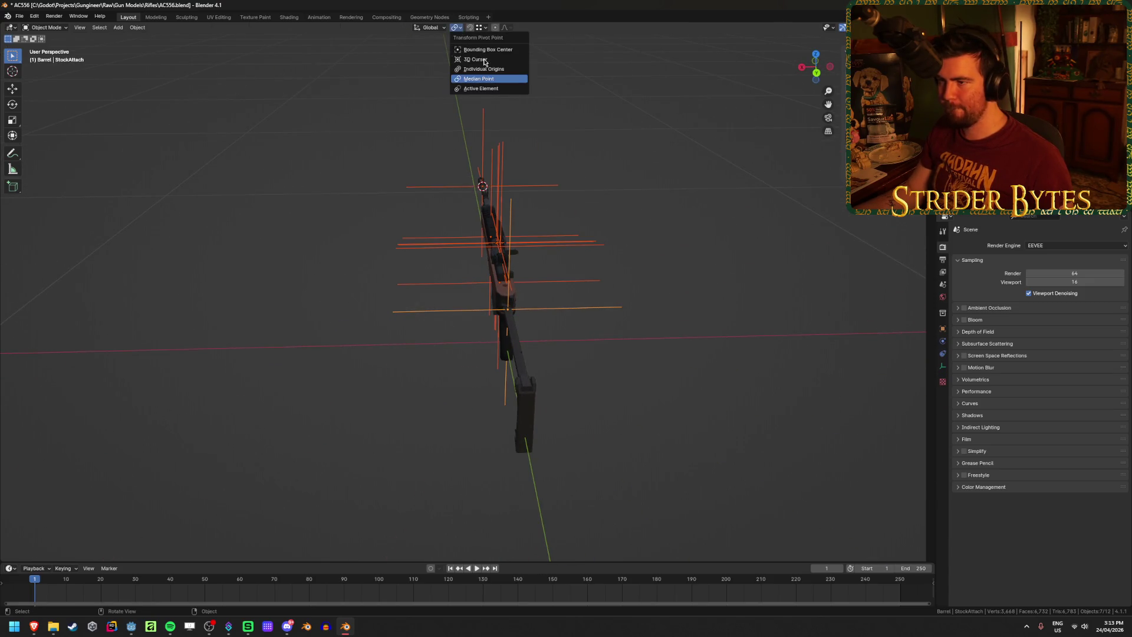
pyautogui.click(474, 58)
pyautogui.press('s')
pyautogui.click(602, 220)
pyautogui.hotkey('ctrl', 'a')
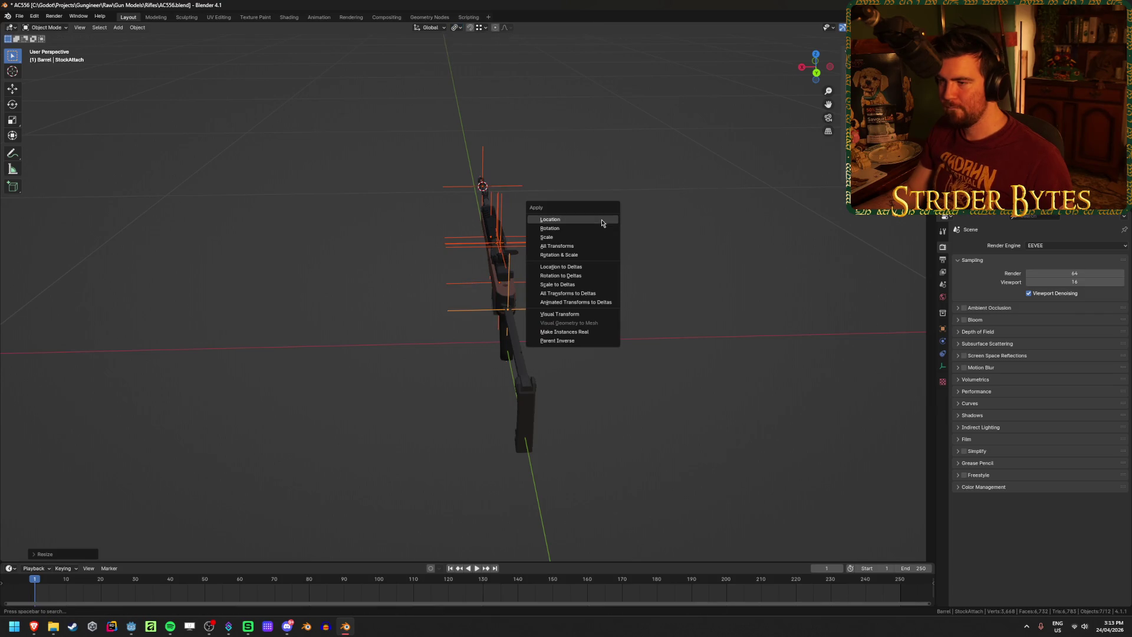
pyautogui.click(602, 236)
# Move the 3D cursor onto the selected object near the grip
pyautogui.moveTo(568, 214); pyautogui.dragTo(650, 218, button='middle')
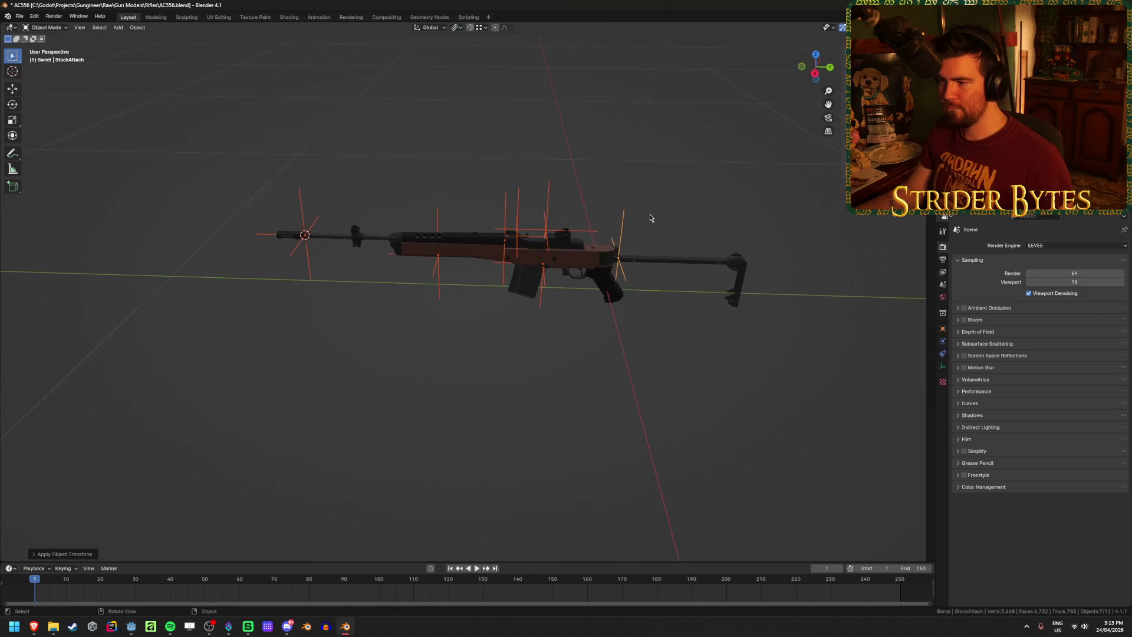
pyautogui.hotkey('shift', 's')
pyautogui.click(472, 168)
pyautogui.hotkey('shift', 's')
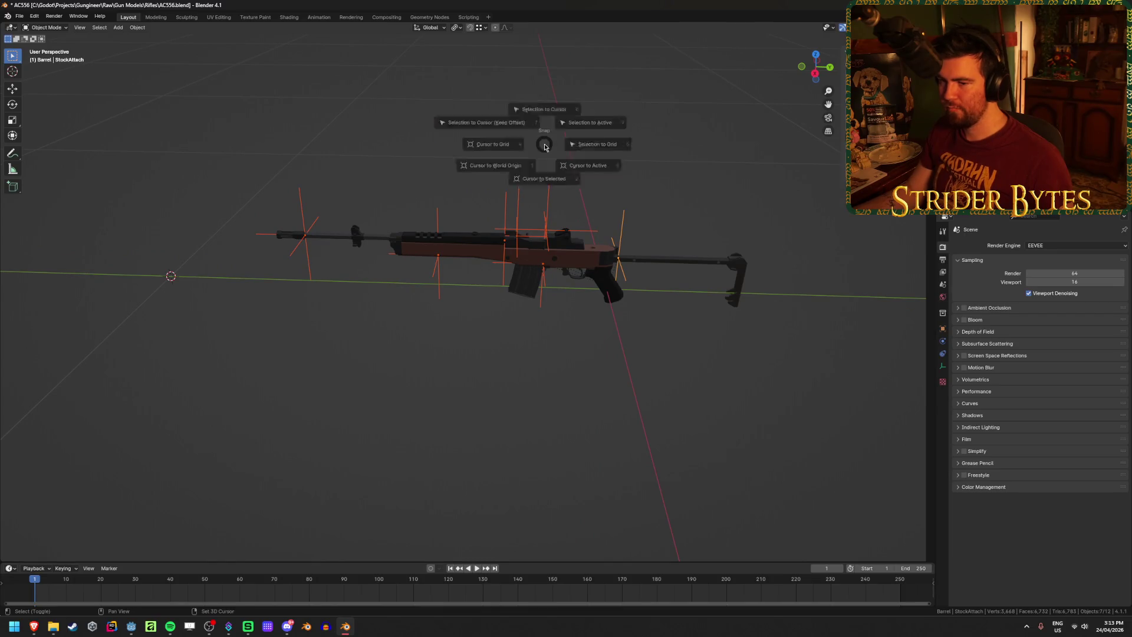
pyautogui.press('3')
# Rotate the whole rifle 180° about Z around the 3D cursor
pyautogui.click(455, 27)
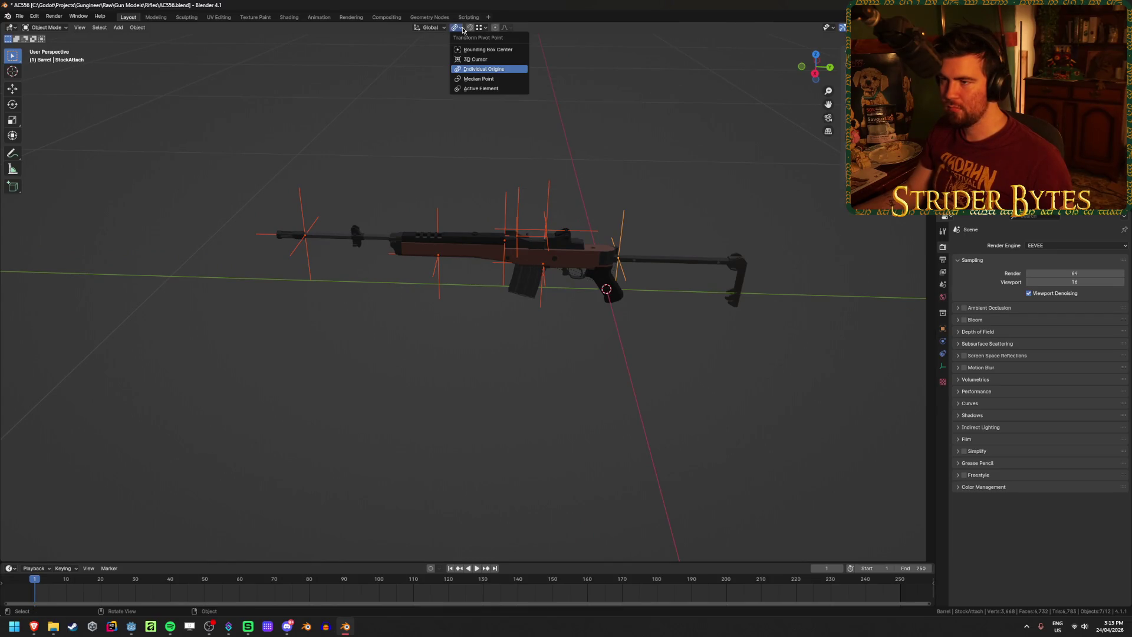
pyautogui.click(477, 55)
pyautogui.press('a')
pyautogui.press('s')
pyautogui.press('Escape')
pyautogui.write('r')
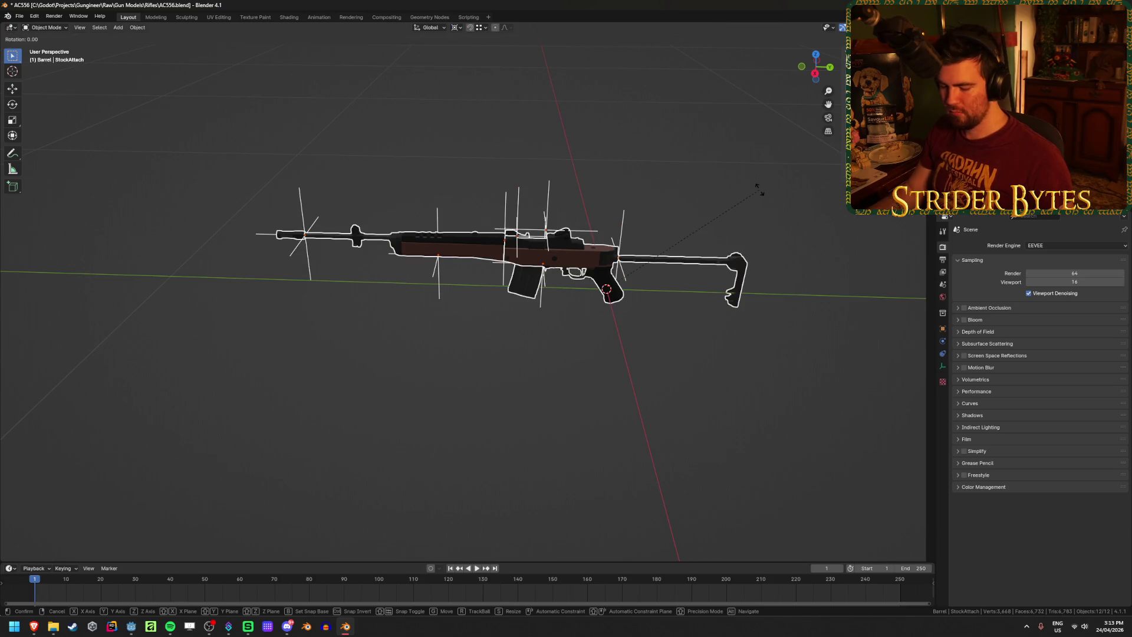
pyautogui.write('z180')
pyautogui.press('Return')
# Apply rotation and scale to all rifle parts, then deselect them
pyautogui.hotkey('ctrl', 'a')
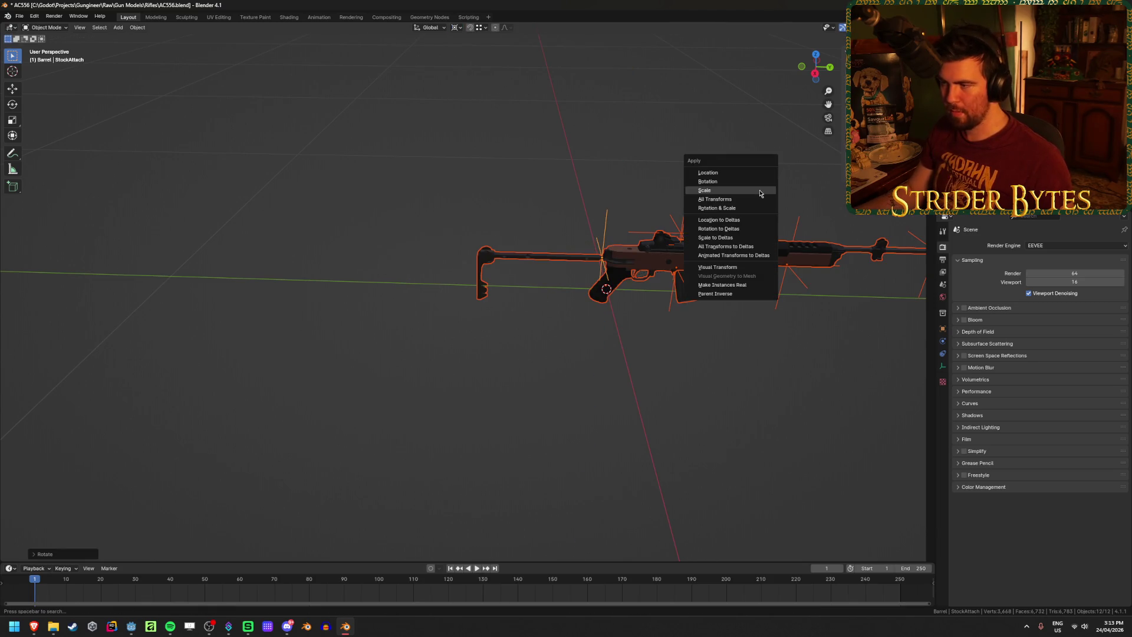
pyautogui.click(759, 182)
pyautogui.hotkey('ctrl', 'a')
pyautogui.click(757, 199)
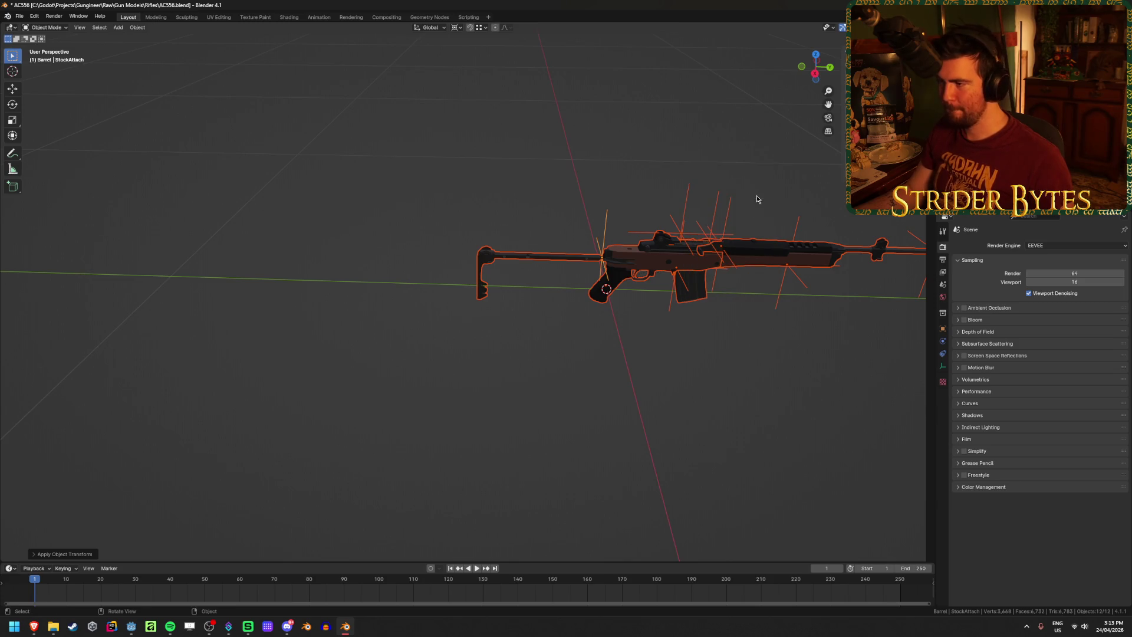
pyautogui.click(791, 349)
pyautogui.moveTo(791, 348); pyautogui.dragTo(613, 346, button='middle')
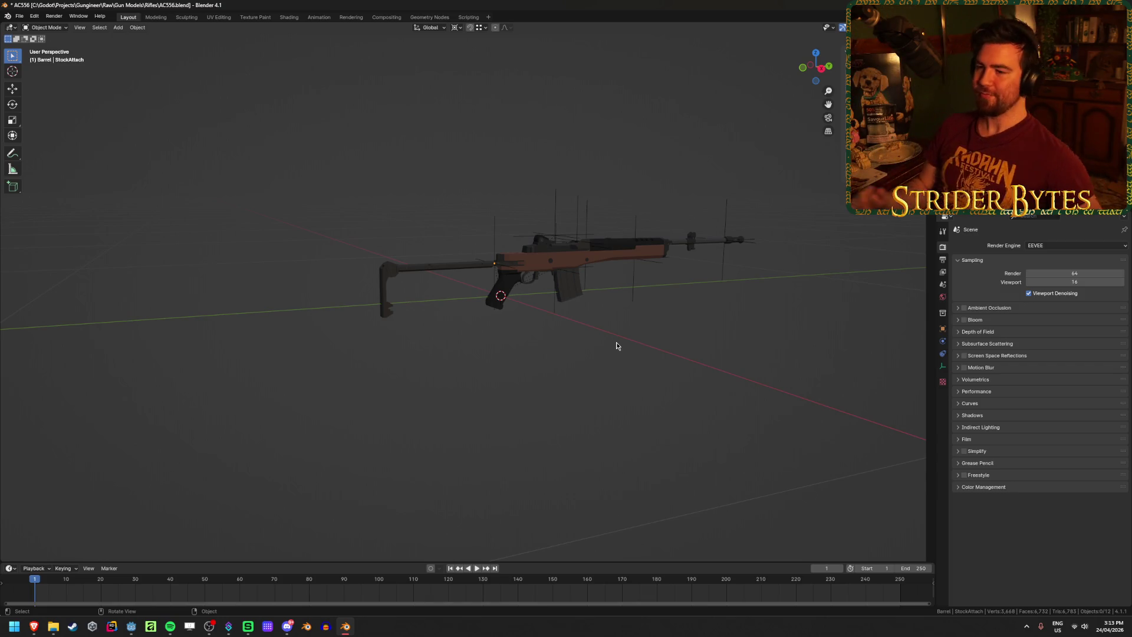
# Select all rifle parts and view them from the right side
pyautogui.scroll(5, 596, 325)
pyautogui.click(583, 290)
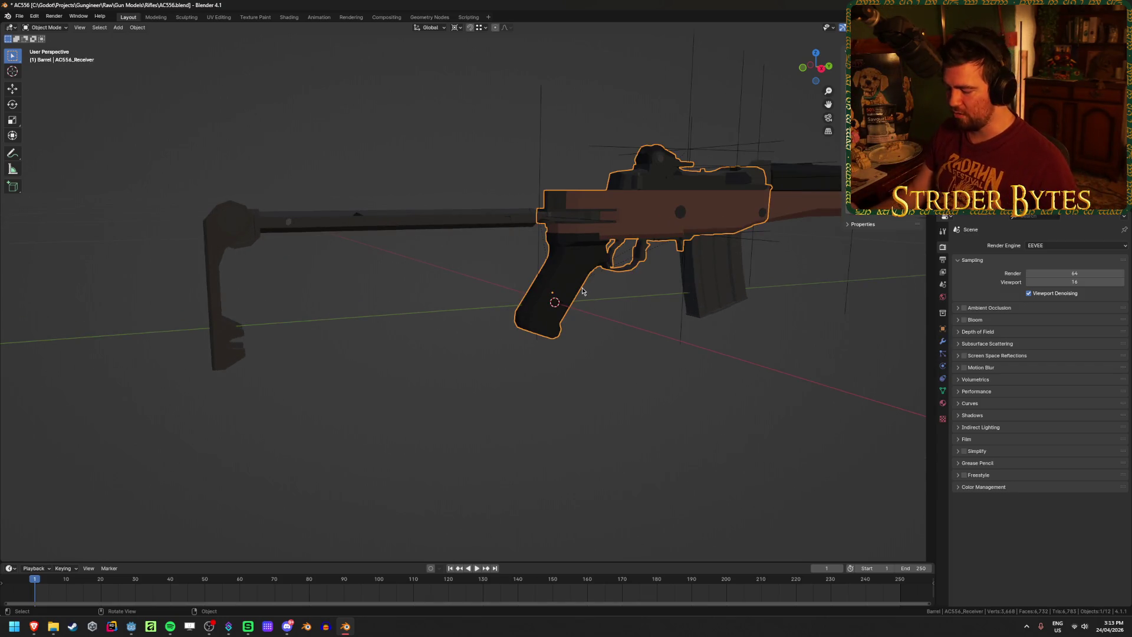
pyautogui.moveTo(581, 290)
pyautogui.mouseDown(button='middle')
pyautogui.moveTo(426, 313)
pyautogui.moveTo(430, 341)
pyautogui.mouseUp(button='middle')
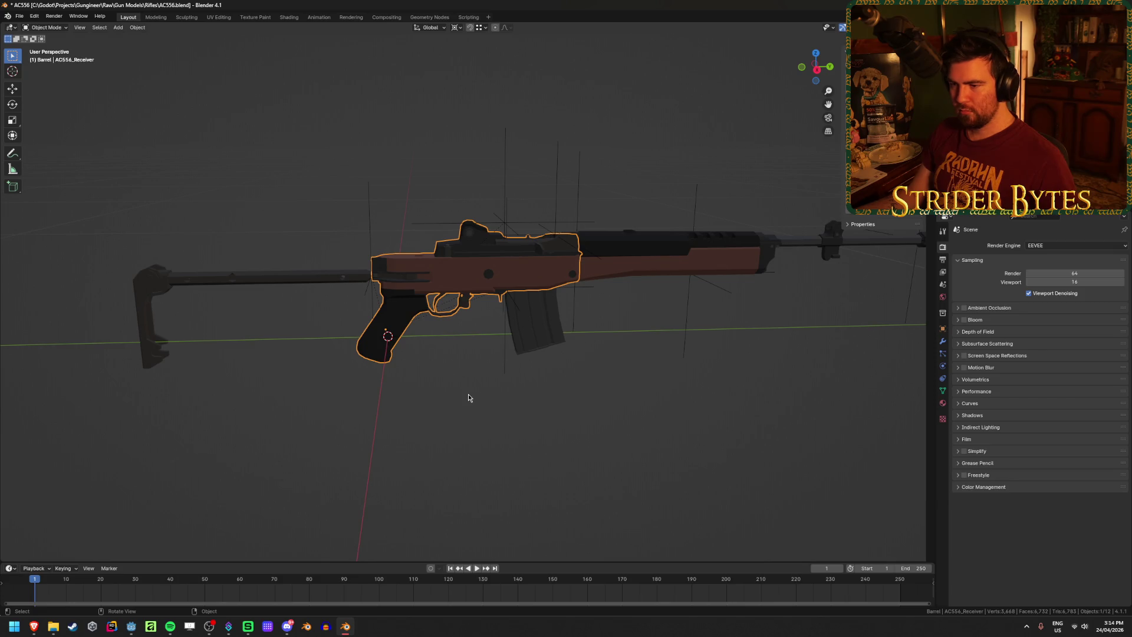
pyautogui.press('a')
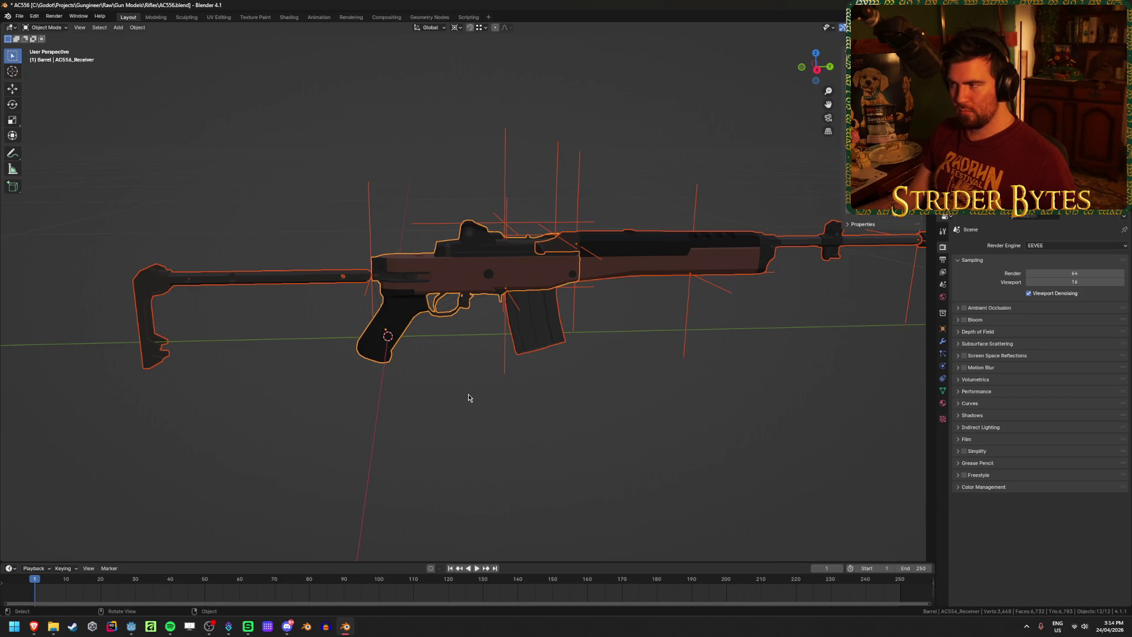
pyautogui.moveTo(468, 393)
pyautogui.mouseDown(button='middle')
pyautogui.moveTo(555, 382)
pyautogui.moveTo(472, 390)
pyautogui.mouseUp(button='middle')
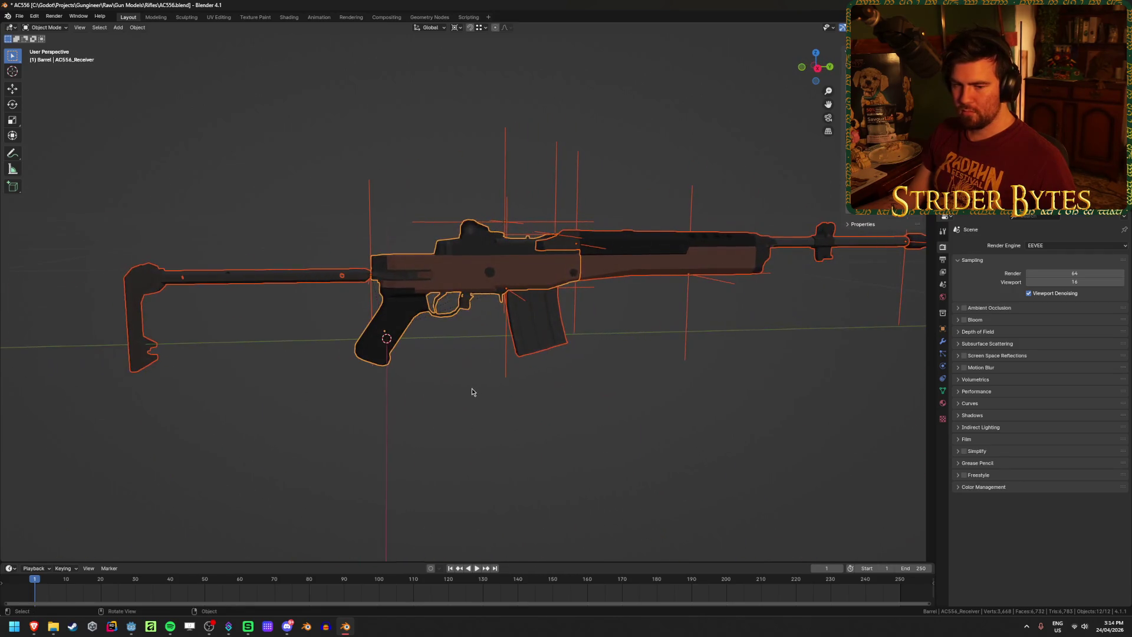
pyautogui.scroll(3, 472, 391)
pyautogui.scroll(-1, 472, 391)
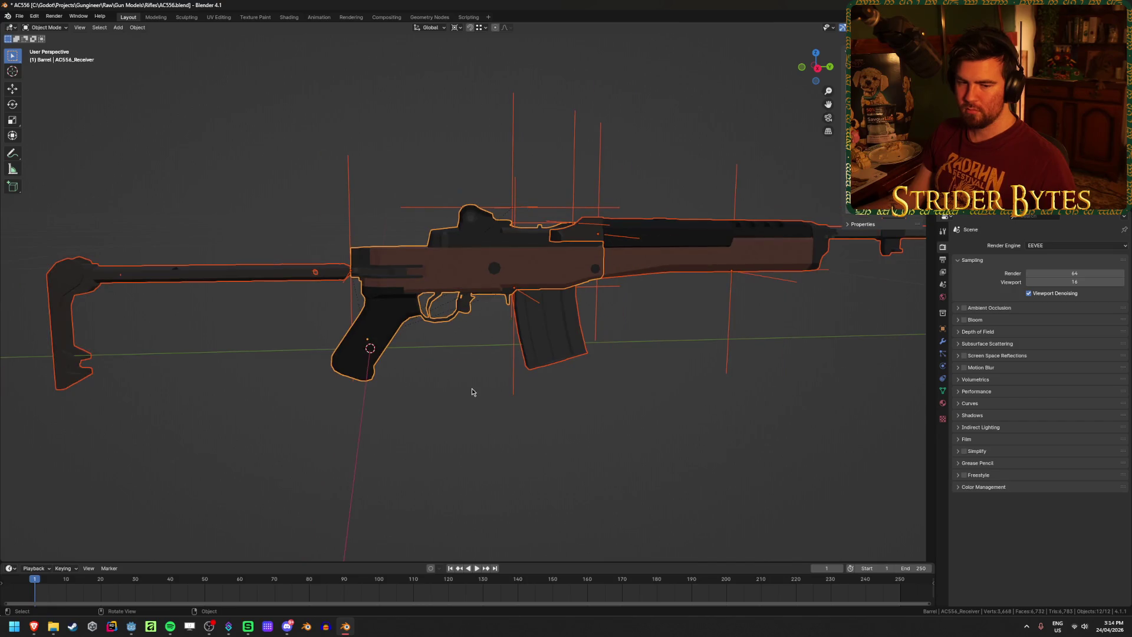
pyautogui.press('KP_3')
# Check the receiver, then reselect all twelve rifle objects in perspective view
pyautogui.scroll(4, 470, 389)
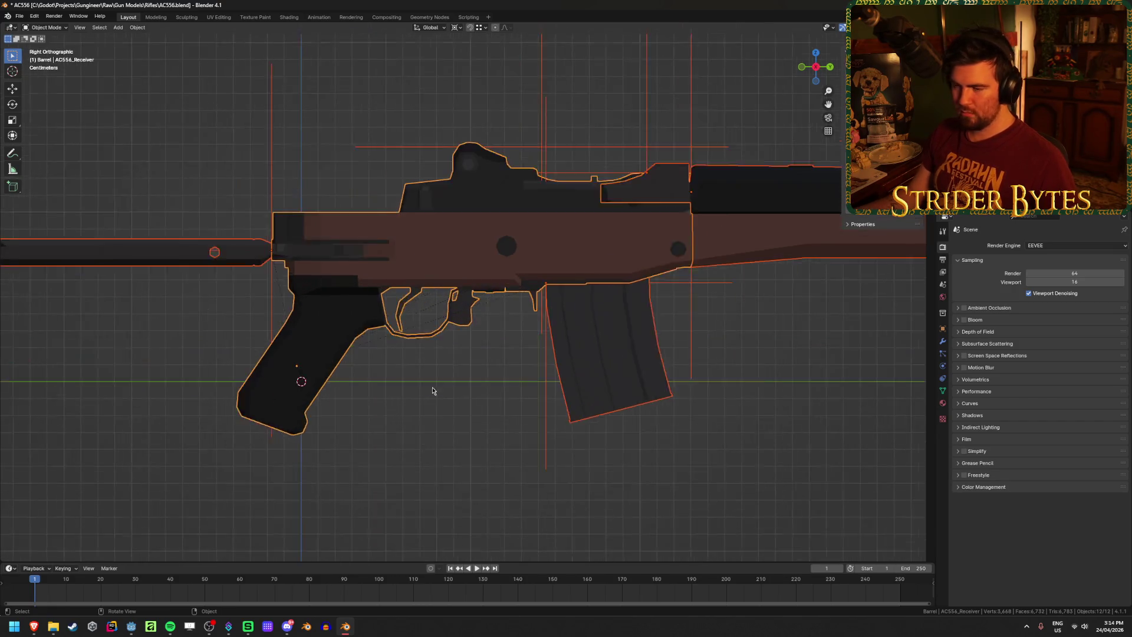
pyautogui.click(412, 302)
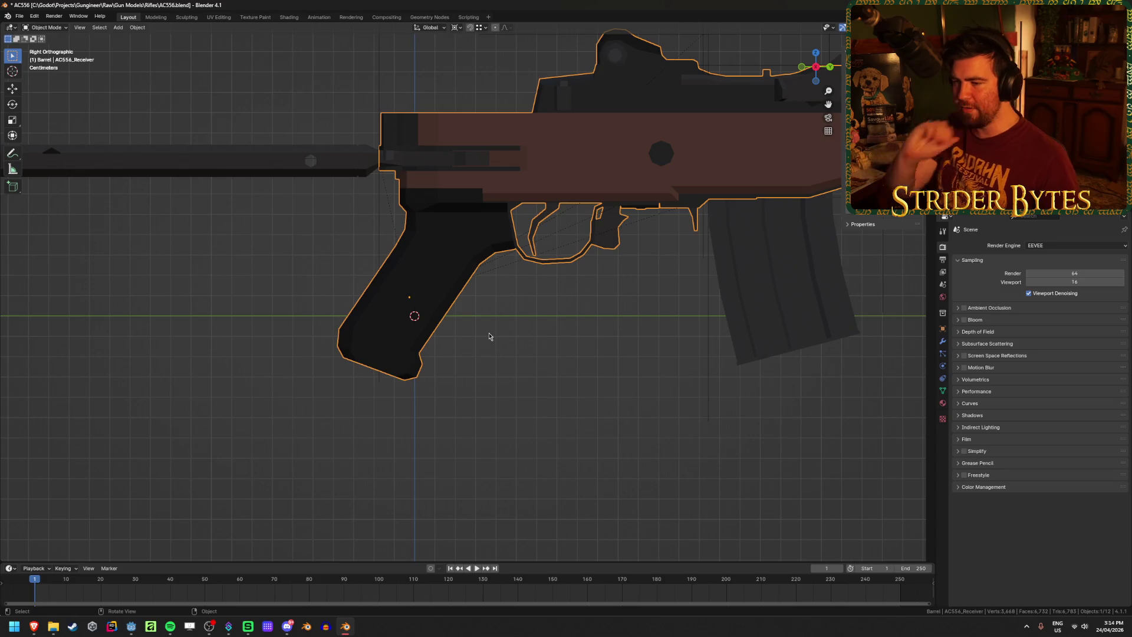
pyautogui.scroll(-1, 489, 336)
pyautogui.press('a')
pyautogui.scroll(-4, 630, 430)
pyautogui.scroll(2, 634, 420)
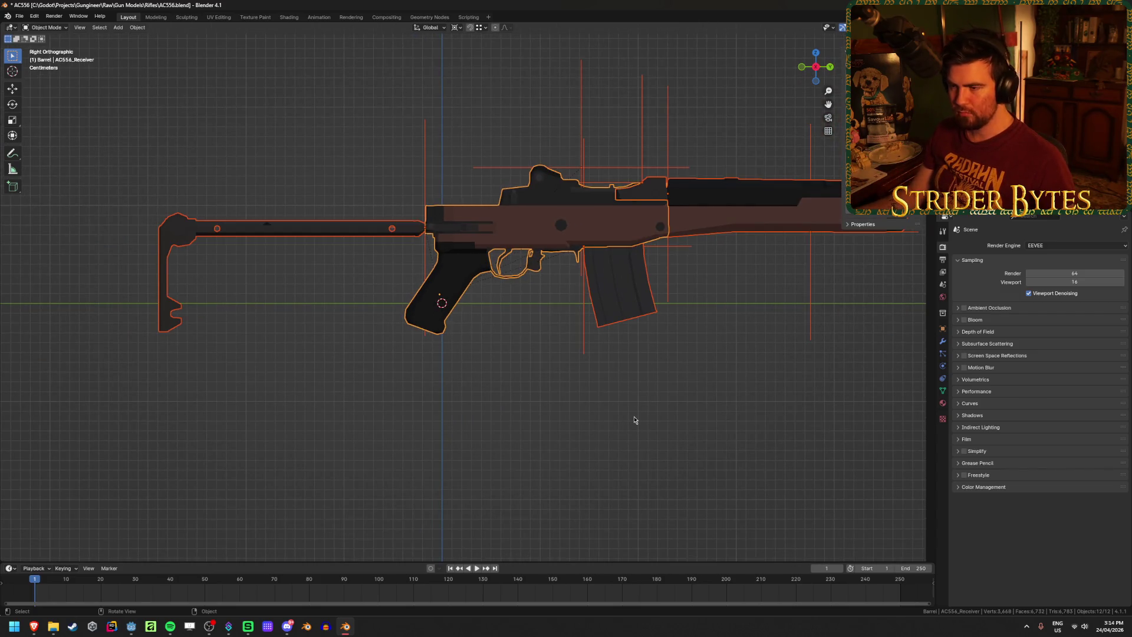
pyautogui.scroll(5, 453, 336)
pyautogui.click(444, 330)
pyautogui.click(442, 339)
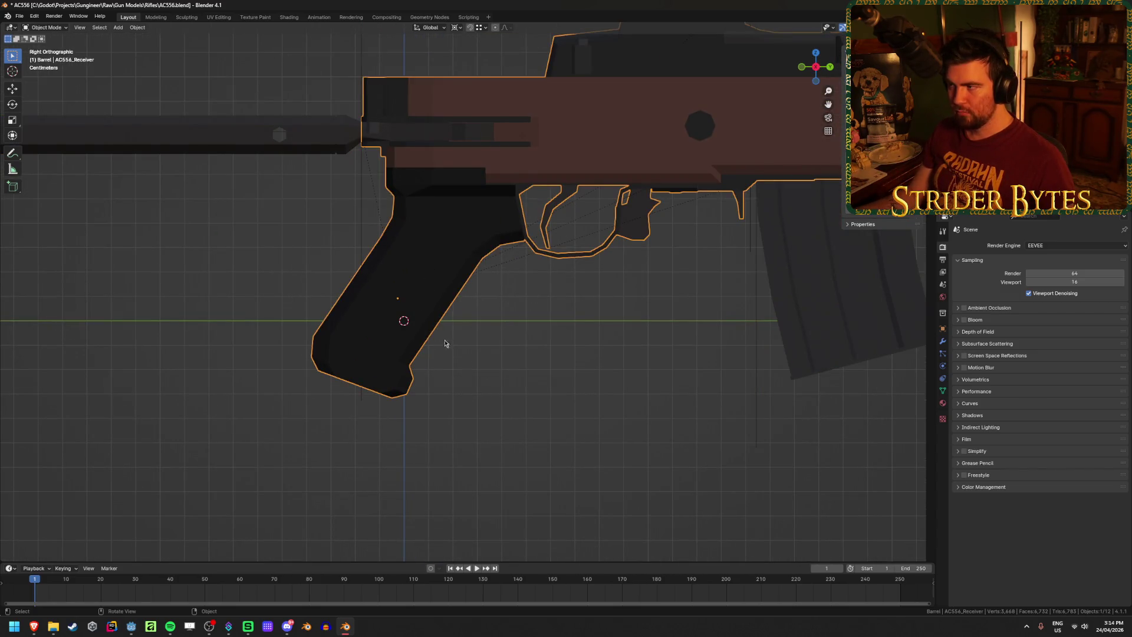
pyautogui.moveTo(496, 382); pyautogui.dragTo(526, 397, button='middle')
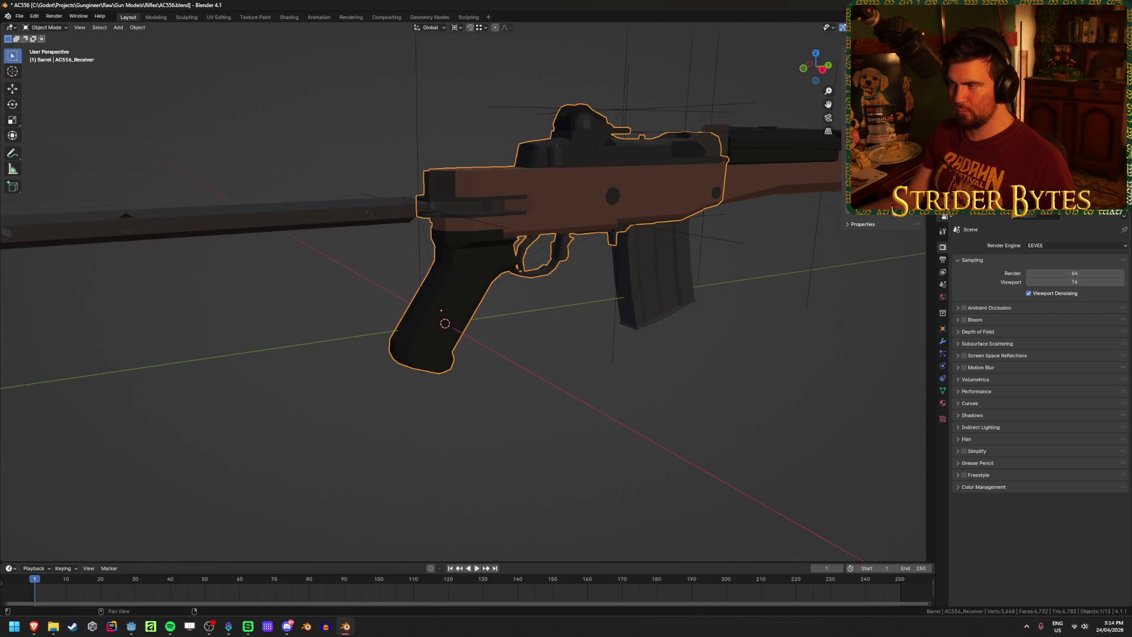
pyautogui.press('a')
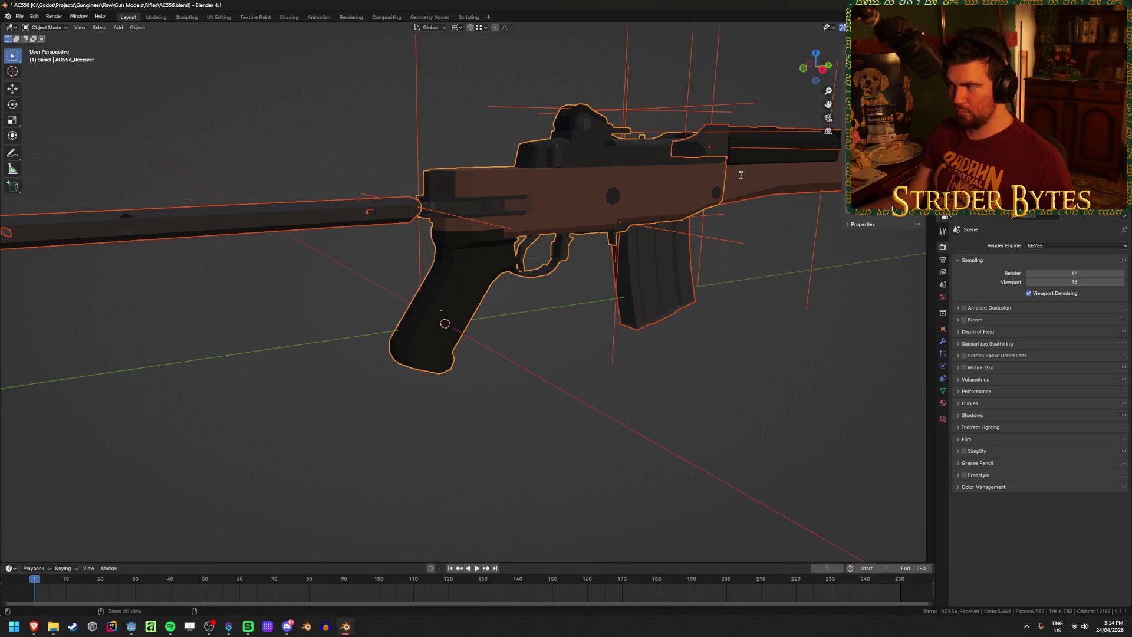
# Move all parts 0.145 mm along X and -0.002617 m along Y, leaving Z unchanged
pyautogui.press('g')
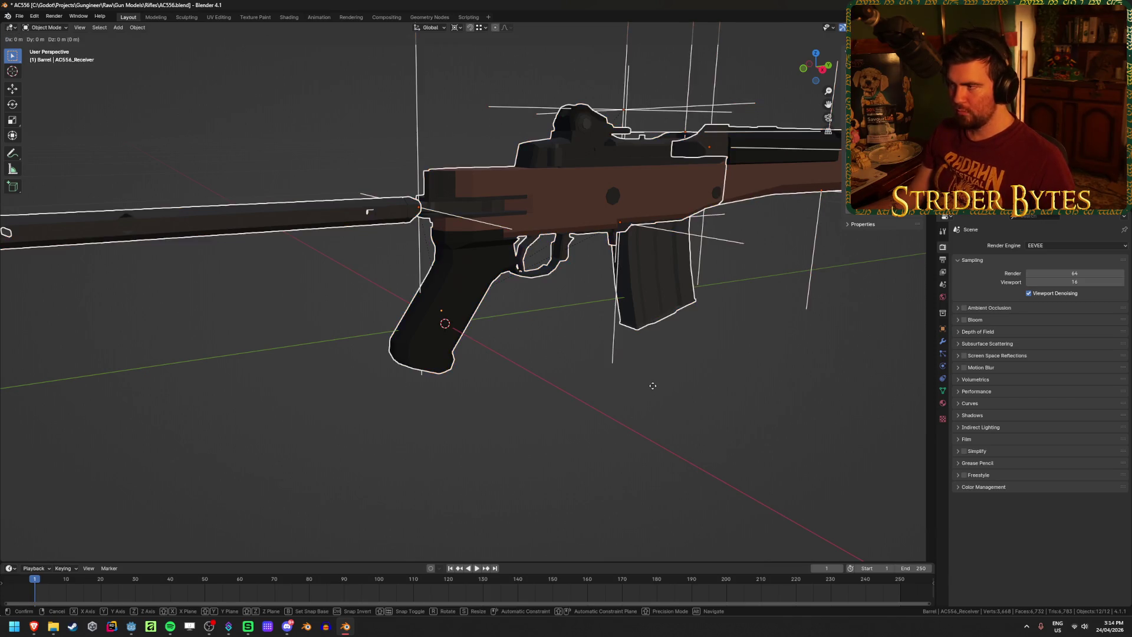
pyautogui.press('x')
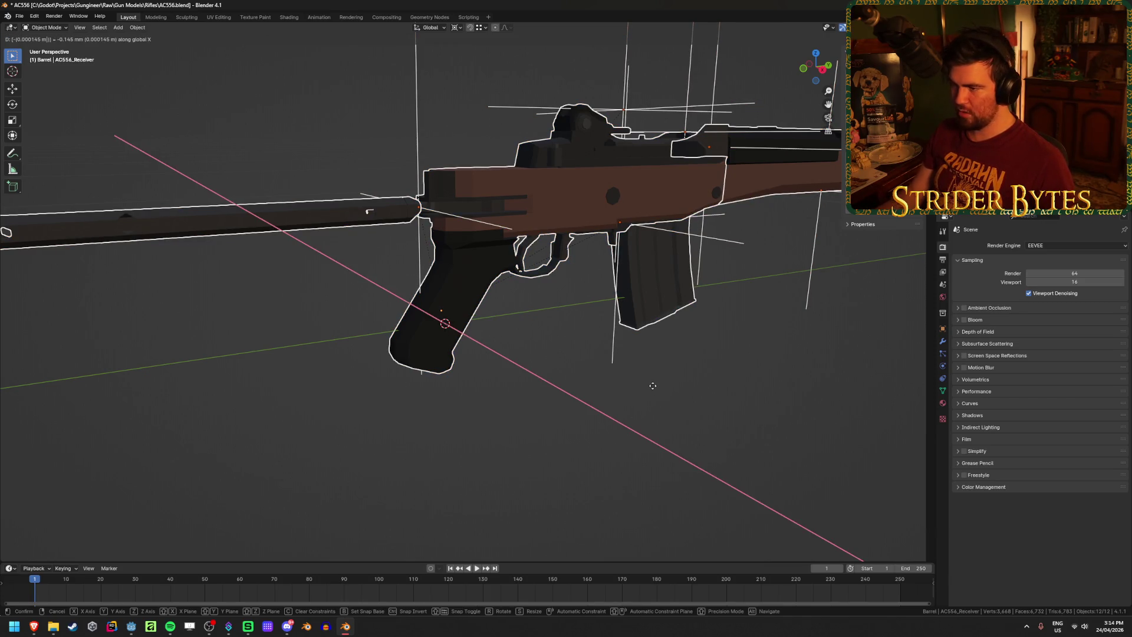
pyautogui.press('Return')
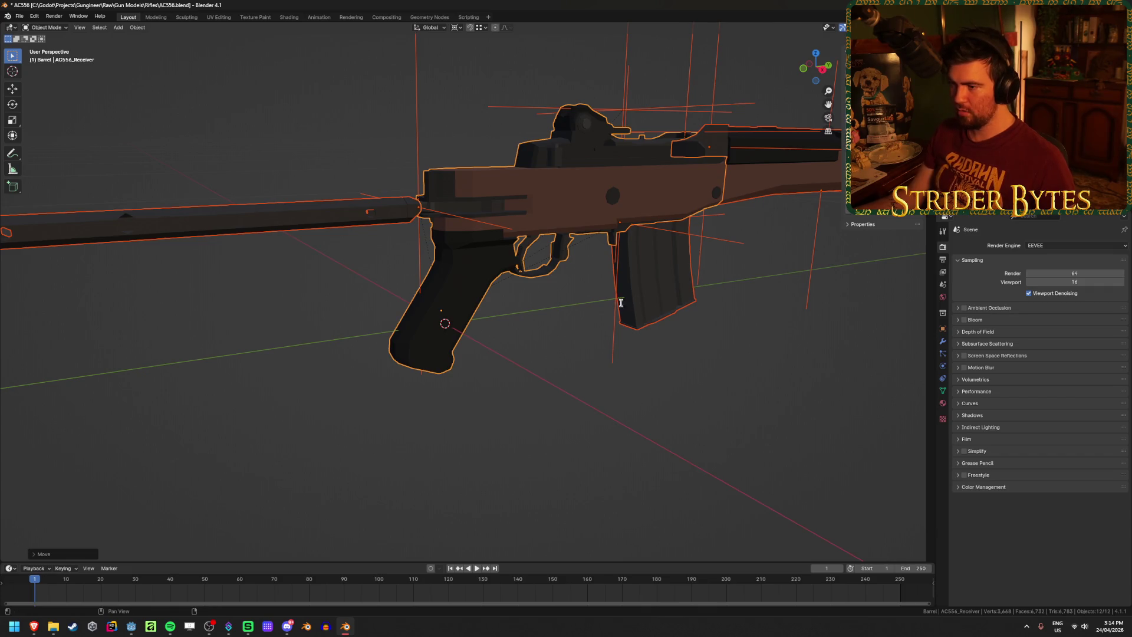
pyautogui.press('g')
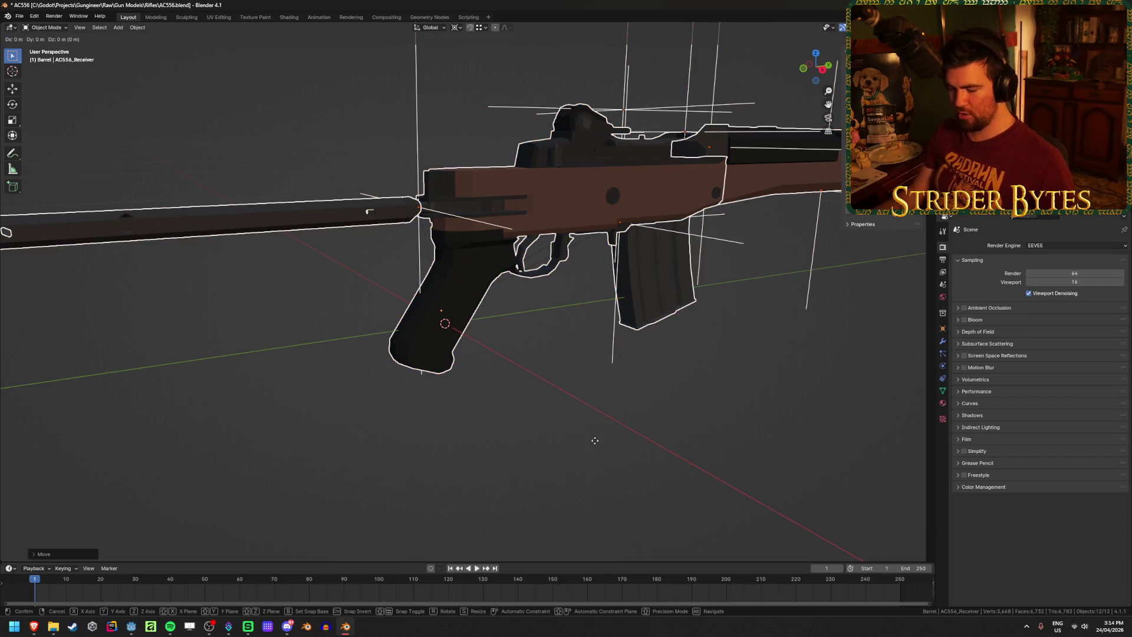
pyautogui.press('y')
pyautogui.hotkey('ctrl', 'v')
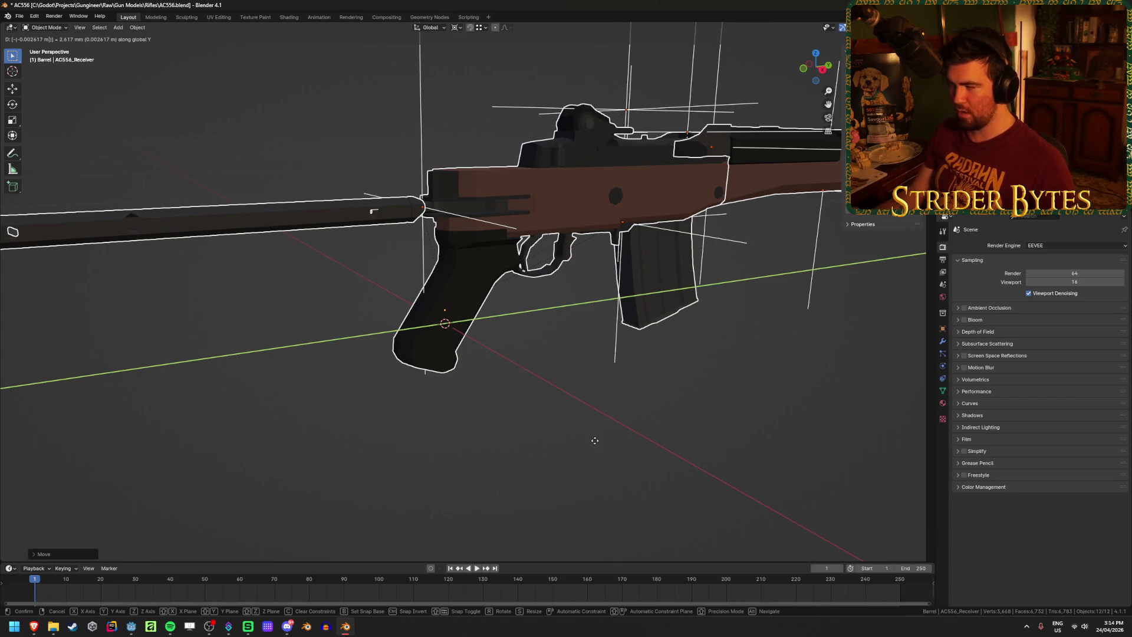
pyautogui.press('Return')
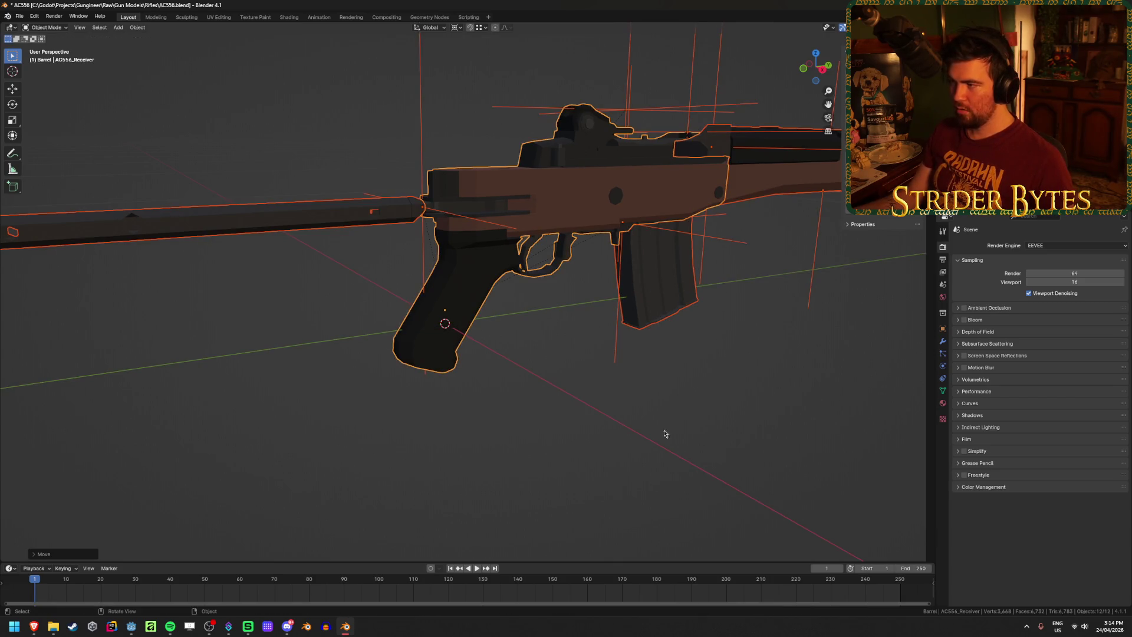
pyautogui.press('g')
pyautogui.press('z')
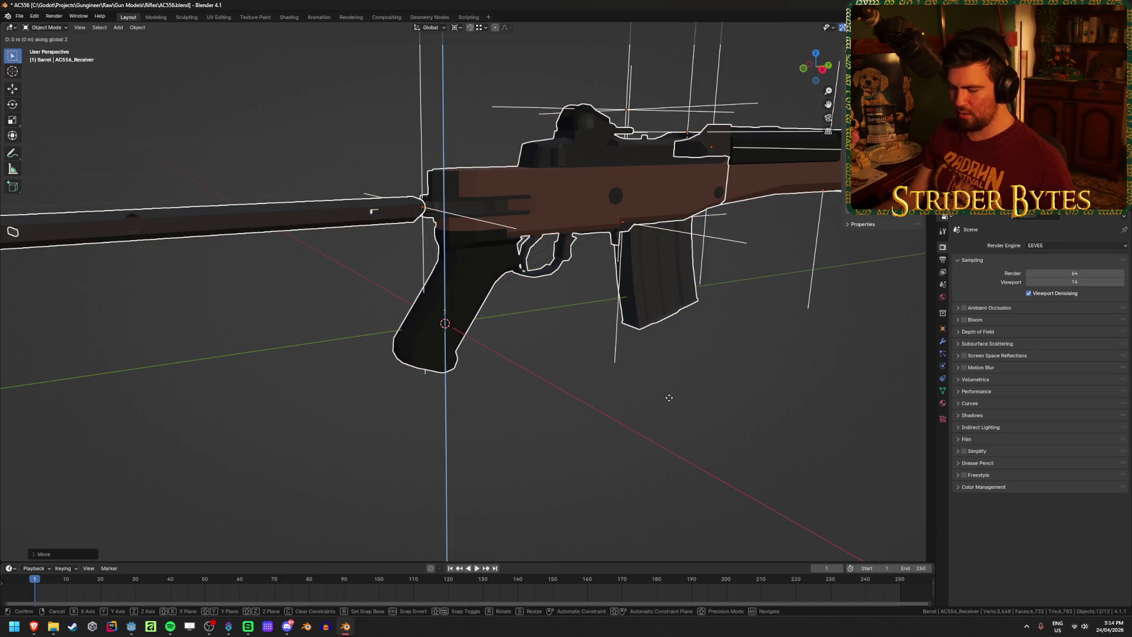
pyautogui.press('Escape')
# Deselect everything and save AC556.blend
pyautogui.click(654, 415)
pyautogui.moveTo(654, 416); pyautogui.dragTo(650, 422, button='middle')
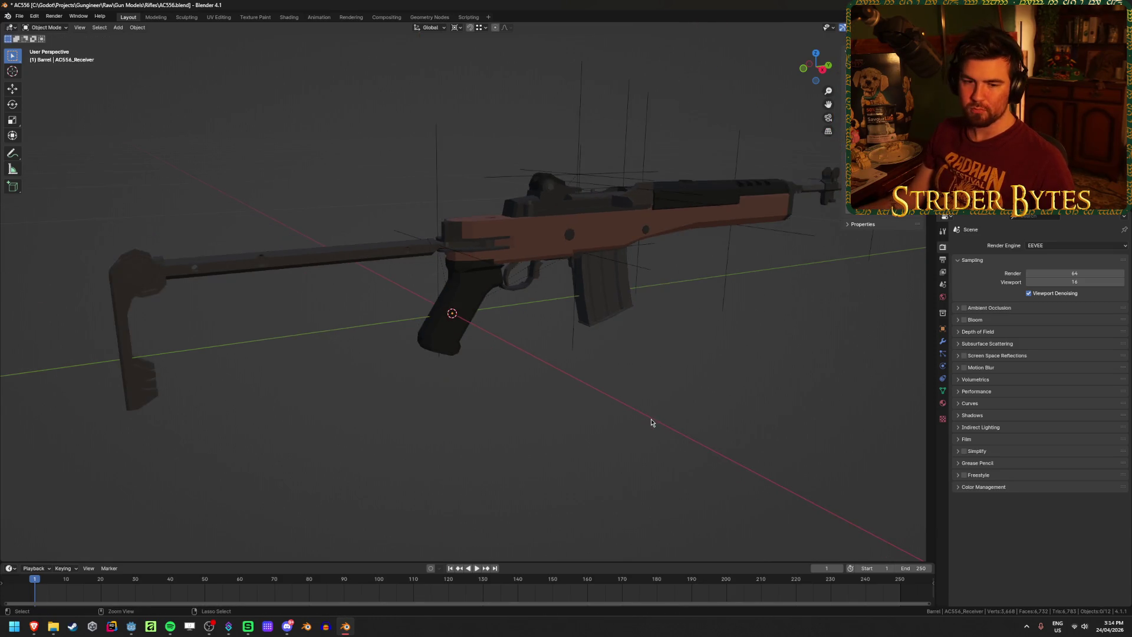
pyautogui.hotkey('ctrl', 's')
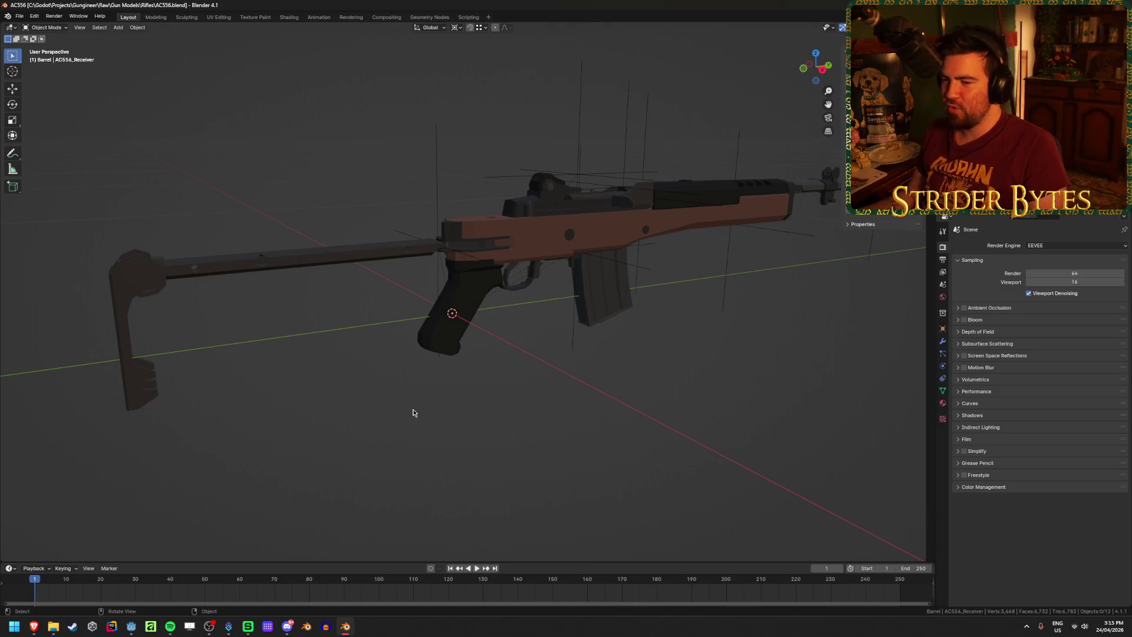
pyautogui.hotkey('ctrl', 's')
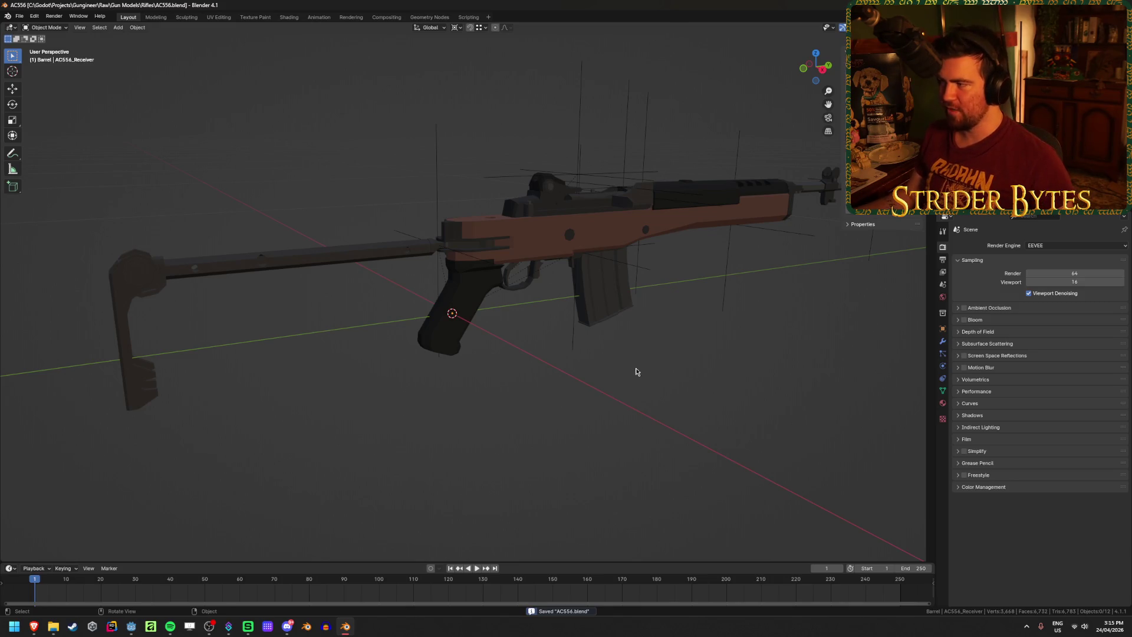
pyautogui.moveTo(635, 372)
pyautogui.mouseDown(button='middle')
pyautogui.moveTo(369, 439)
pyautogui.moveTo(599, 373)
pyautogui.moveTo(405, 415)
pyautogui.moveTo(340, 390)
pyautogui.moveTo(538, 369)
pyautogui.moveTo(448, 351)
pyautogui.moveTo(526, 354)
pyautogui.moveTo(530, 371)
pyautogui.moveTo(417, 391)
pyautogui.mouseUp(button='middle')
pyautogui.hotkey('ctrl', 's')
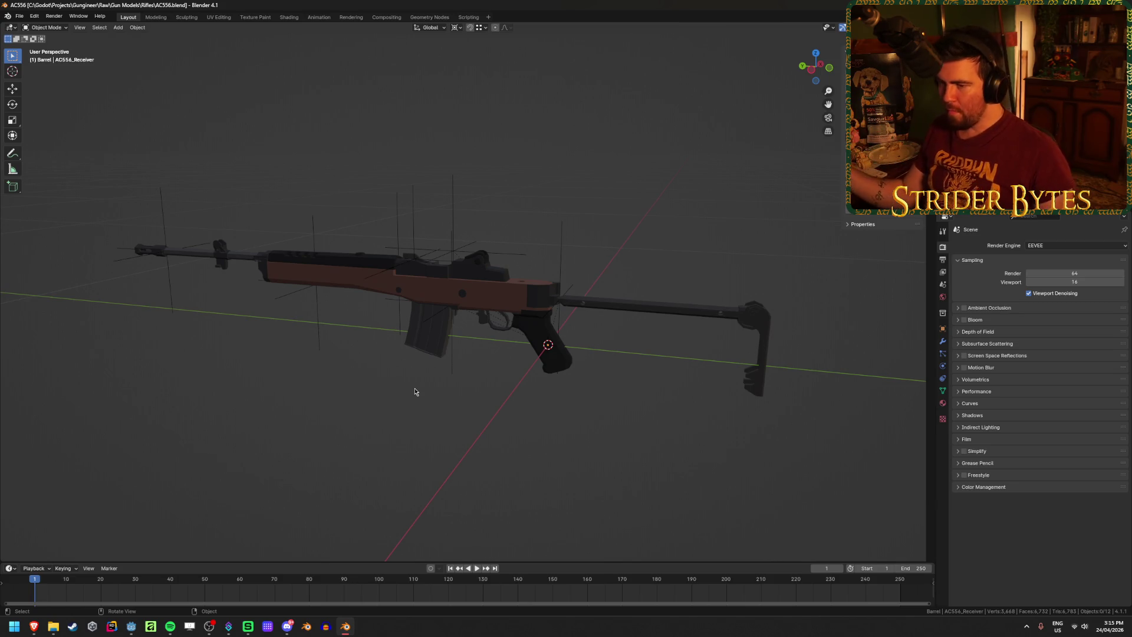
pyautogui.scroll(2, 415, 392)
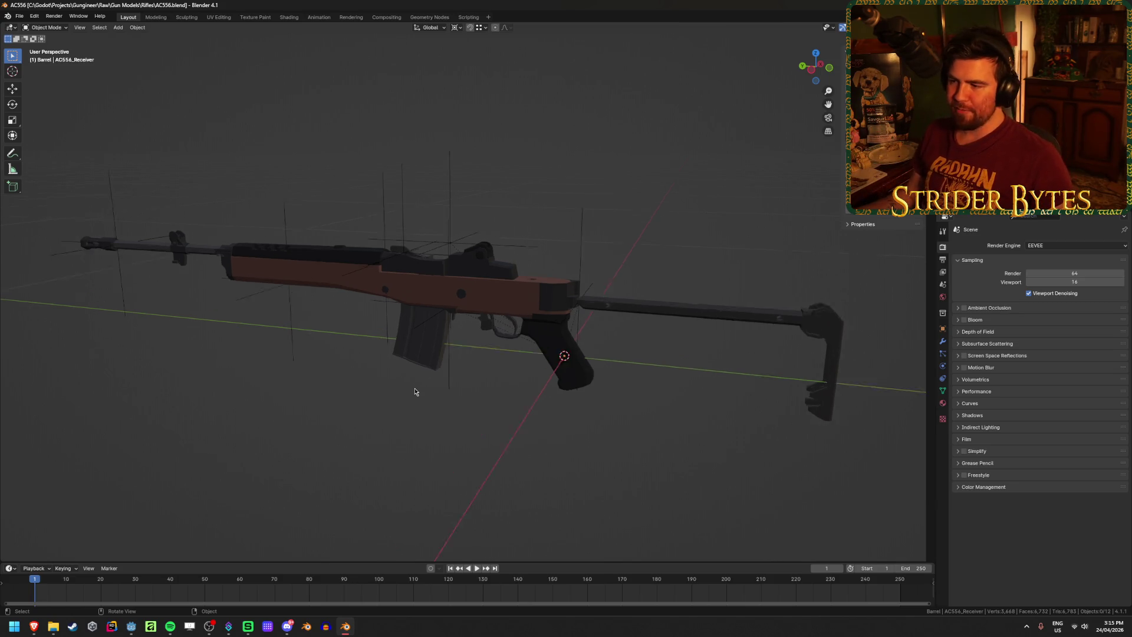
pyautogui.click(628, 315)
pyautogui.click(584, 368)
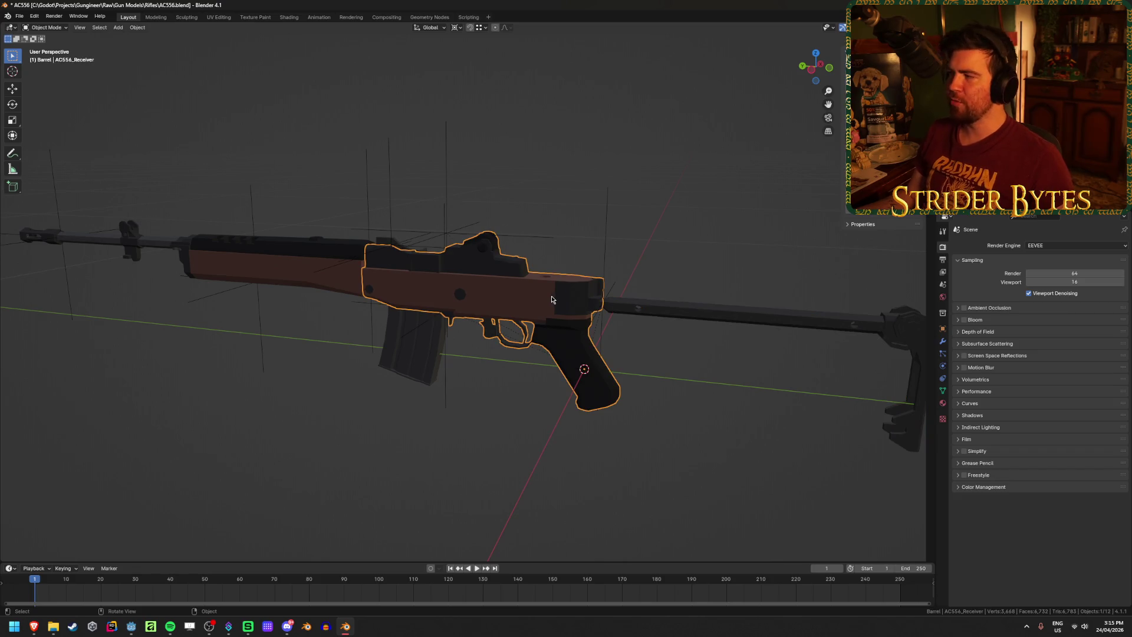
pyautogui.click(440, 198)
pyautogui.click(448, 198)
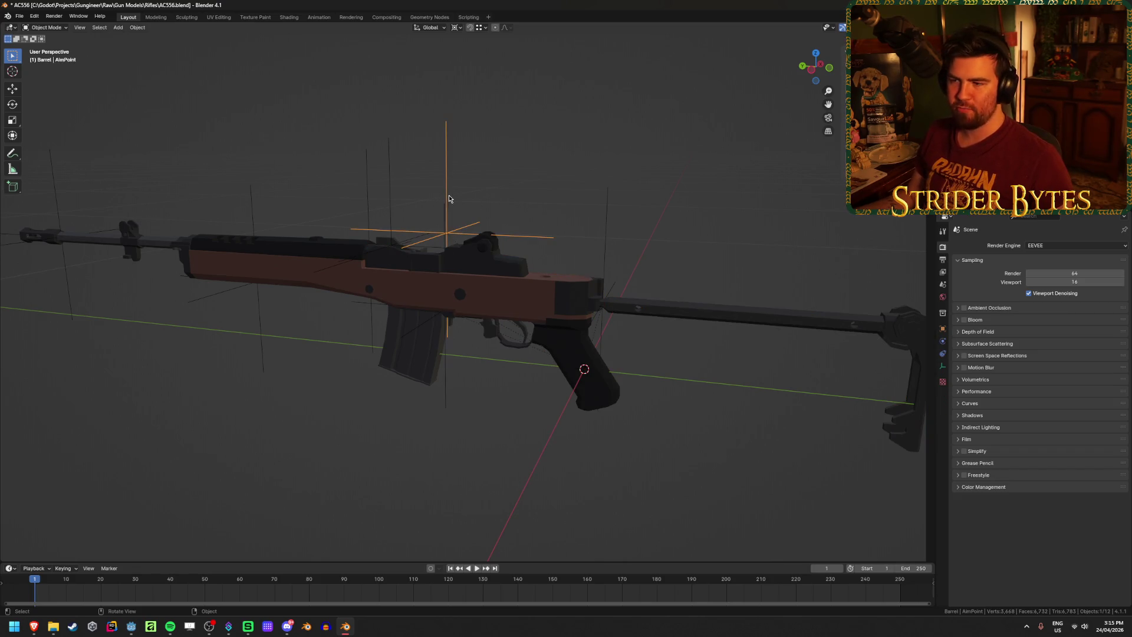
pyautogui.click(571, 140)
pyautogui.hotkey('ctrl', 's')
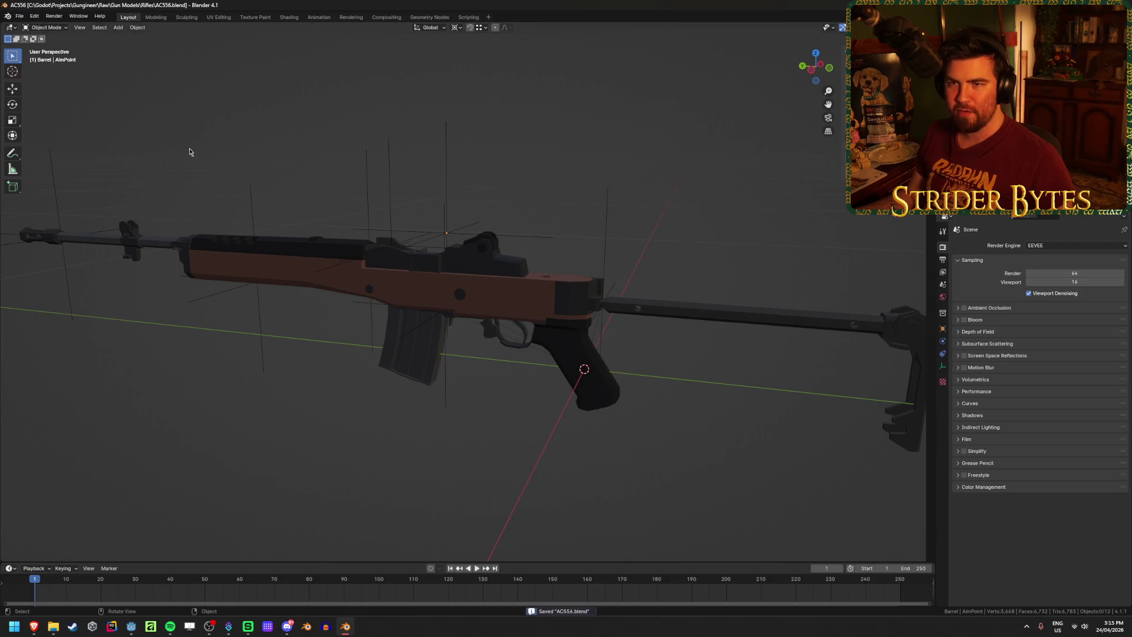
pyautogui.moveTo(190, 151)
pyautogui.mouseDown(button='middle')
pyautogui.moveTo(172, 225)
pyautogui.moveTo(552, 383)
pyautogui.moveTo(223, 356)
pyautogui.mouseUp(button='middle')
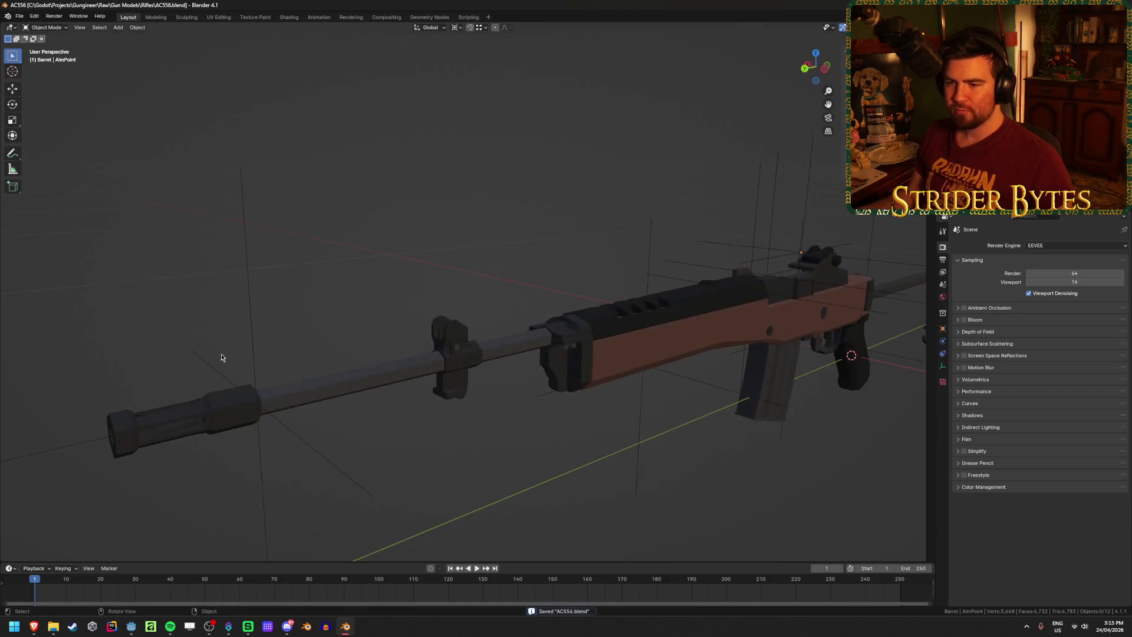
pyautogui.click(253, 337)
pyautogui.scroll(-5, 253, 337)
pyautogui.click(318, 354)
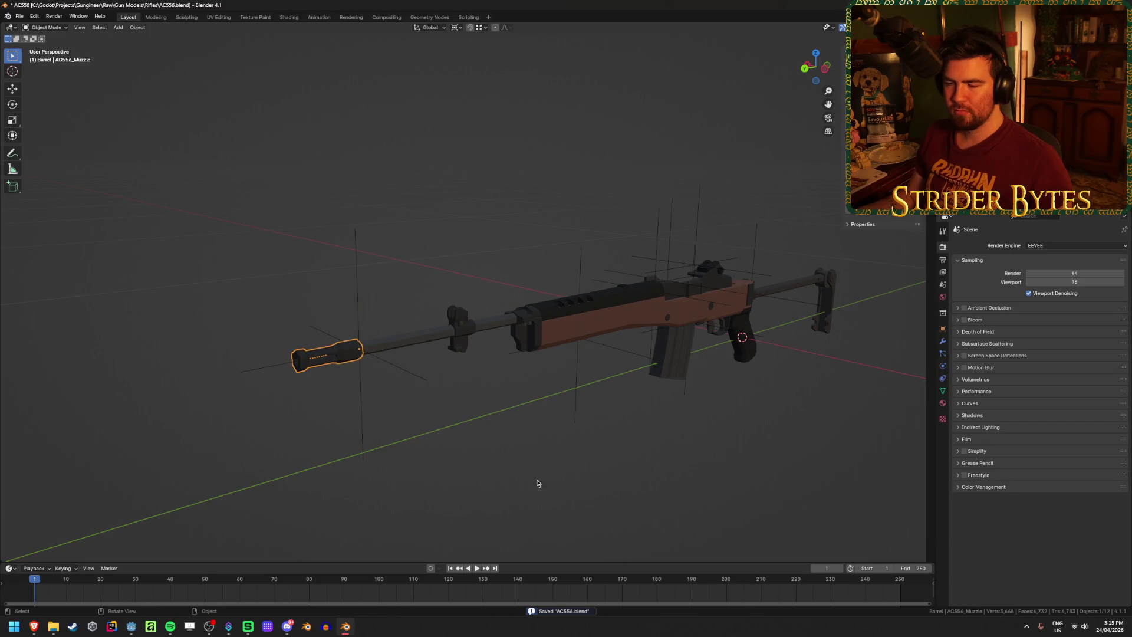
pyautogui.click(577, 477)
pyautogui.moveTo(623, 469)
pyautogui.mouseDown(button='middle')
pyautogui.moveTo(576, 472)
pyautogui.moveTo(490, 386)
pyautogui.mouseUp(button='middle')
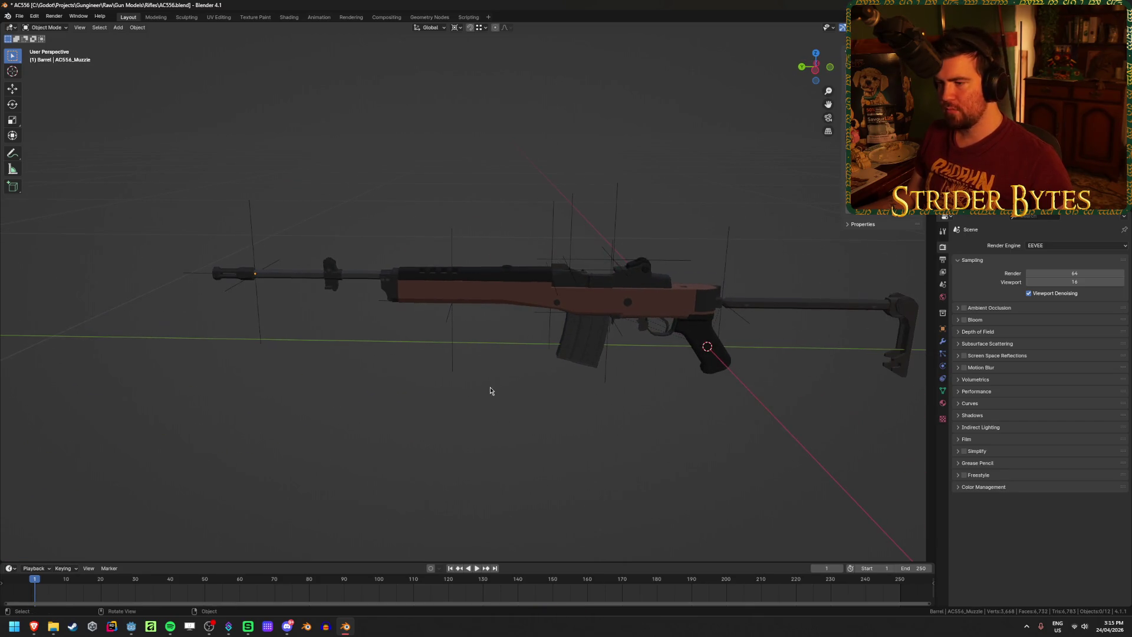
pyautogui.click(520, 280)
pyautogui.click(458, 346)
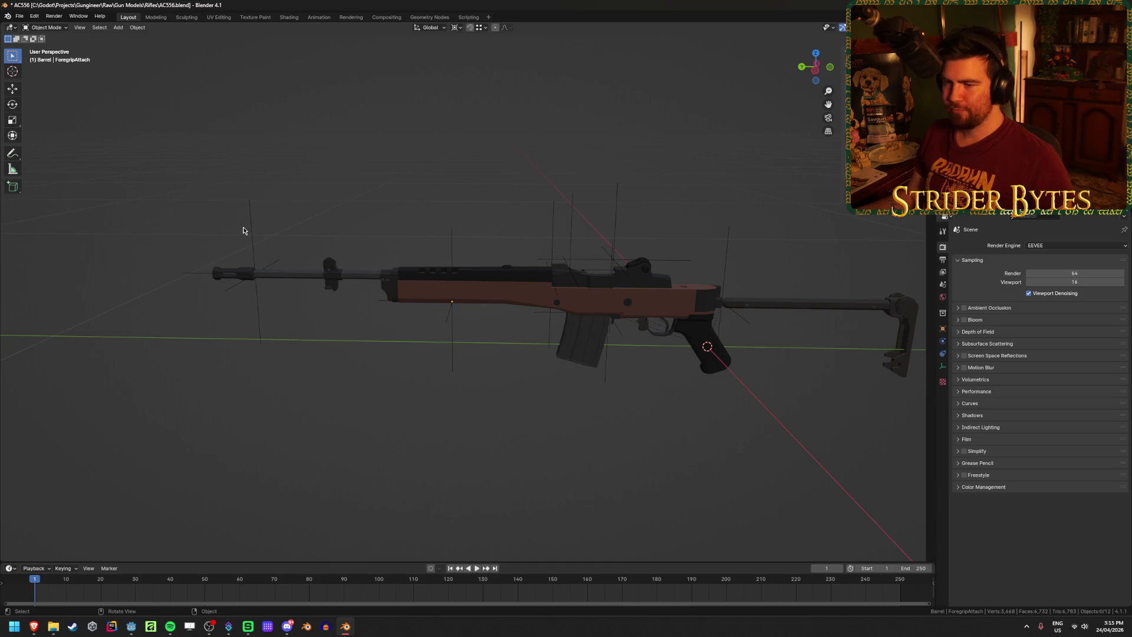
pyautogui.moveTo(650, 125)
pyautogui.mouseDown(button='middle')
pyautogui.moveTo(677, 207)
pyautogui.moveTo(571, 195)
pyautogui.mouseUp(button='middle')
pyautogui.click(534, 293)
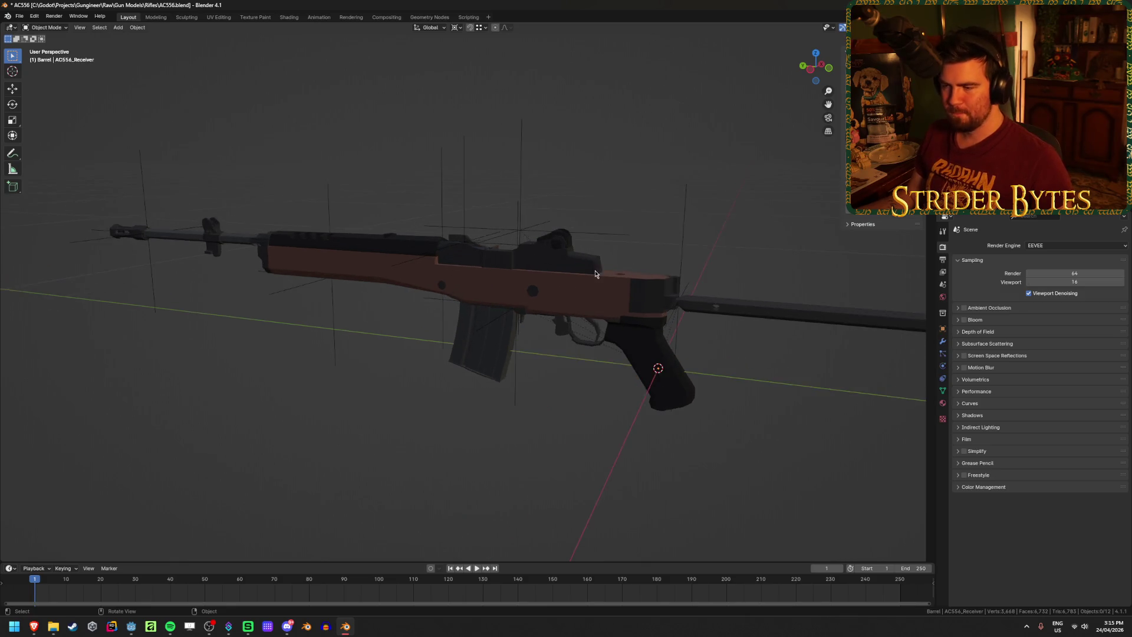
pyautogui.click(613, 155)
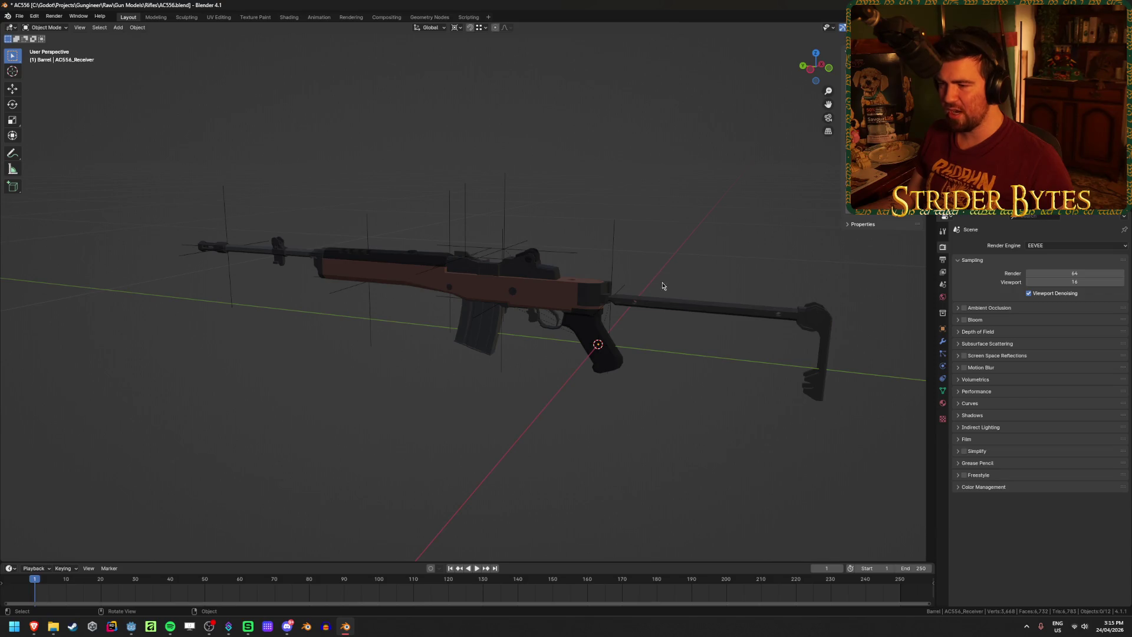
pyautogui.click(667, 308)
pyautogui.hotkey('ctrl', 'z')
pyautogui.hotkey('ctrl', 'z')
pyautogui.click(651, 151)
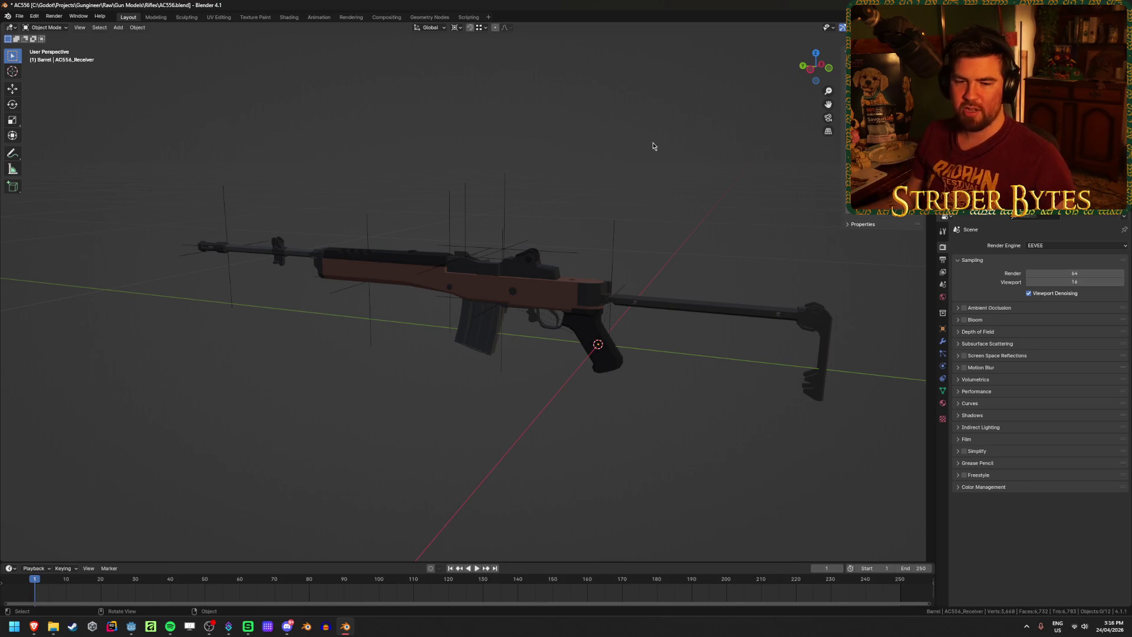
pyautogui.click(736, 321)
pyautogui.moveTo(733, 321); pyautogui.dragTo(665, 319, button='middle')
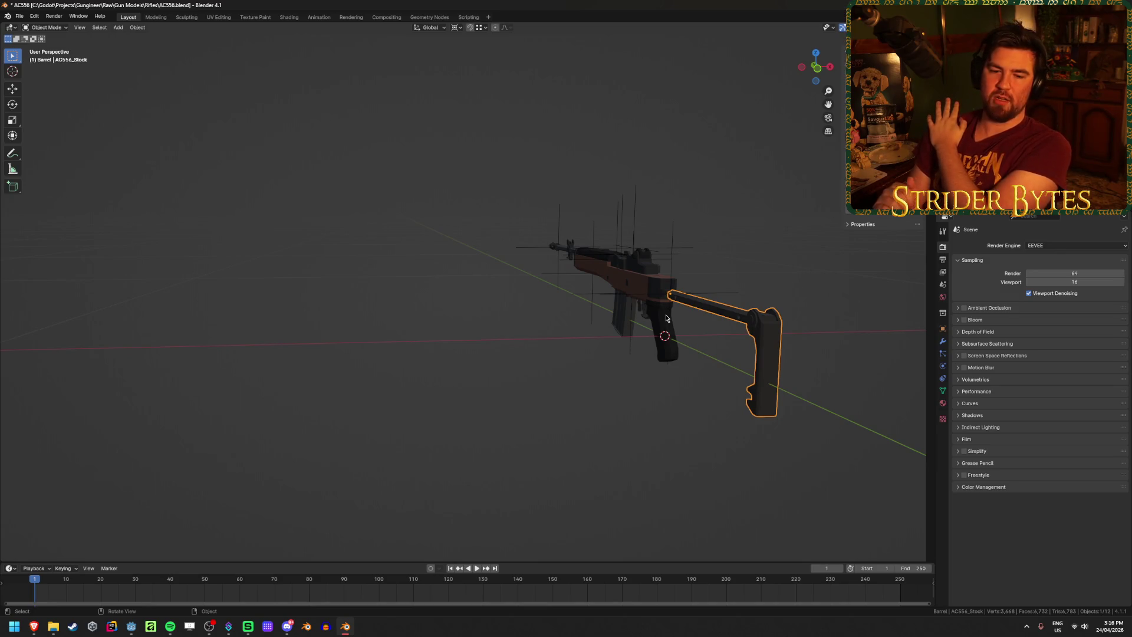
pyautogui.moveTo(404, 316); pyautogui.dragTo(353, 273, button='middle')
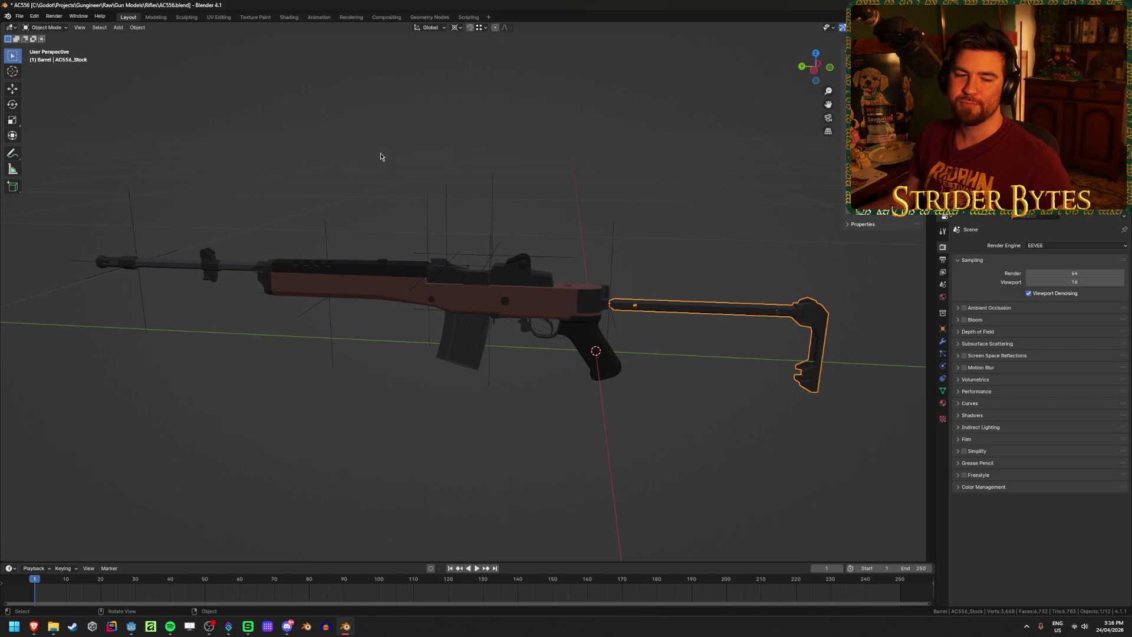
pyautogui.click(366, 149)
pyautogui.click(560, 303)
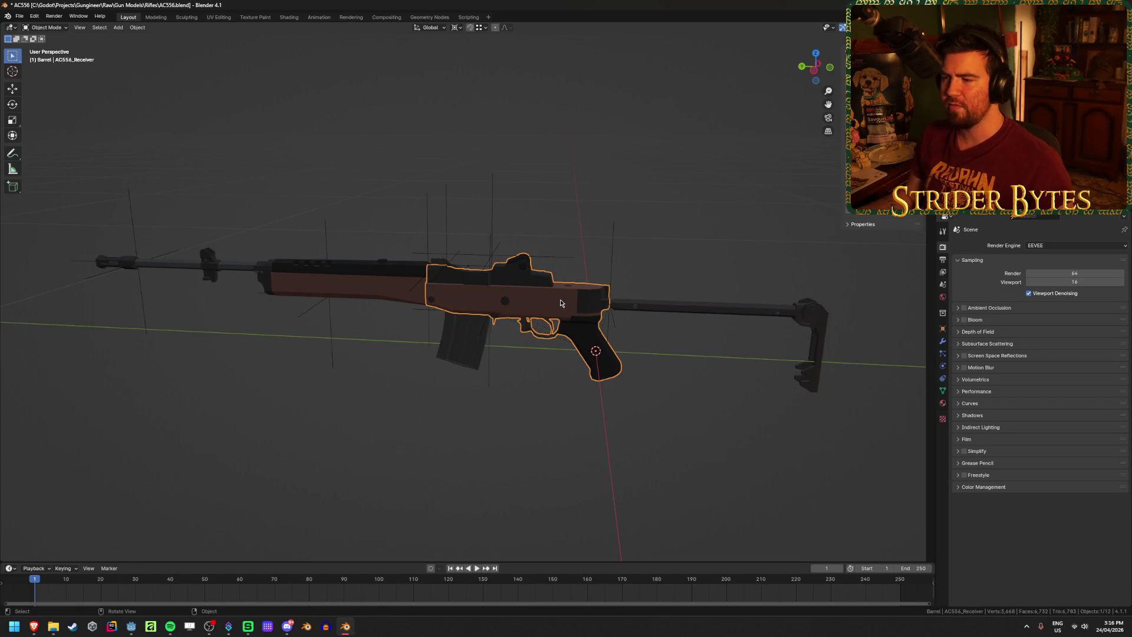
pyautogui.click(577, 201)
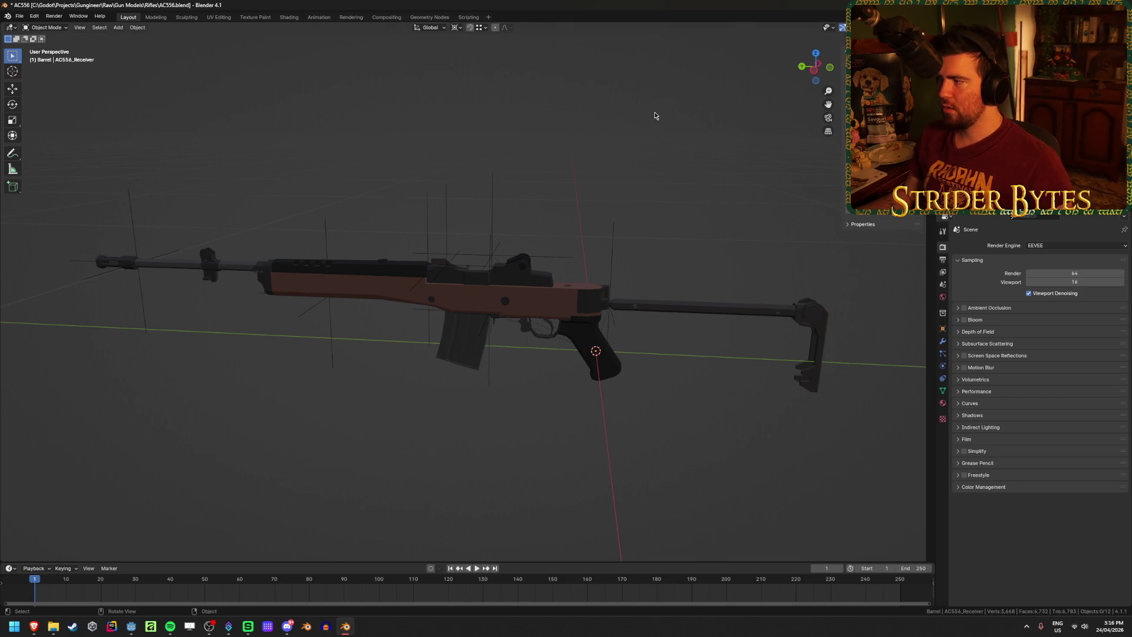
pyautogui.click(543, 306)
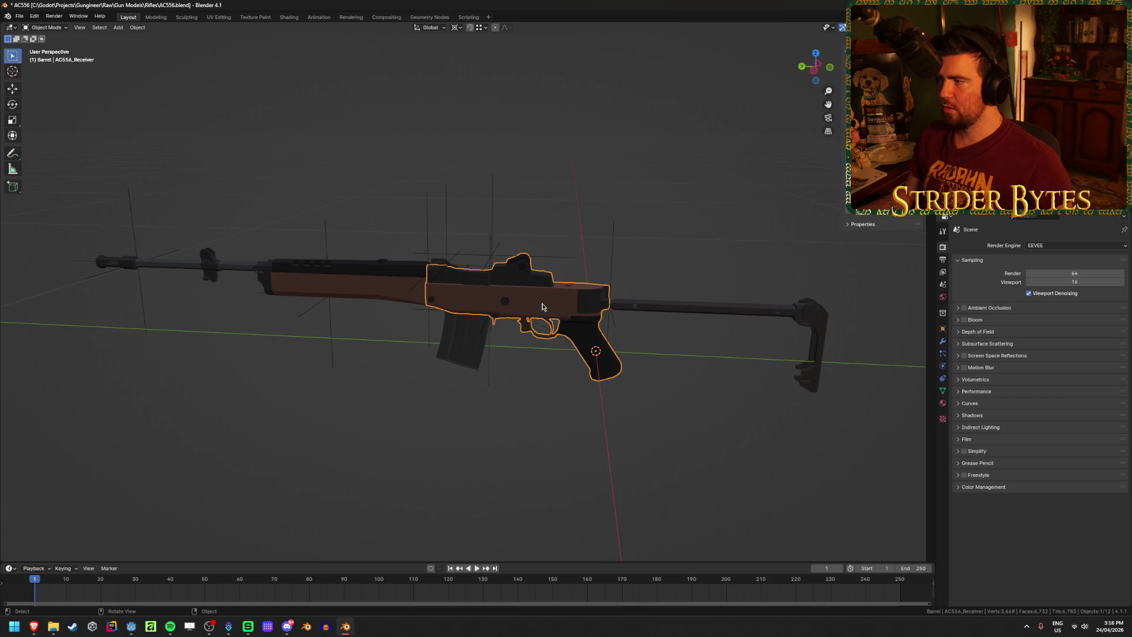
pyautogui.click(401, 291)
pyautogui.click(531, 248)
pyautogui.scroll(5, 574, 234)
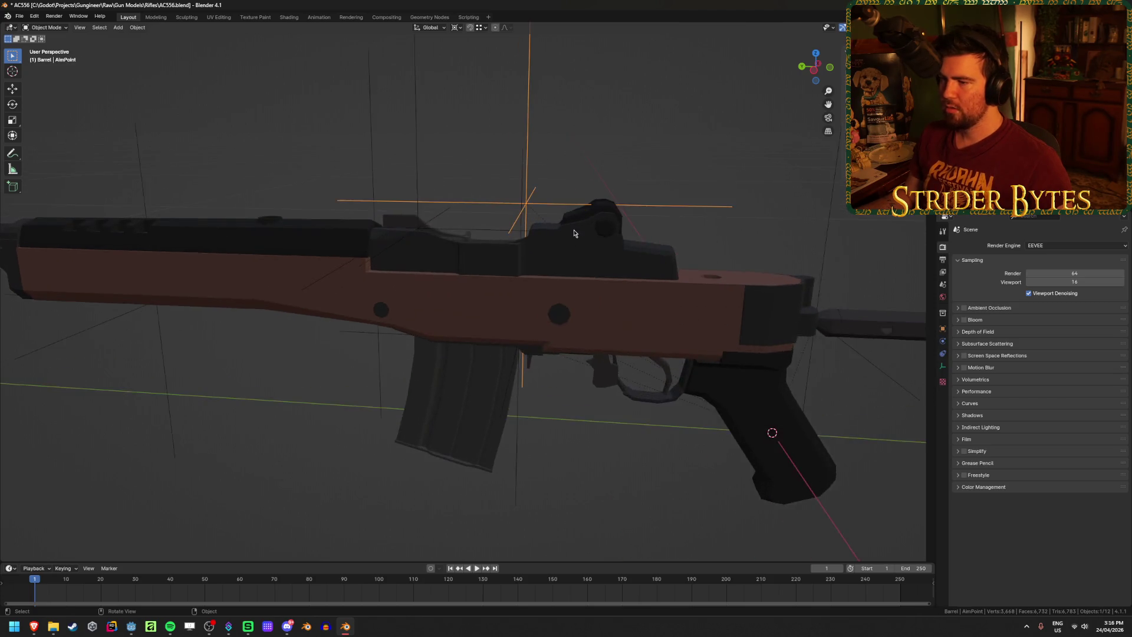
pyautogui.moveTo(574, 233)
pyautogui.mouseDown(button='middle')
pyautogui.moveTo(462, 270)
pyautogui.moveTo(550, 207)
pyautogui.moveTo(489, 240)
pyautogui.mouseUp(button='middle')
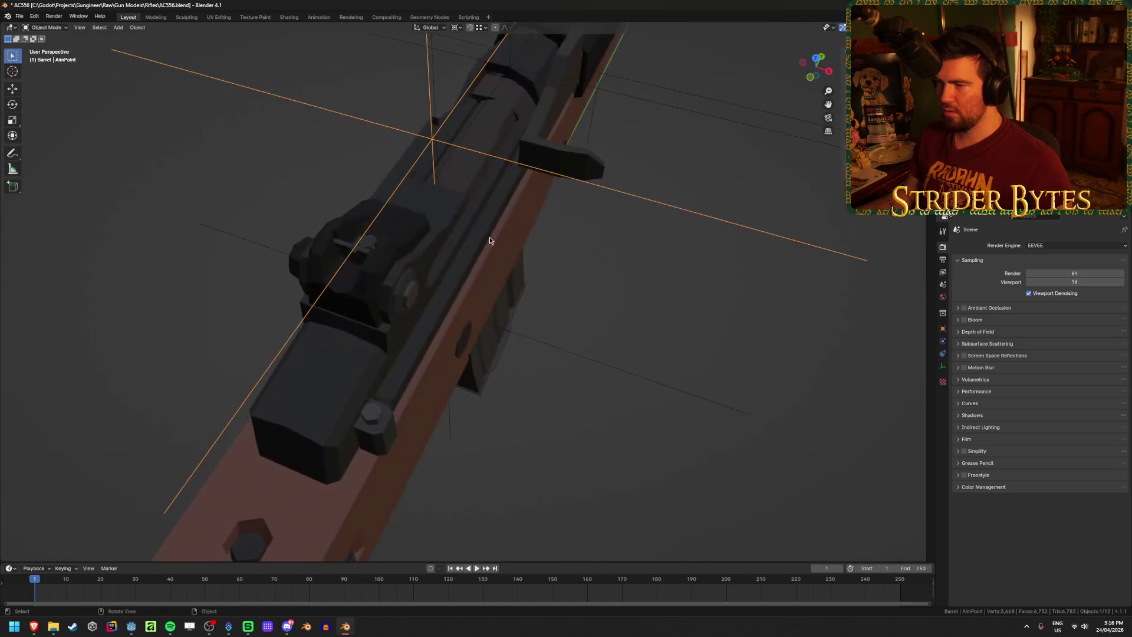
pyautogui.click(353, 259)
pyautogui.press('Tab')
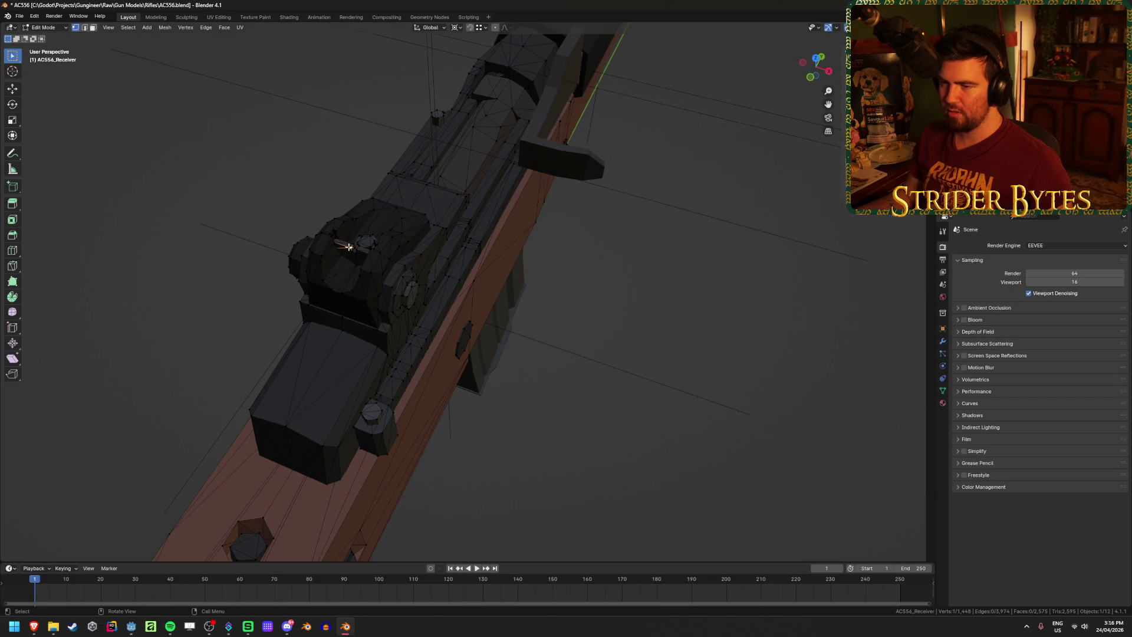
# Select four rear sight aperture vertices and centre the 3D cursor on them
pyautogui.click(352, 256)
pyautogui.press('KP_Decimal')
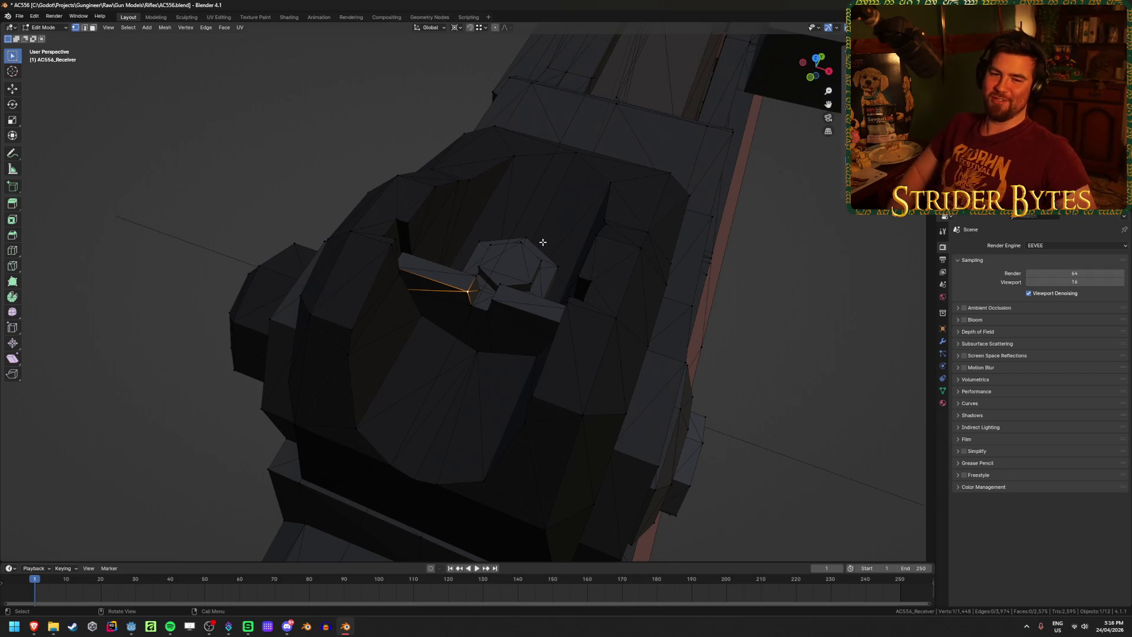
pyautogui.keyDown('shift'); pyautogui.click(475, 275); pyautogui.keyUp('shift')
pyautogui.keyDown('shift'); pyautogui.click(499, 284); pyautogui.keyUp('shift')
pyautogui.keyDown('shift'); pyautogui.click(495, 300); pyautogui.keyUp('shift')
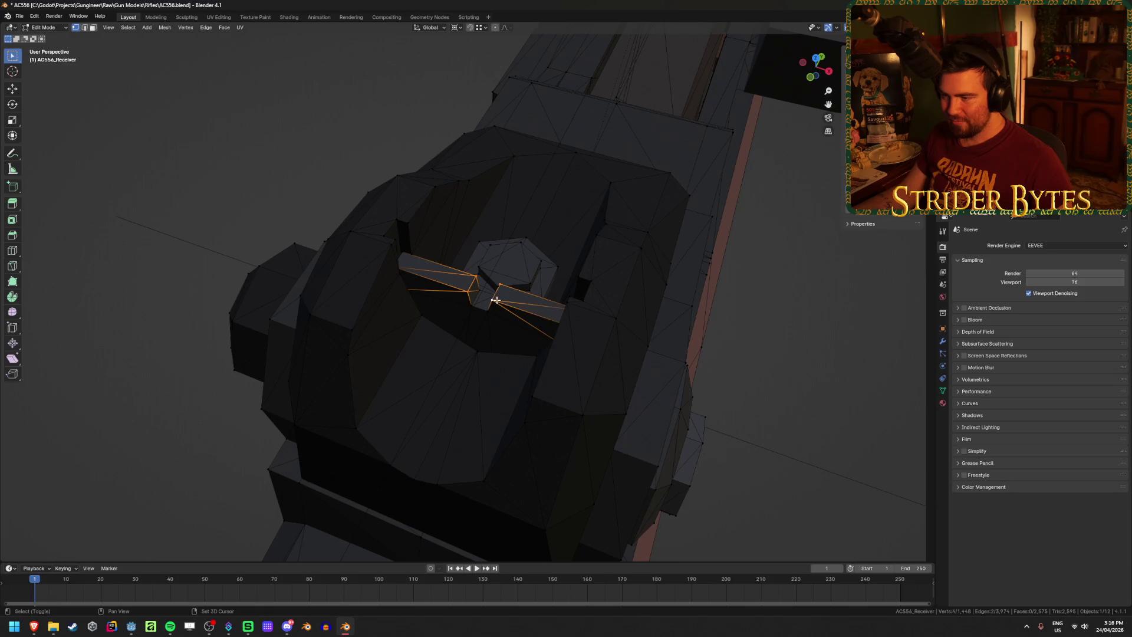
pyautogui.hotkey('ctrl', 'Tab')
# Return the receiver to Object Mode and select the AimPoint empty
pyautogui.press('Tab')
pyautogui.moveTo(505, 336)
pyautogui.mouseDown(button='middle')
pyautogui.moveTo(574, 306)
pyautogui.moveTo(514, 270)
pyautogui.moveTo(613, 200)
pyautogui.mouseUp(button='middle')
pyautogui.click(610, 198)
pyautogui.hotkey('shift', 's')
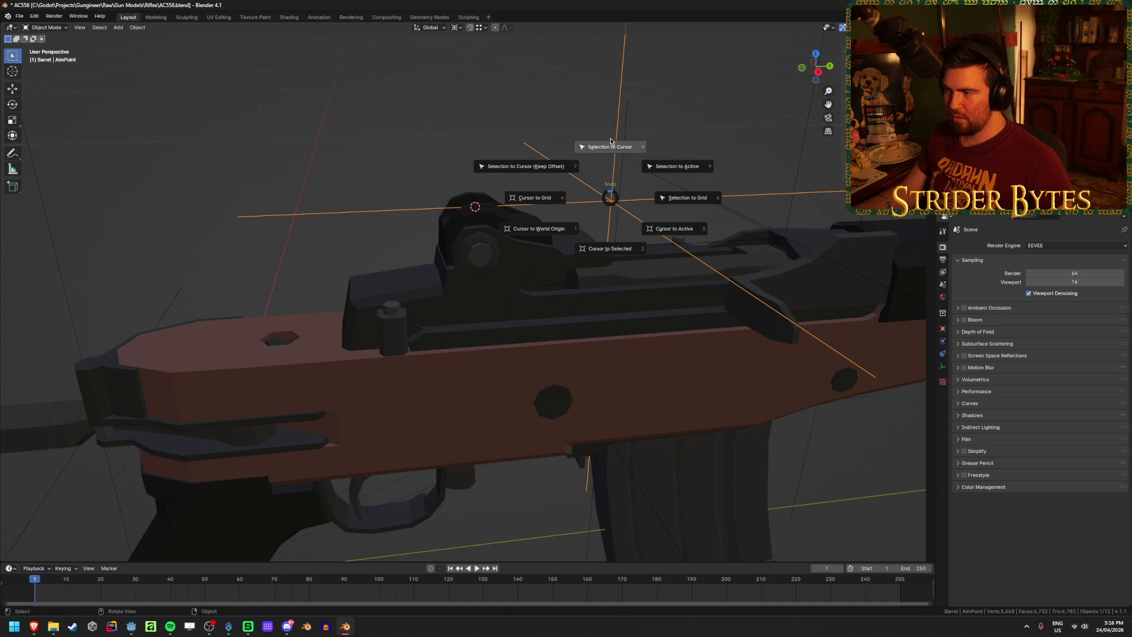
# Snap the AimPoint empty to the 3D cursor and save the file
pyautogui.click(611, 145)
pyautogui.hotkey('alt', 'a')
pyautogui.hotkey('ctrl', 's')
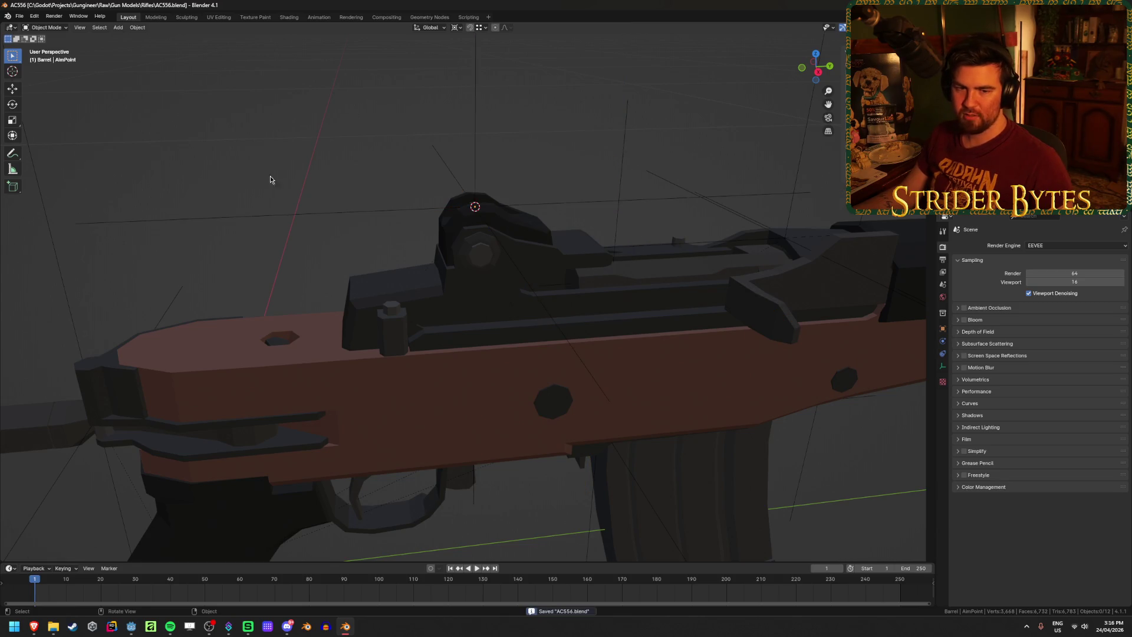
# Inspect the SightAttach empty, receiver and barrel, then save AC556.blend again
pyautogui.scroll(-5, 270, 179)
pyautogui.moveTo(260, 232)
pyautogui.mouseDown(button='middle')
pyautogui.moveTo(303, 260)
pyautogui.moveTo(453, 258)
pyautogui.moveTo(429, 242)
pyautogui.moveTo(710, 211)
pyautogui.moveTo(712, 231)
pyautogui.moveTo(676, 241)
pyautogui.moveTo(746, 232)
pyautogui.moveTo(751, 331)
pyautogui.mouseUp(button='middle')
pyautogui.click(433, 242)
pyautogui.scroll(3, 434, 243)
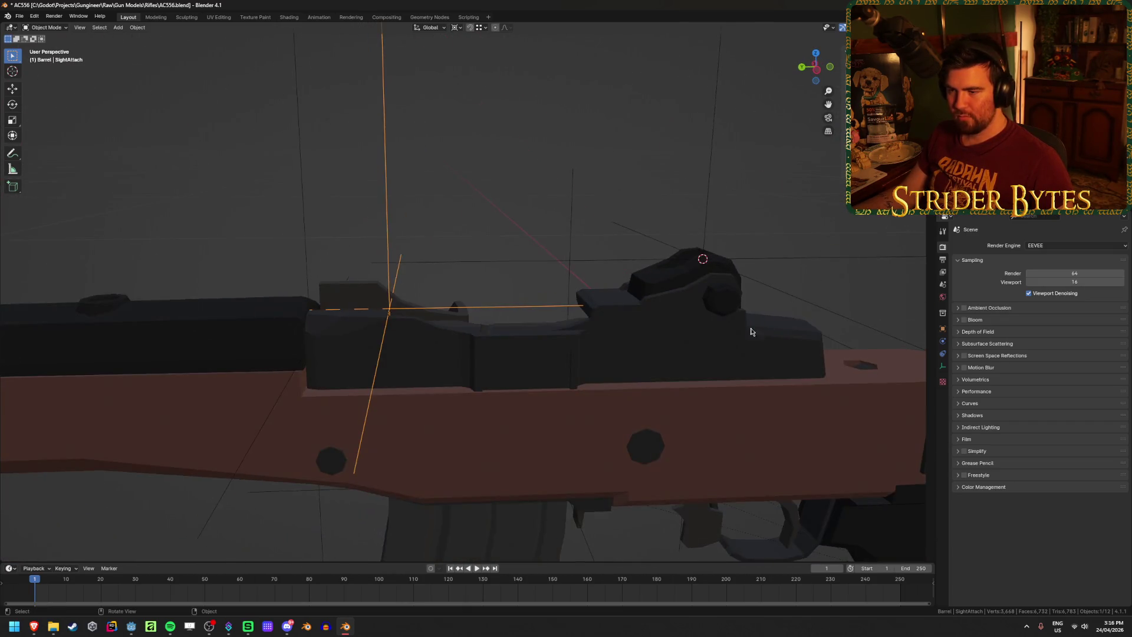
pyautogui.click(541, 477)
pyautogui.click(387, 292)
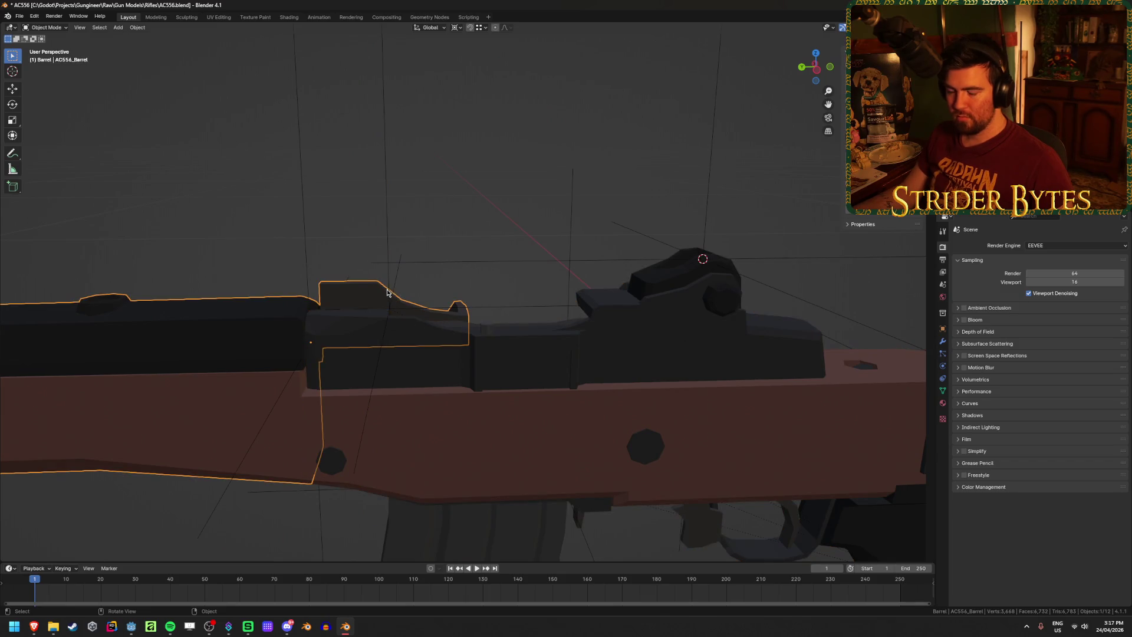
pyautogui.click(388, 209)
pyautogui.scroll(-5, 737, 235)
pyautogui.click(736, 234)
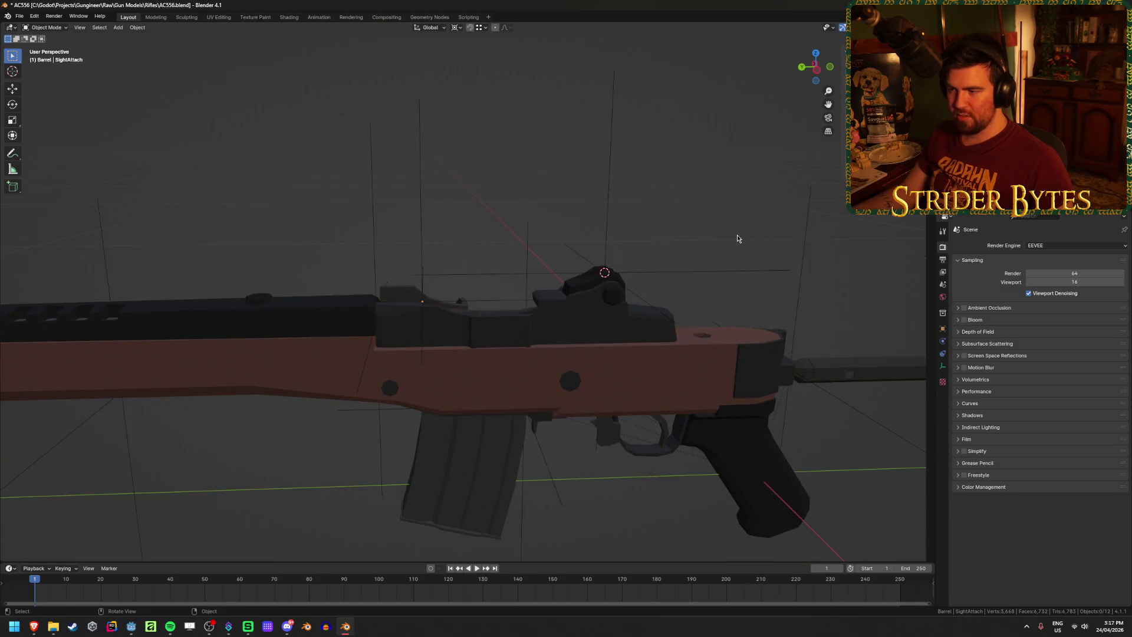
pyautogui.hotkey('ctrl', 's')
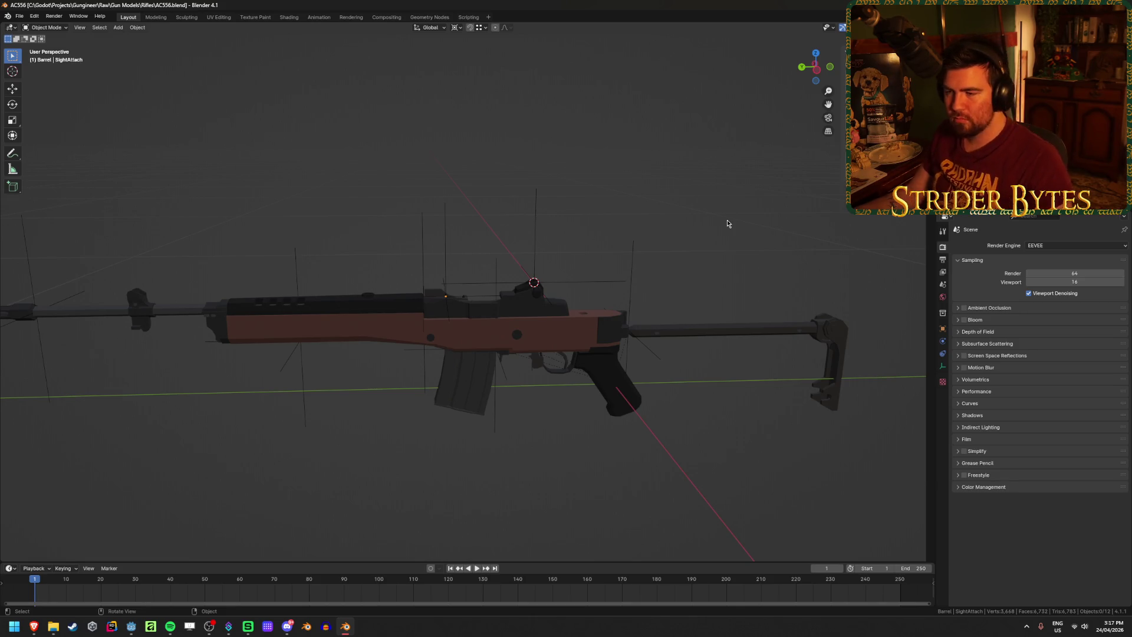
# Recheck the AimPoint empty, save, and open the glTF export browser in the Gungineer folder
pyautogui.click(535, 223)
pyautogui.hotkey('ctrl', 's')
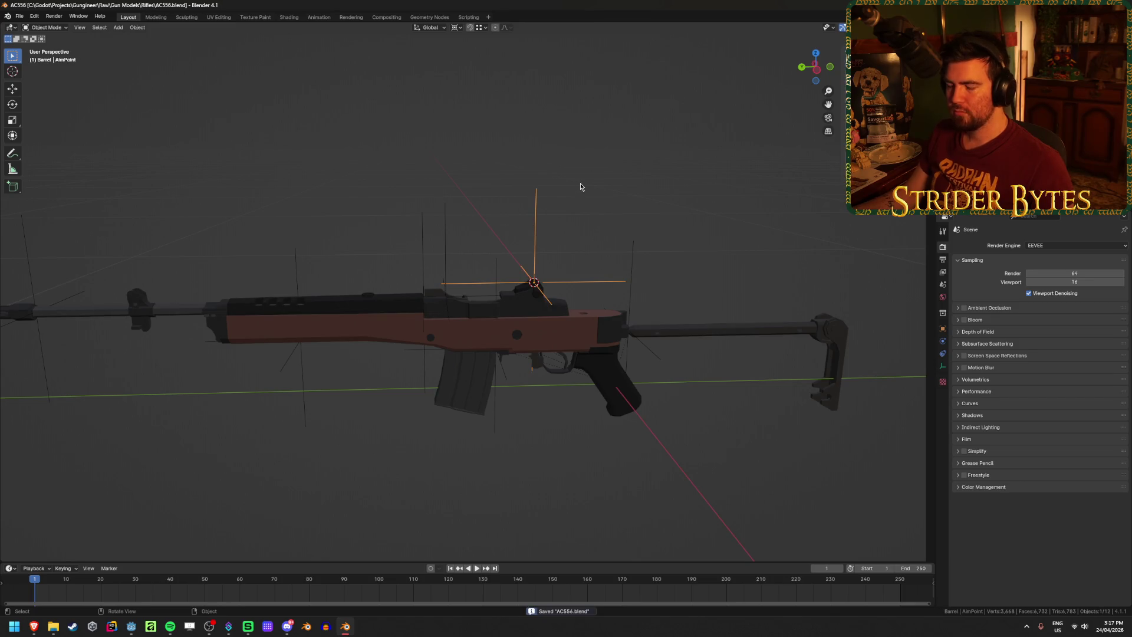
pyautogui.scroll(4, 613, 259)
pyautogui.scroll(-3, 659, 250)
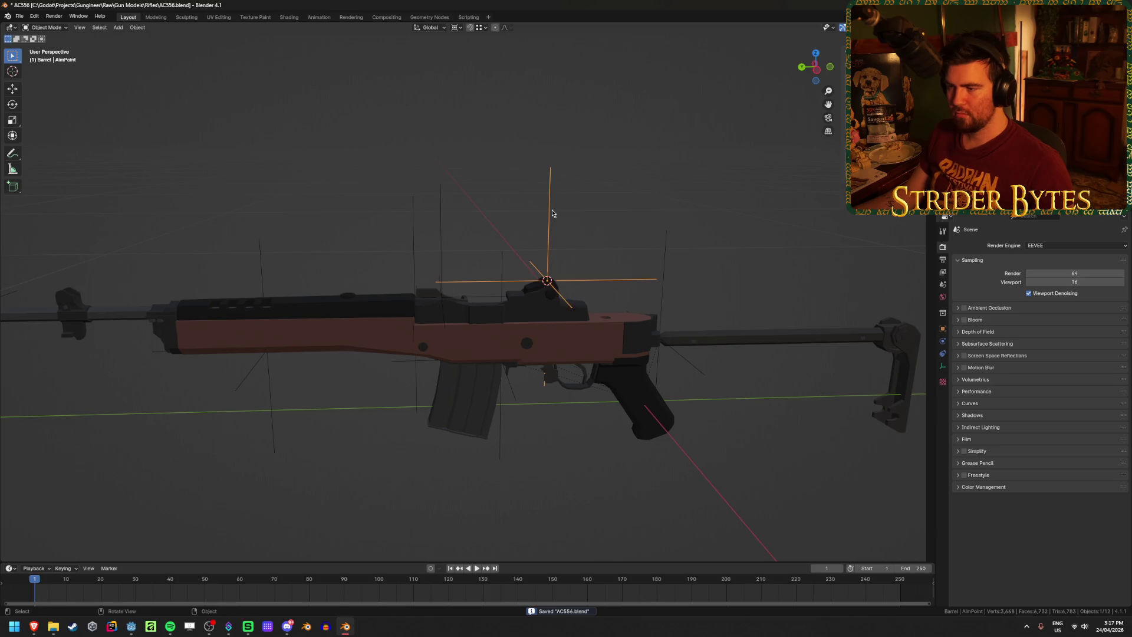
pyautogui.click(624, 204)
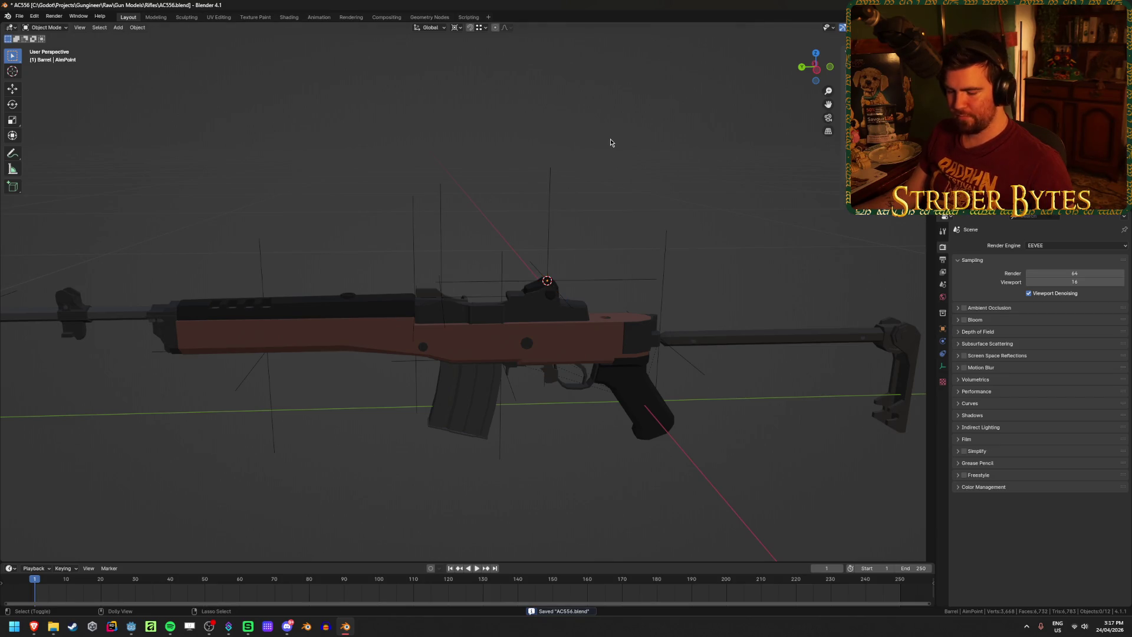
pyautogui.hotkey('ctrl', 'shift', 'e')
pyautogui.click(459, 167)
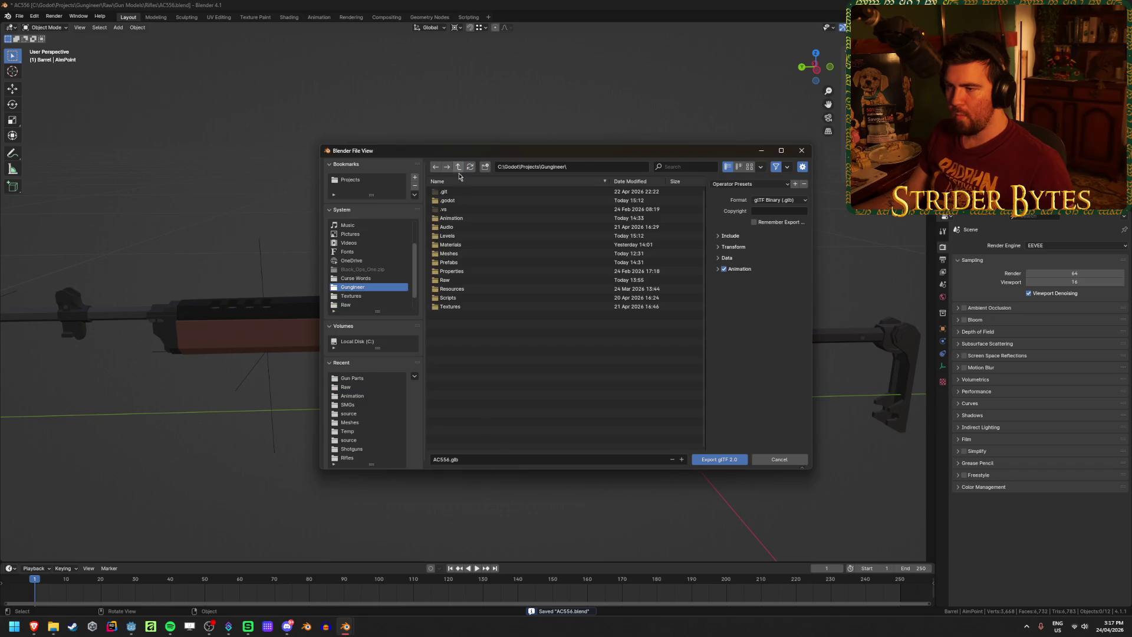
# Target Meshes\Gun Parts as glTF Binary with animation excluded, and edit the AC556.glb name
pyautogui.doubleClick(462, 253)
pyautogui.doubleClick(465, 193)
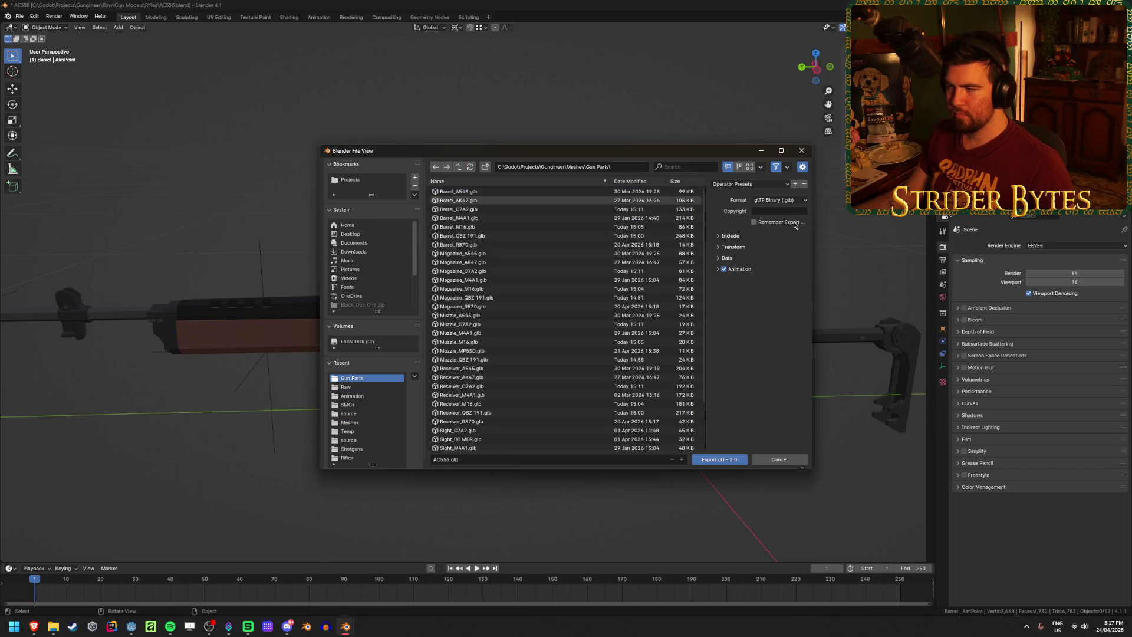
pyautogui.click(769, 200)
pyautogui.click(766, 210)
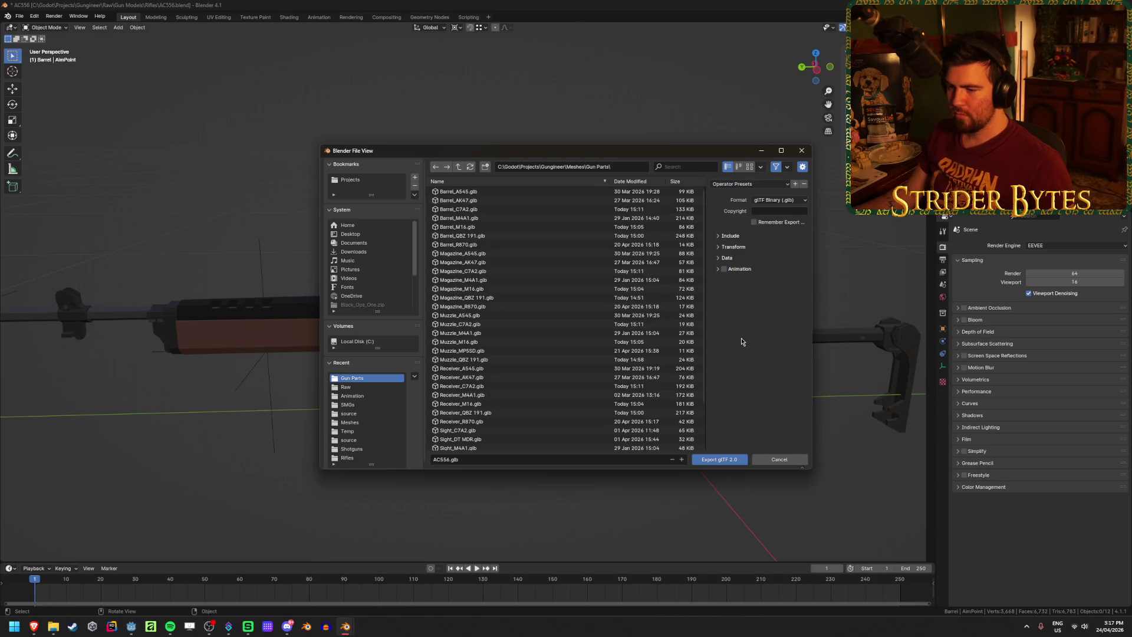
pyautogui.click(455, 461)
pyautogui.click(432, 459)
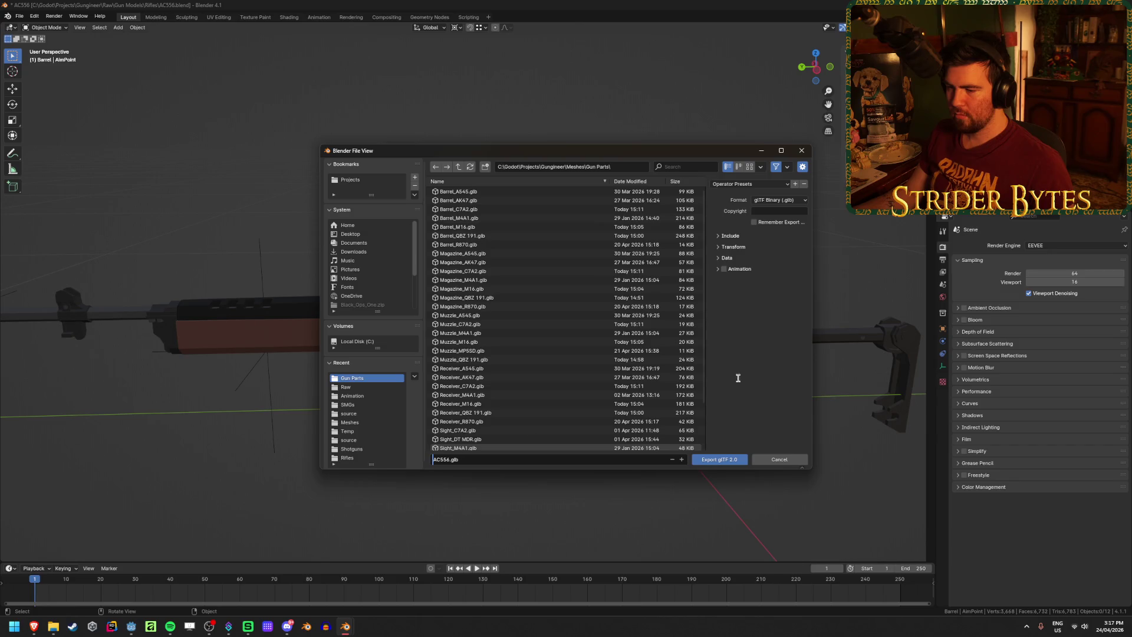